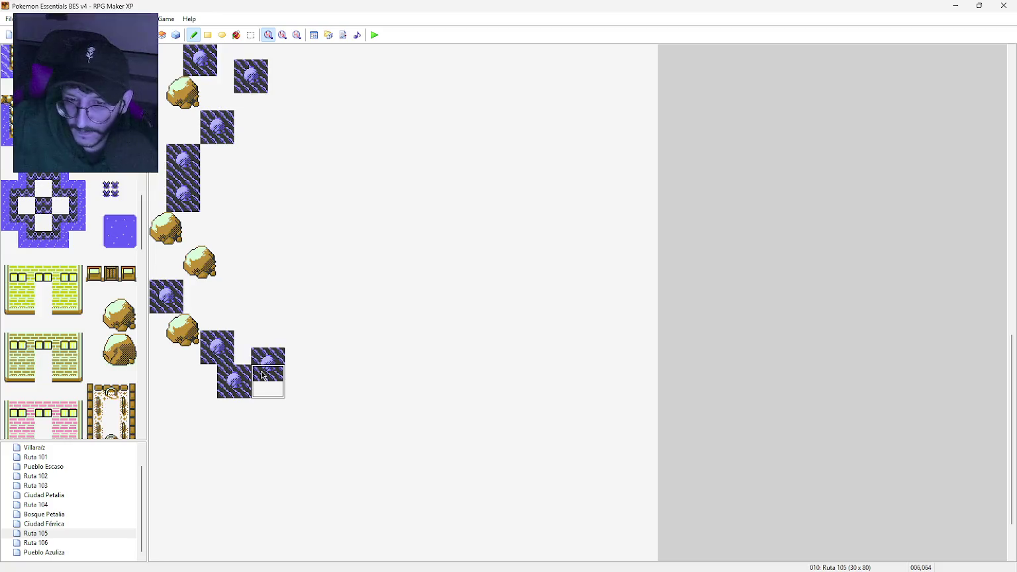
Step: Add a dark rock tile and a boulder at the end of the diagonal rock line
{"action": "left_click", "coordinate": [265, 412]}
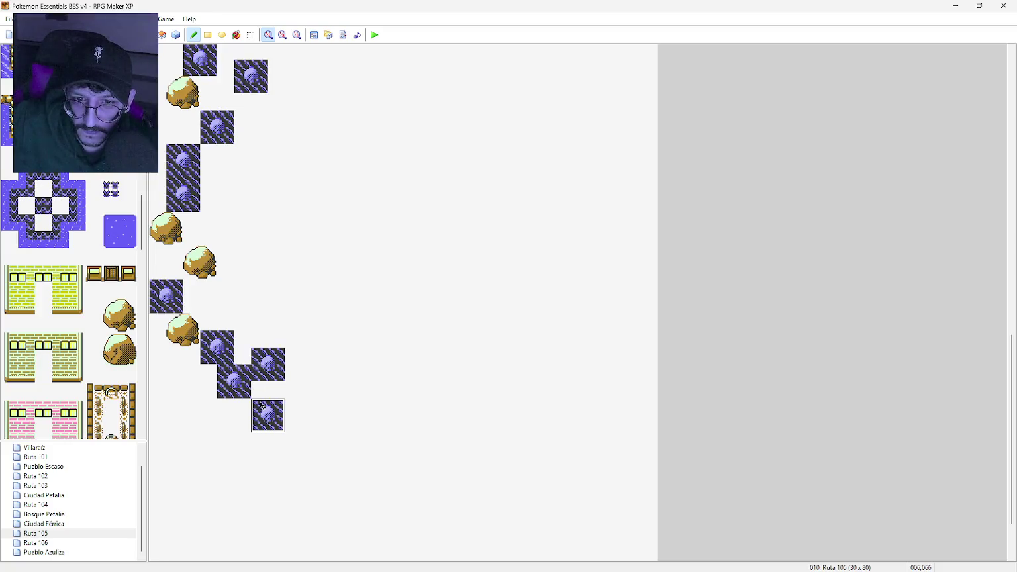
{"action": "left_click_drag", "start_coordinate": [110, 307], "coordinate": [127, 323]}
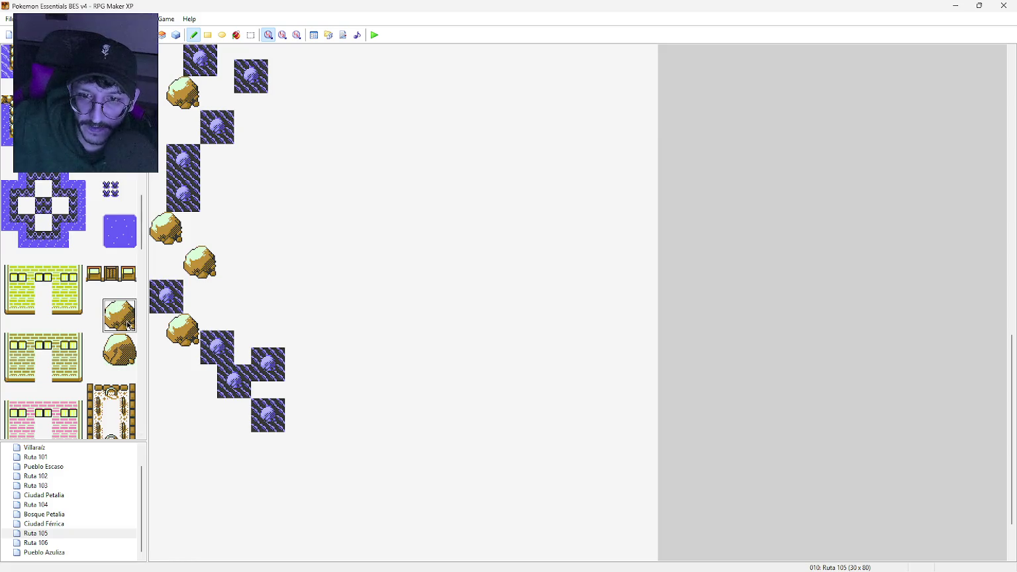
{"action": "left_click", "coordinate": [292, 381]}
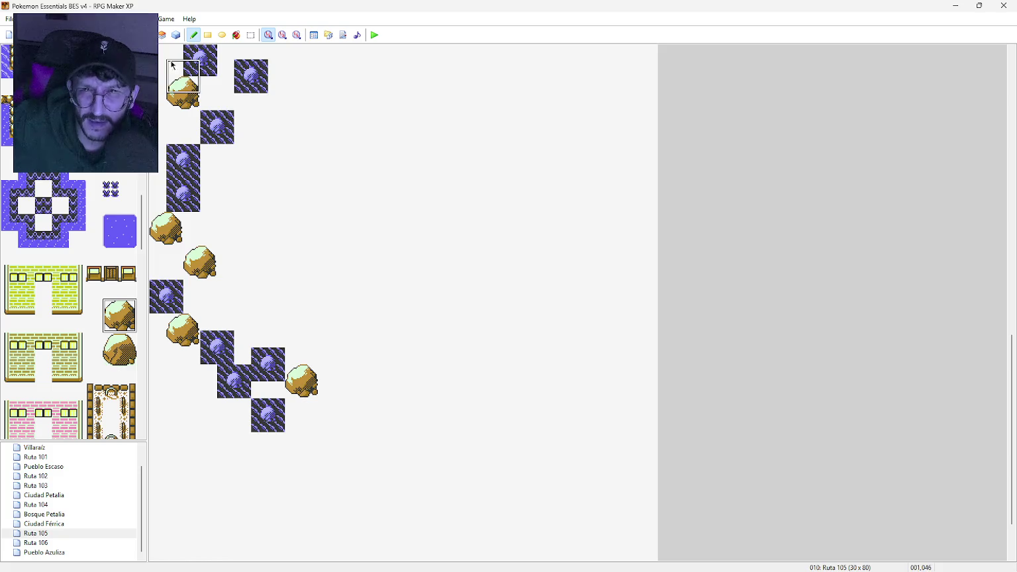
Step: Flood-fill the empty map area with sea water
{"action": "scroll", "coordinate": [69, 305], "scroll_direction": "up", "scroll_amount": 3}
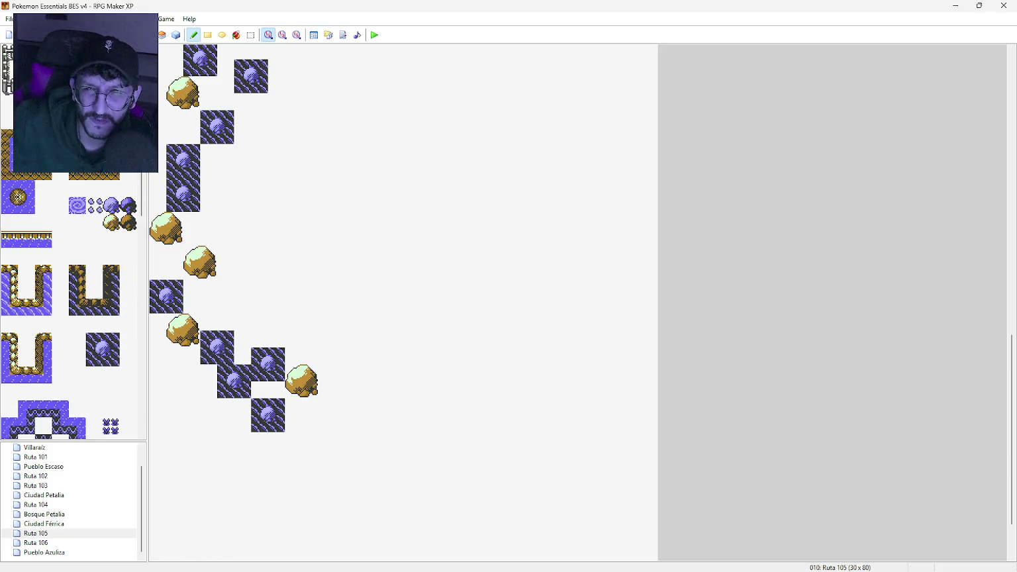
{"action": "left_click", "coordinate": [236, 35]}
{"action": "left_click", "coordinate": [322, 196]}
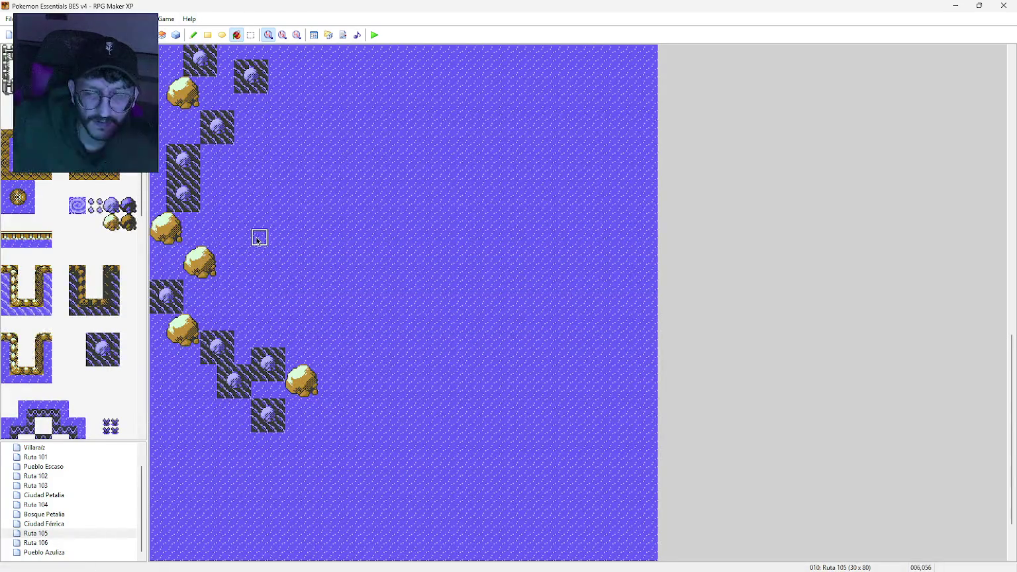
Step: Continue the rock line with dark rock tiles diagonally down, then rising to the right
{"action": "scroll", "coordinate": [114, 320], "scroll_direction": "down", "scroll_amount": 3}
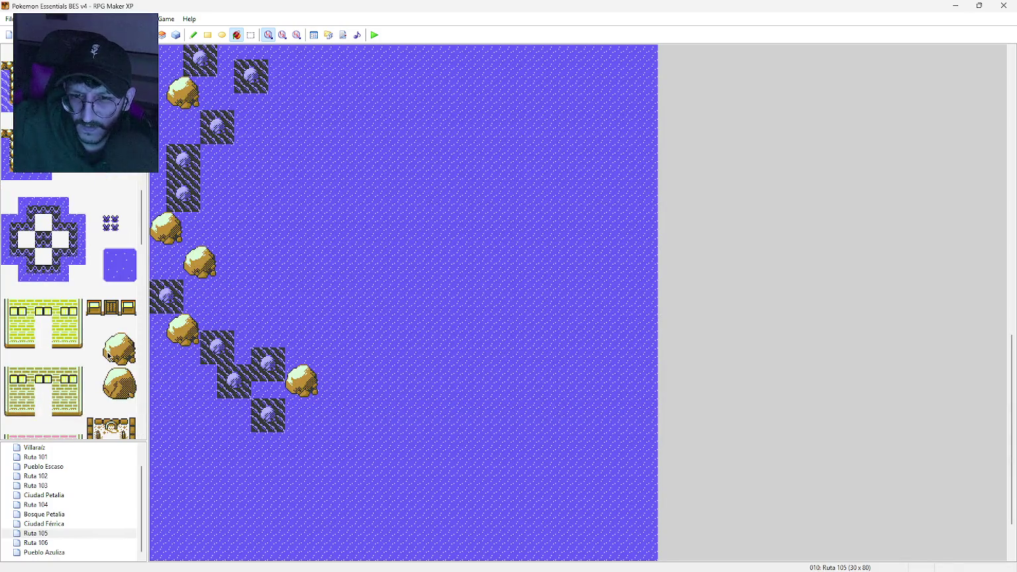
{"action": "left_click", "coordinate": [207, 34]}
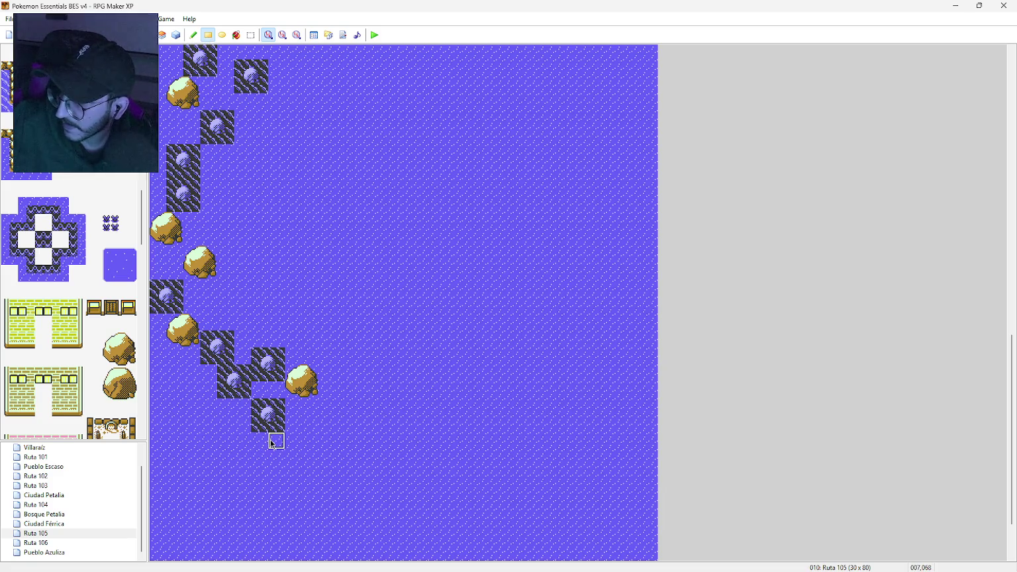
{"action": "left_click", "coordinate": [192, 35]}
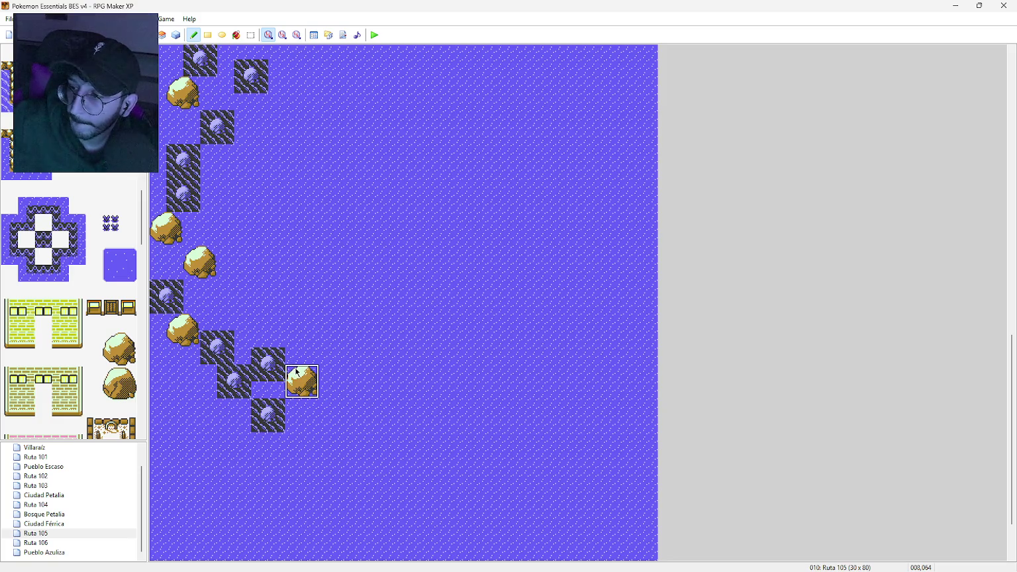
{"action": "left_click", "coordinate": [326, 347]}
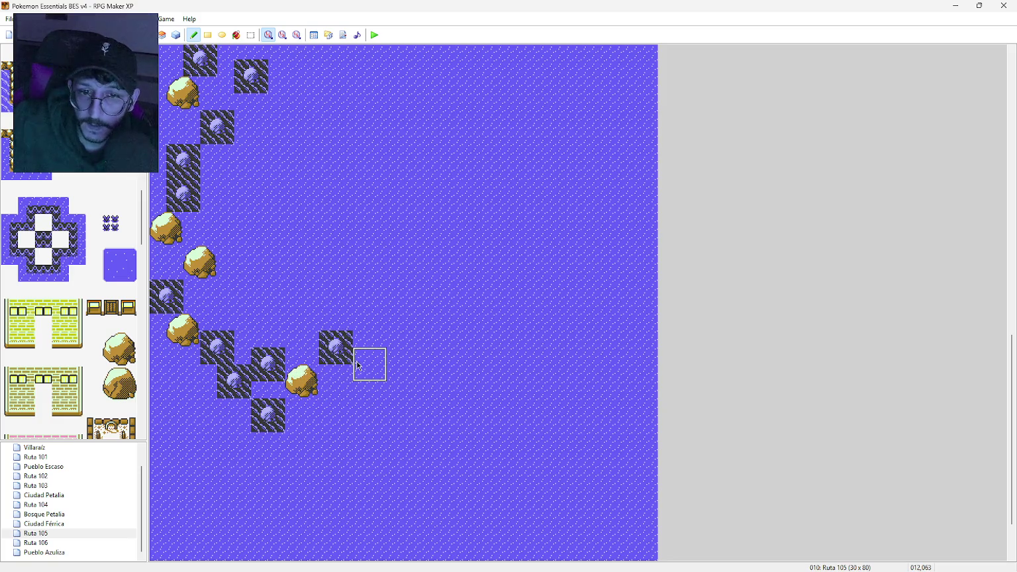
{"action": "left_click", "coordinate": [360, 366]}
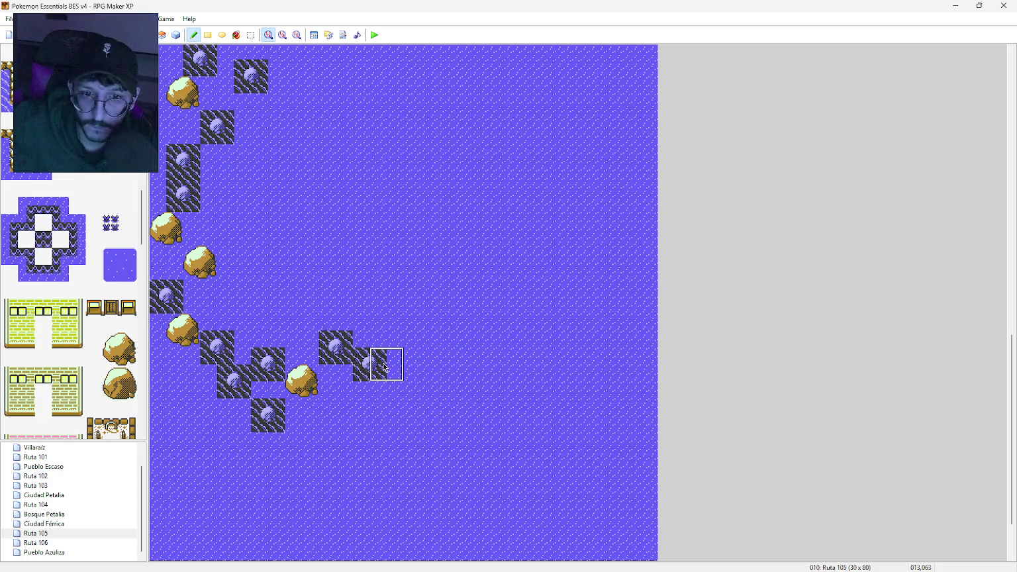
{"action": "left_click", "coordinate": [429, 363]}
{"action": "left_click", "coordinate": [454, 330]}
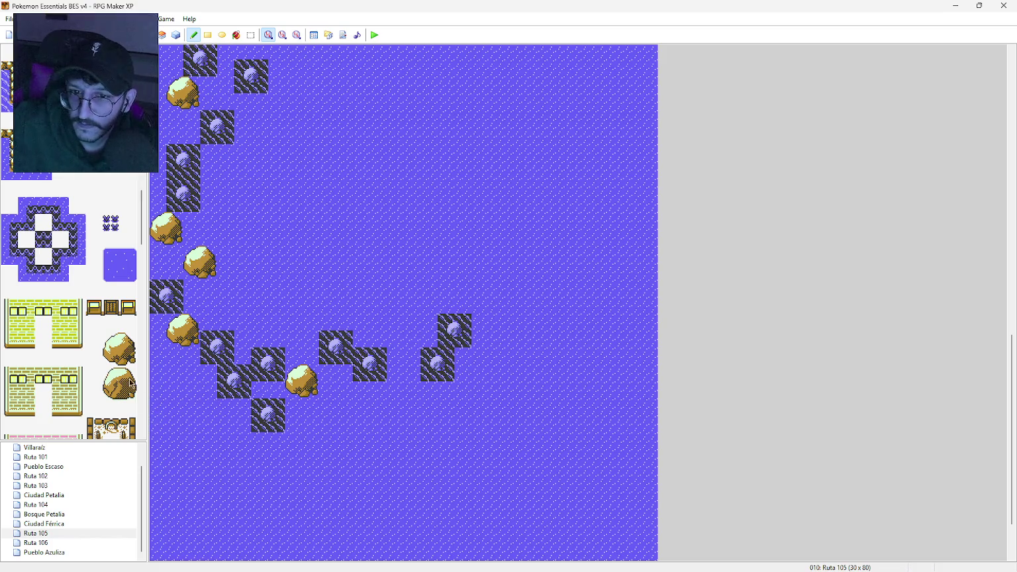
Step: Add boulders and more dark rock tiles further down the line to its lower end
{"action": "left_click", "coordinate": [126, 351]}
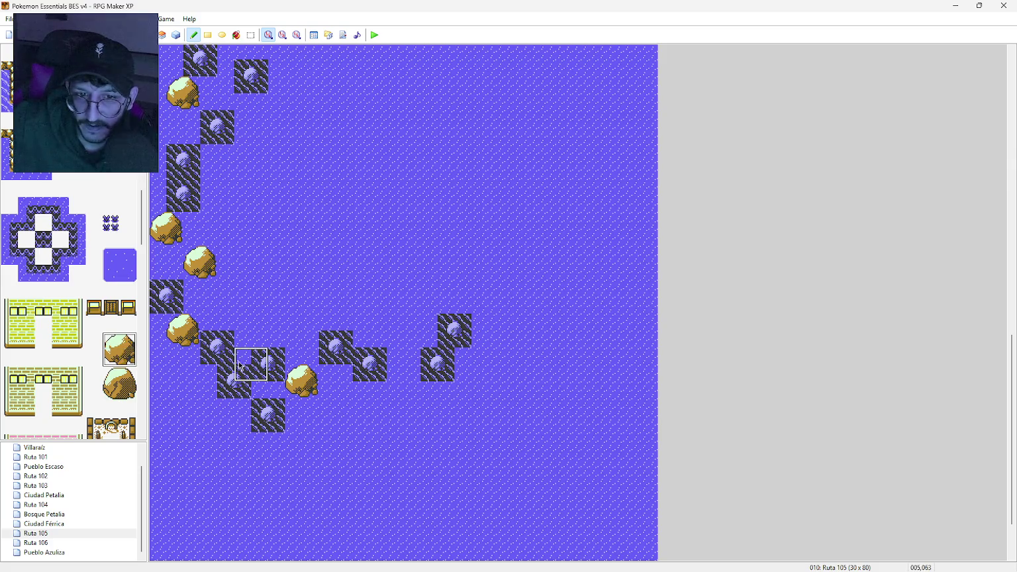
{"action": "left_click", "coordinate": [390, 373]}
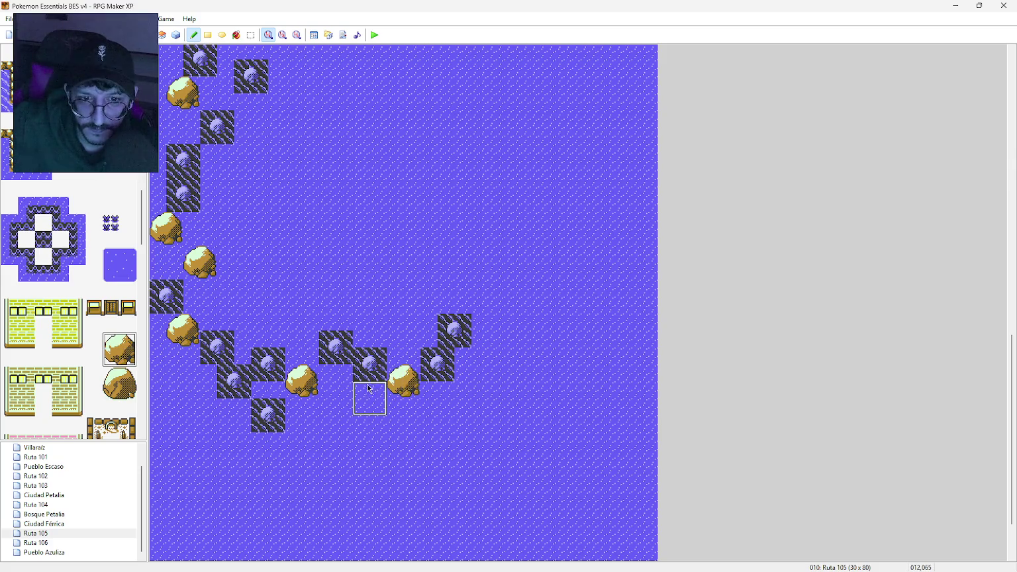
{"action": "left_click", "coordinate": [361, 391]}
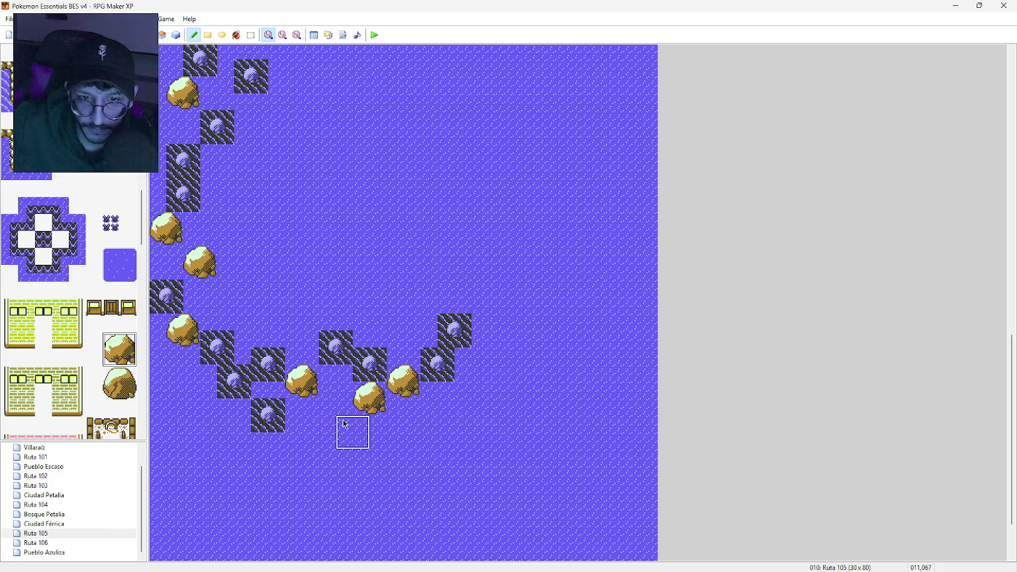
{"action": "left_click", "coordinate": [119, 265]}
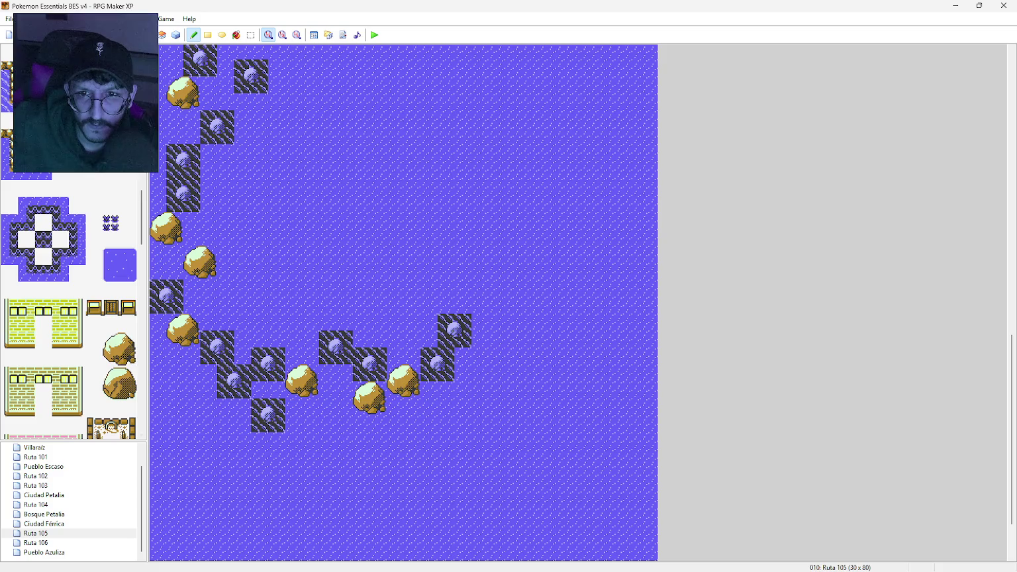
{"action": "left_click", "coordinate": [347, 429]}
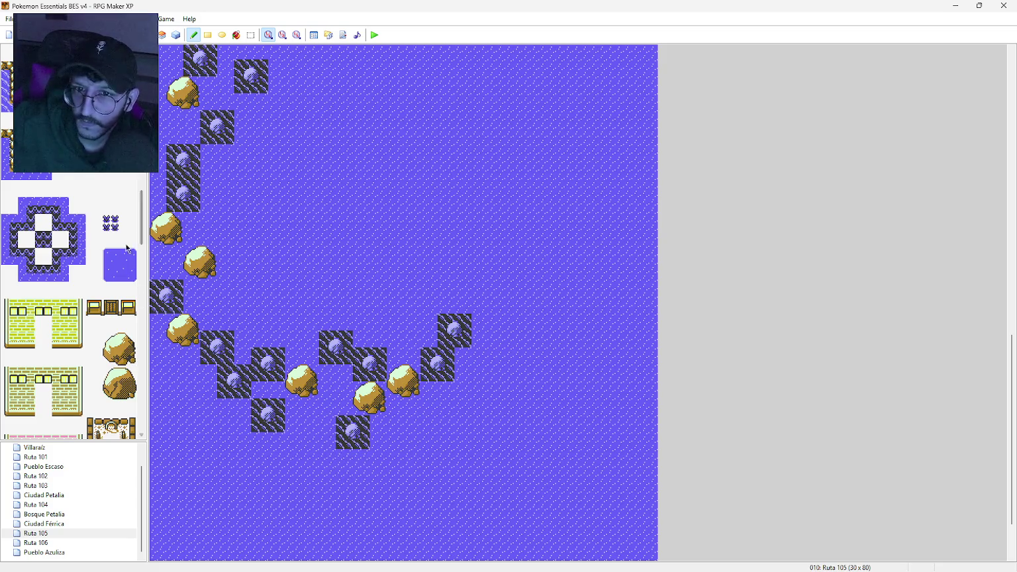
{"action": "left_click", "coordinate": [111, 343]}
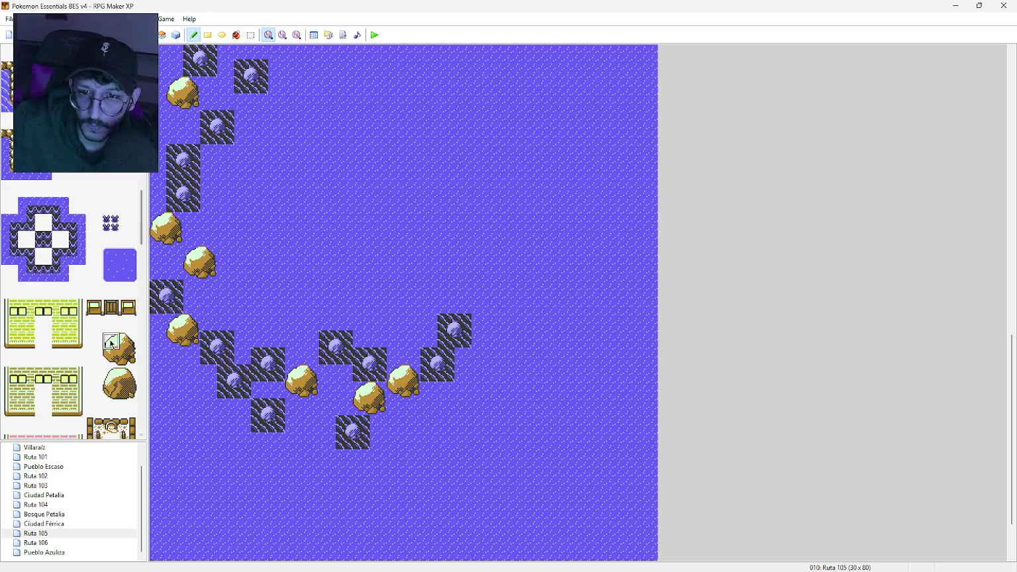
{"action": "left_click", "coordinate": [305, 465]}
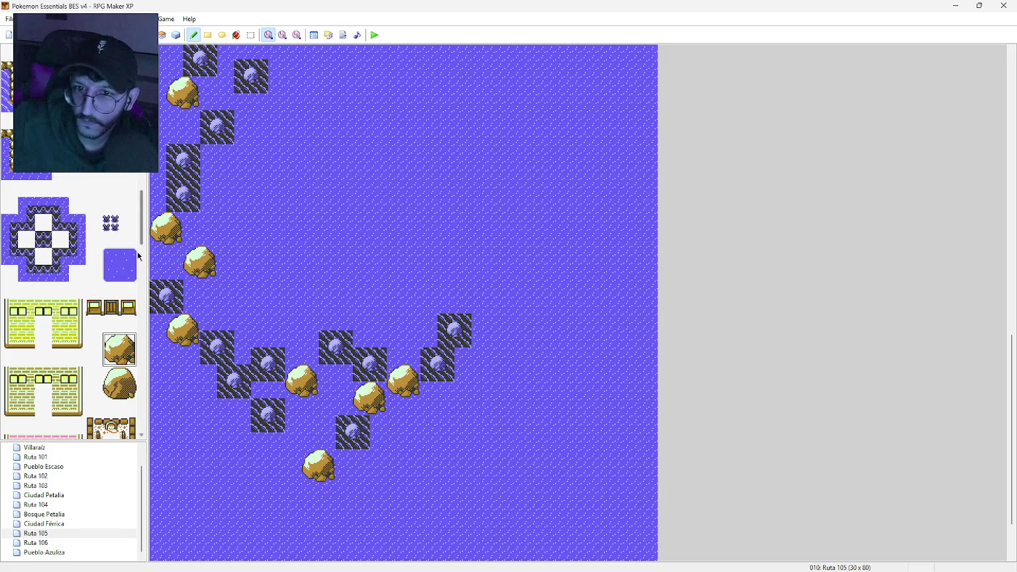
{"action": "left_click", "coordinate": [288, 490]}
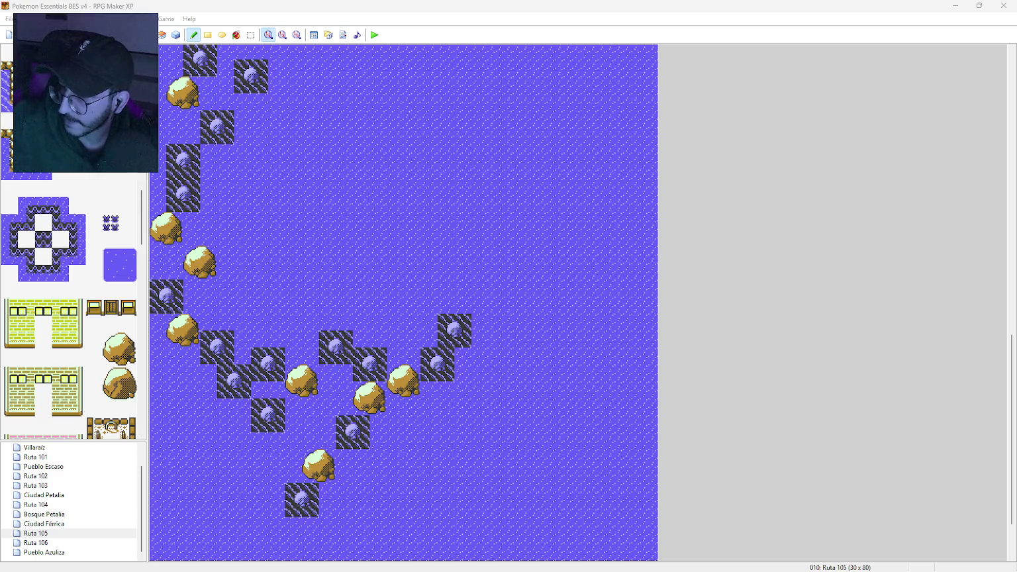
{"action": "middle_click", "coordinate": [368, 443]}
{"action": "middle_click", "coordinate": [370, 533]}
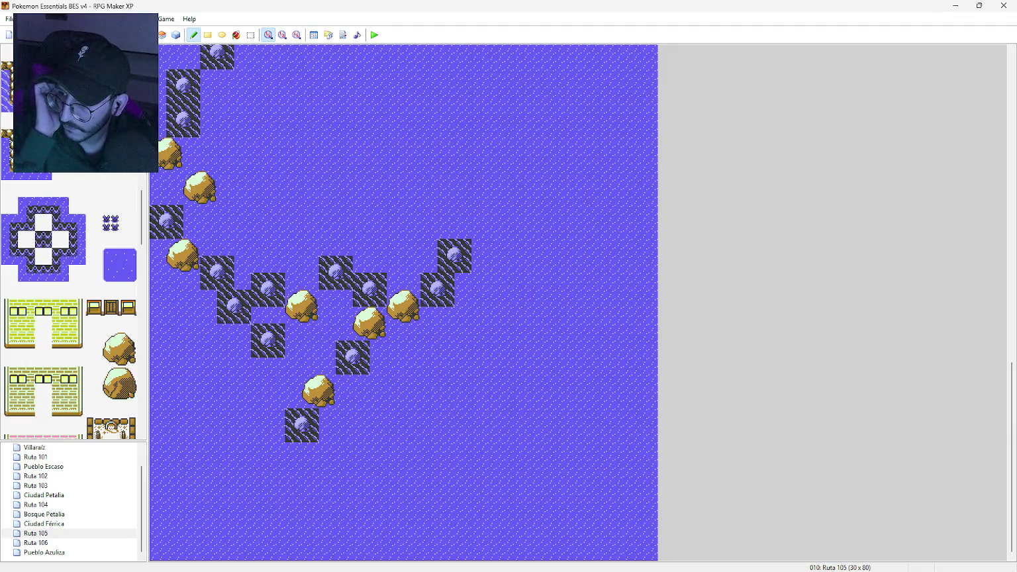
{"action": "middle_click", "coordinate": [407, 368]}
{"action": "middle_click", "coordinate": [410, 220]}
{"action": "middle_click", "coordinate": [410, 221]}
{"action": "middle_click", "coordinate": [407, 375]}
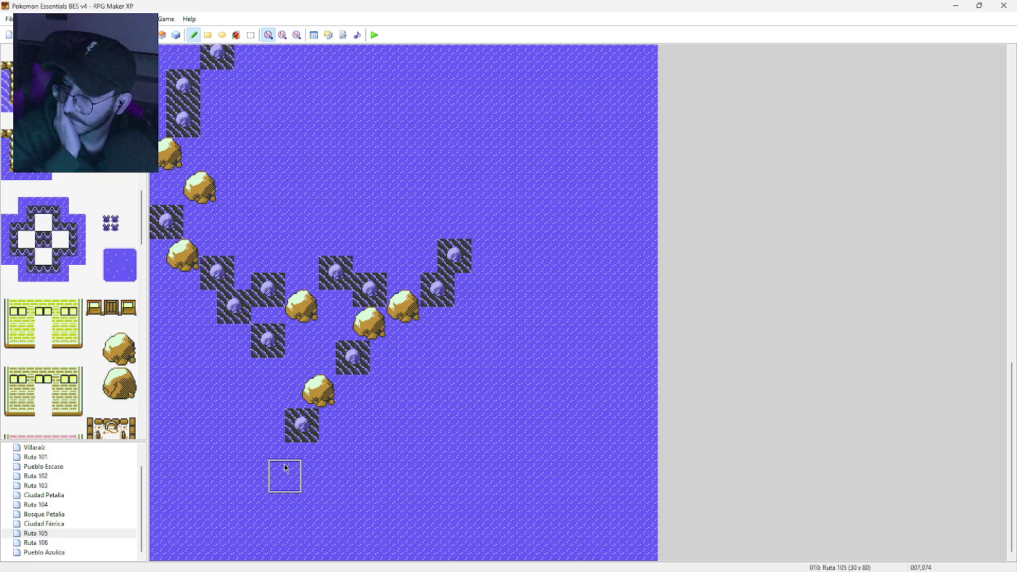
{"action": "scroll", "coordinate": [68, 242], "scroll_direction": "down", "scroll_amount": 1}
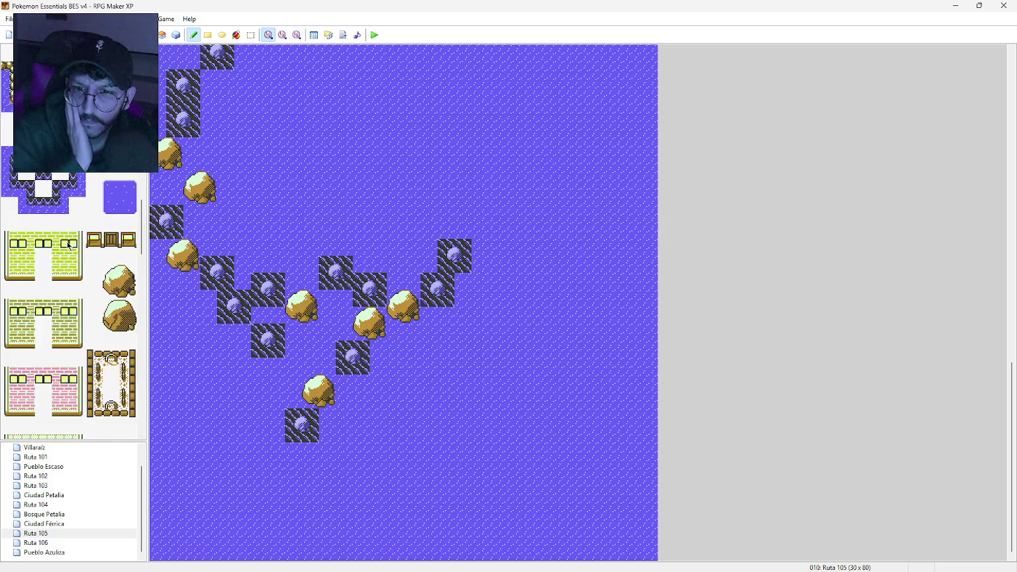
{"action": "scroll", "coordinate": [68, 245], "scroll_direction": "down", "scroll_amount": 5}
{"action": "scroll", "coordinate": [68, 245], "scroll_direction": "up", "scroll_amount": 5}
{"action": "scroll", "coordinate": [68, 243], "scroll_direction": "up", "scroll_amount": 10}
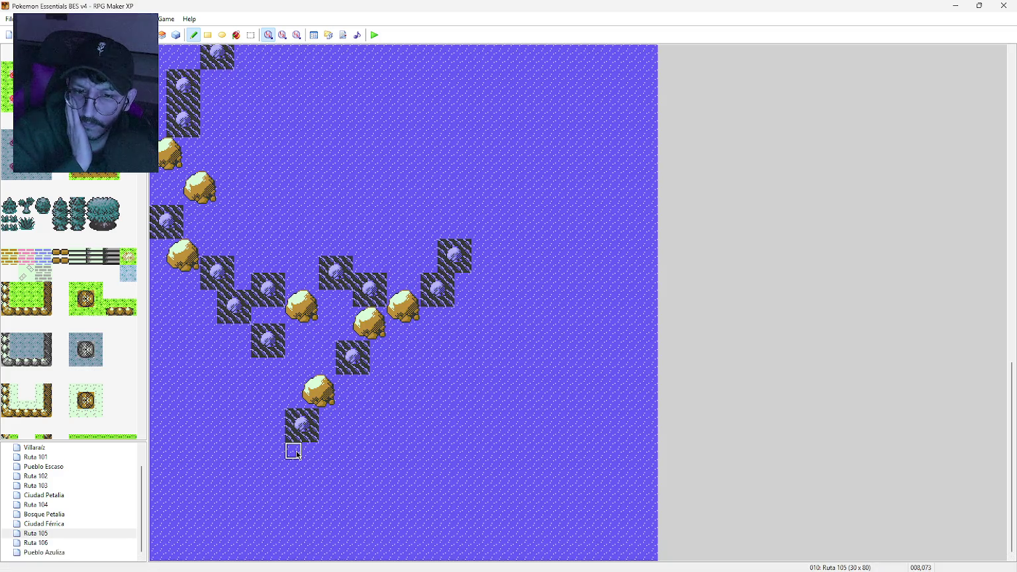
Step: Change Ruta 105's map height from 80 to 100 tiles in Map Properties
{"action": "double_click", "coordinate": [61, 537]}
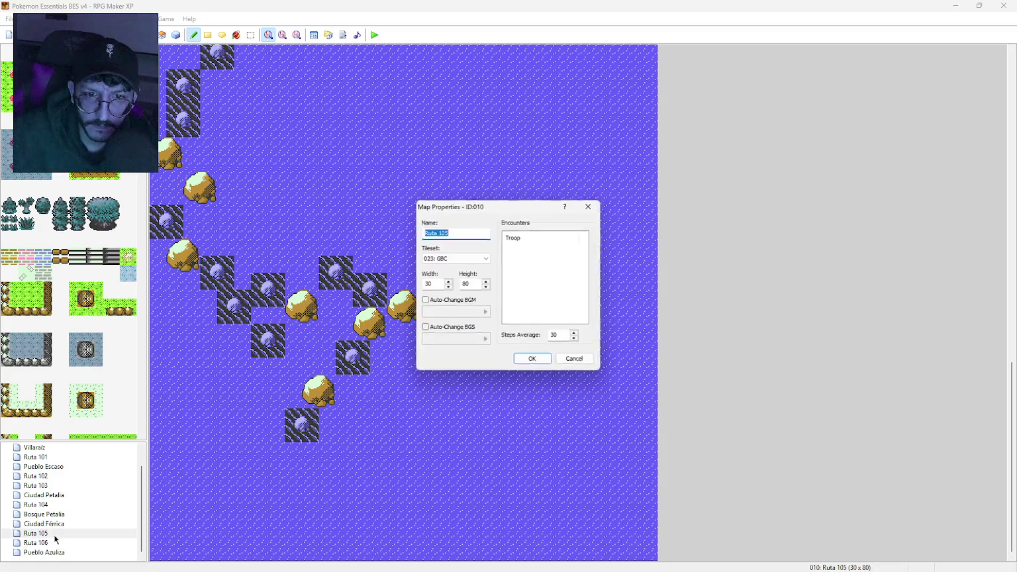
{"action": "double_click", "coordinate": [467, 284]}
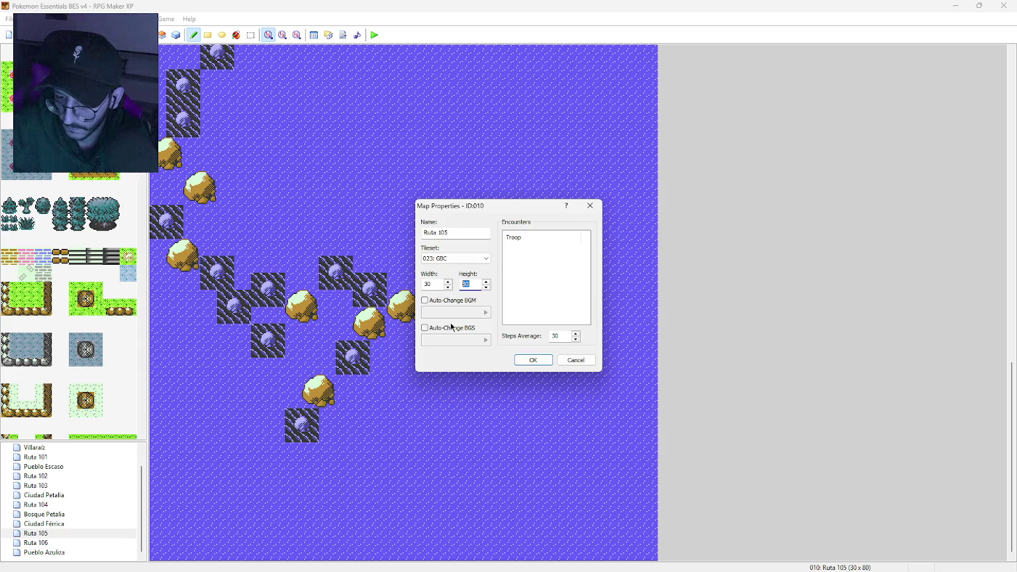
{"action": "type", "text": "100"}
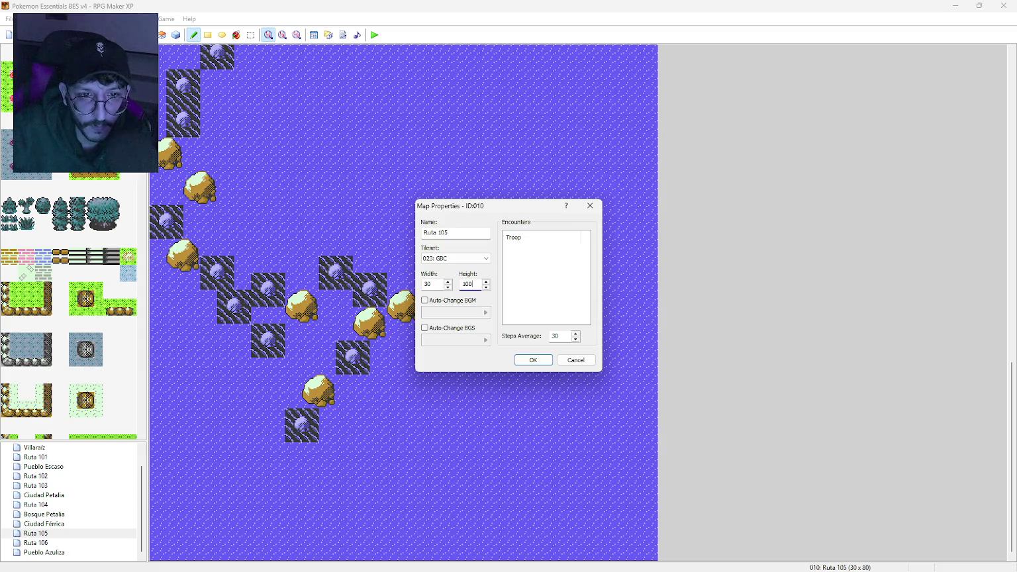
{"action": "left_click", "coordinate": [537, 362]}
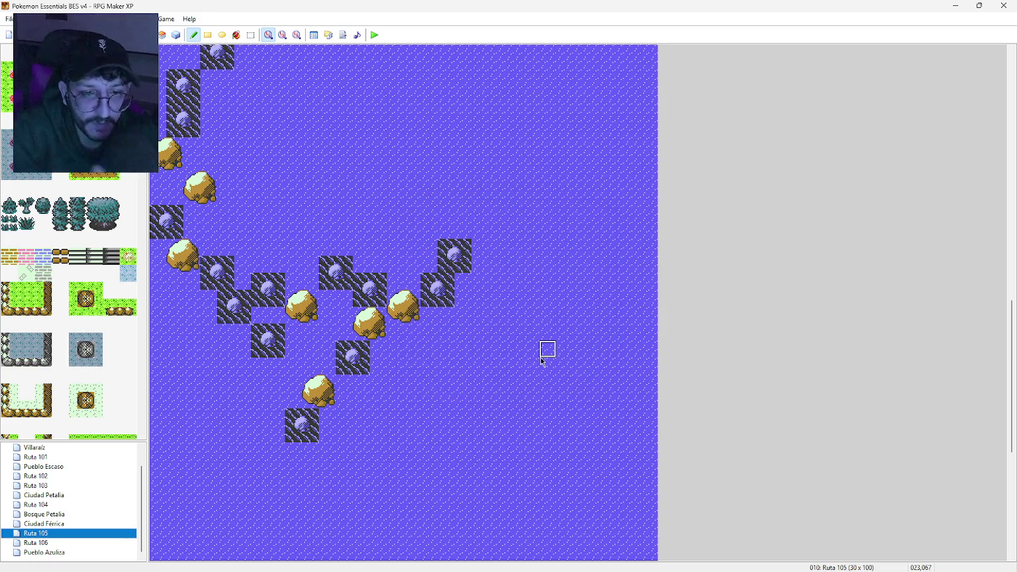
Step: Flood-fill the newly added lower map area with plain water
{"action": "scroll", "coordinate": [543, 354], "scroll_direction": "down", "scroll_amount": 4}
{"action": "scroll", "coordinate": [132, 257], "scroll_direction": "down", "scroll_amount": 10}
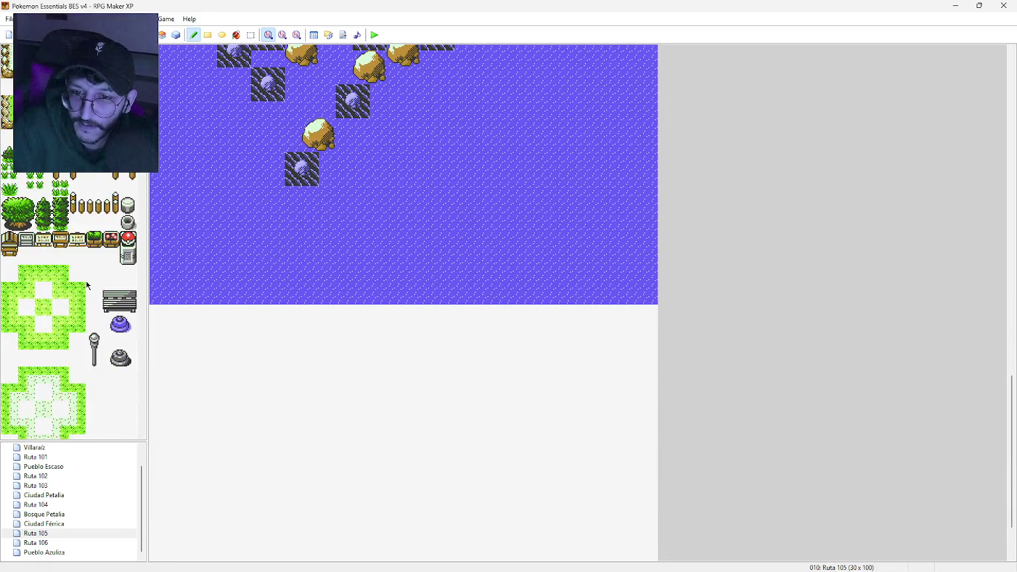
{"action": "left_click", "coordinate": [27, 256]}
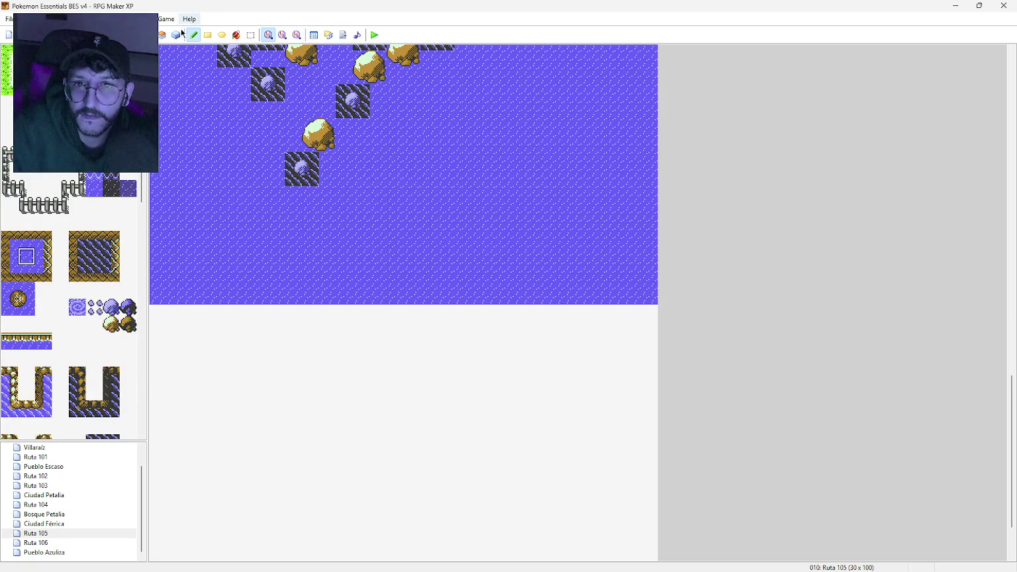
{"action": "left_click", "coordinate": [237, 35]}
{"action": "left_click", "coordinate": [294, 390]}
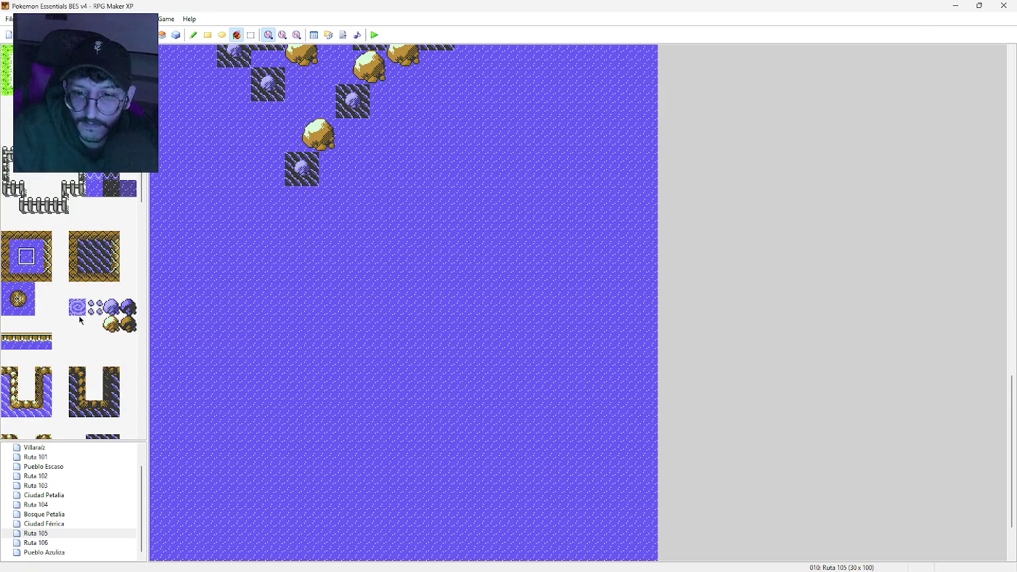
Step: Switch to the Rectangle tool for painting tiles
{"action": "scroll", "coordinate": [81, 312], "scroll_direction": "up", "scroll_amount": 5}
{"action": "scroll", "coordinate": [81, 304], "scroll_direction": "up", "scroll_amount": 10}
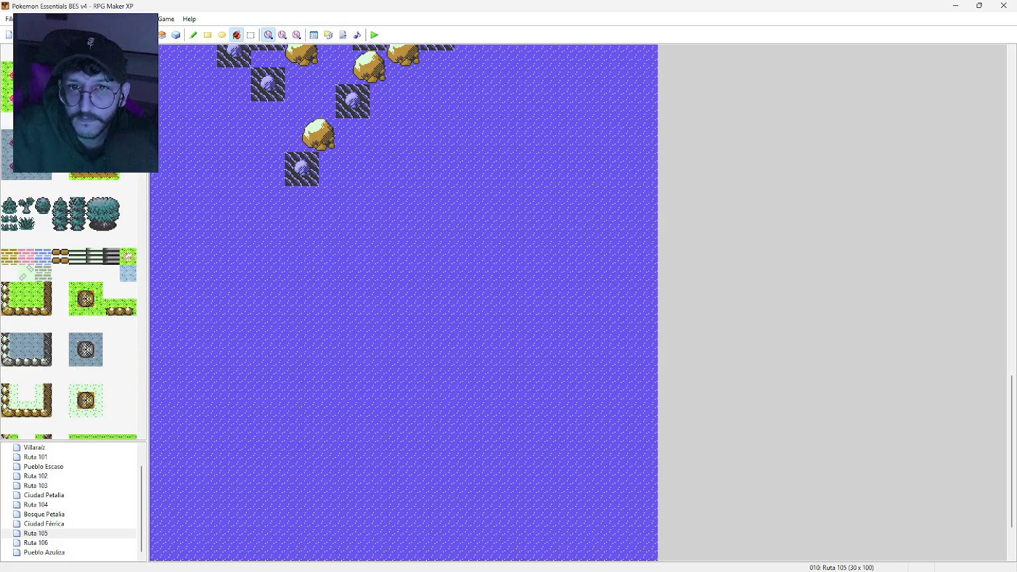
{"action": "left_click", "coordinate": [209, 36]}
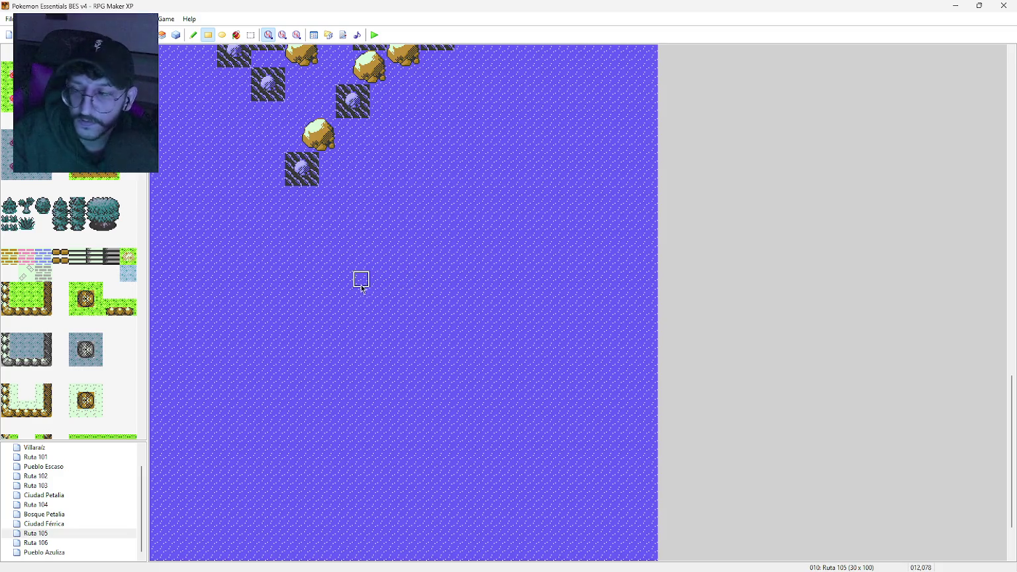
{"action": "scroll", "coordinate": [359, 294], "scroll_direction": "up", "scroll_amount": 3}
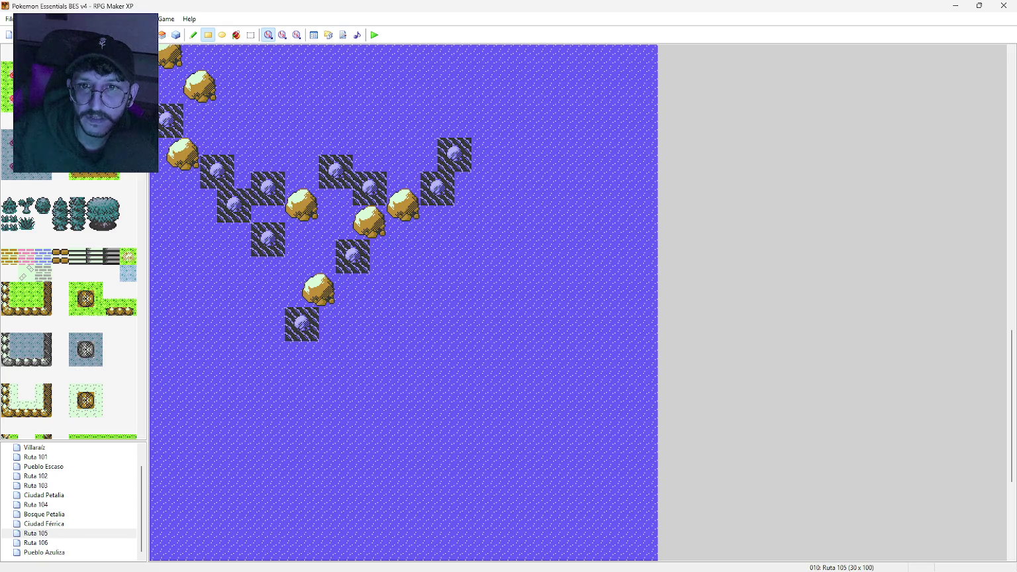
Step: Copy the boulder and hatched rock one row higher and paint water over their old spots
{"action": "scroll", "coordinate": [106, 227], "scroll_direction": "down", "scroll_amount": 3}
{"action": "scroll", "coordinate": [106, 227], "scroll_direction": "down", "scroll_amount": 10}
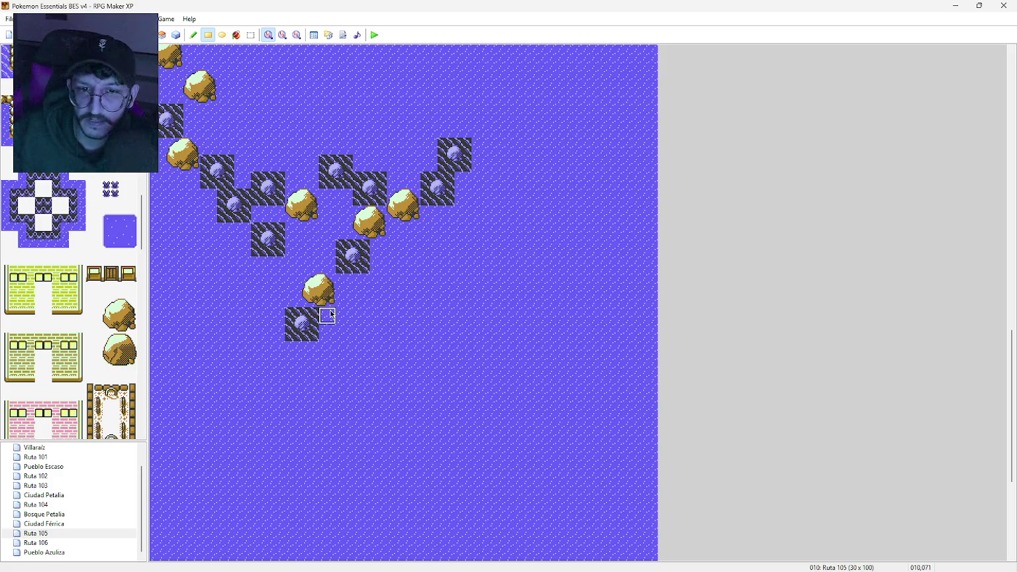
{"action": "right_click", "coordinate": [321, 272]}
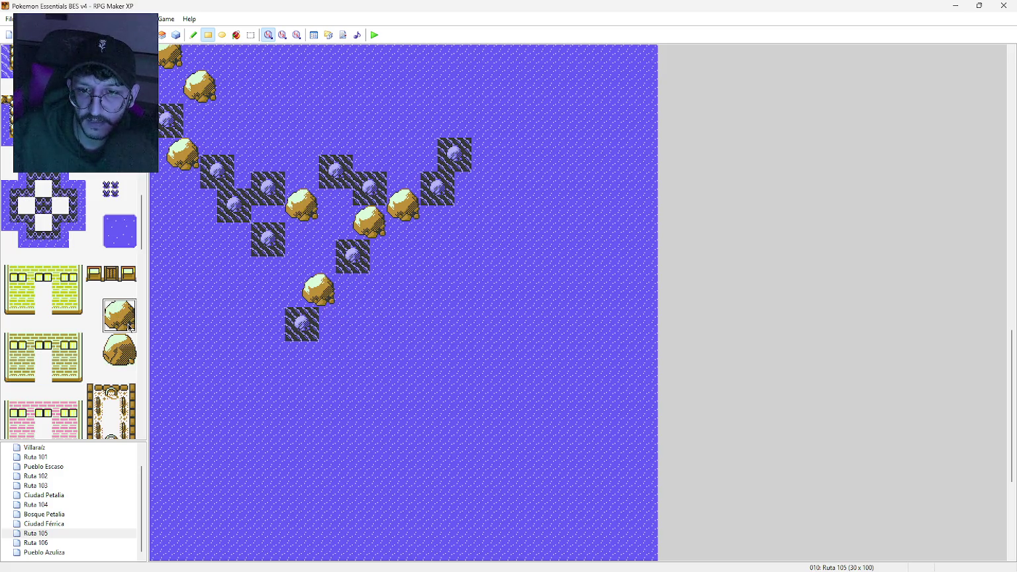
{"action": "left_click", "coordinate": [312, 276]}
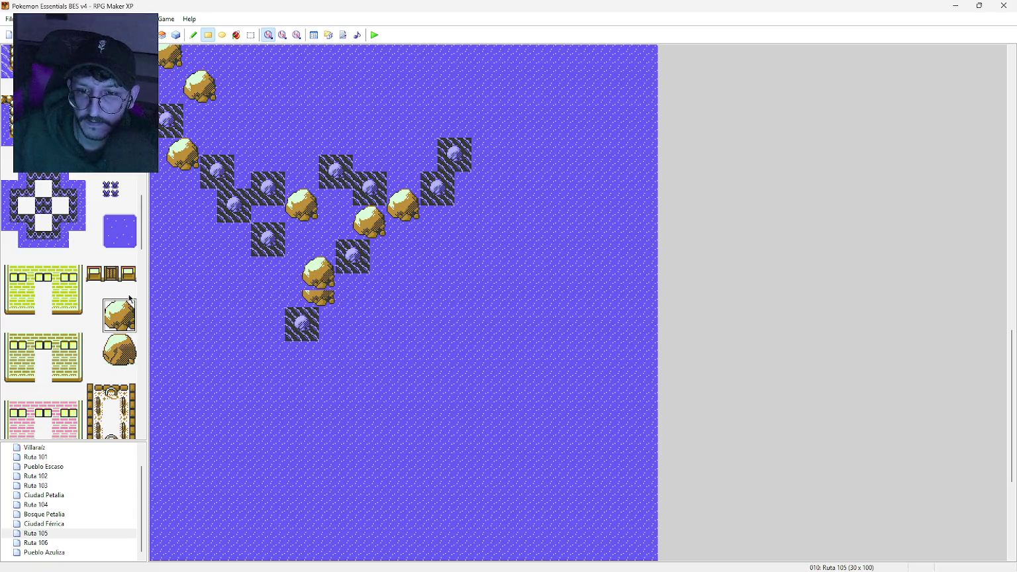
{"action": "right_click", "coordinate": [302, 325]}
{"action": "left_click", "coordinate": [297, 298]}
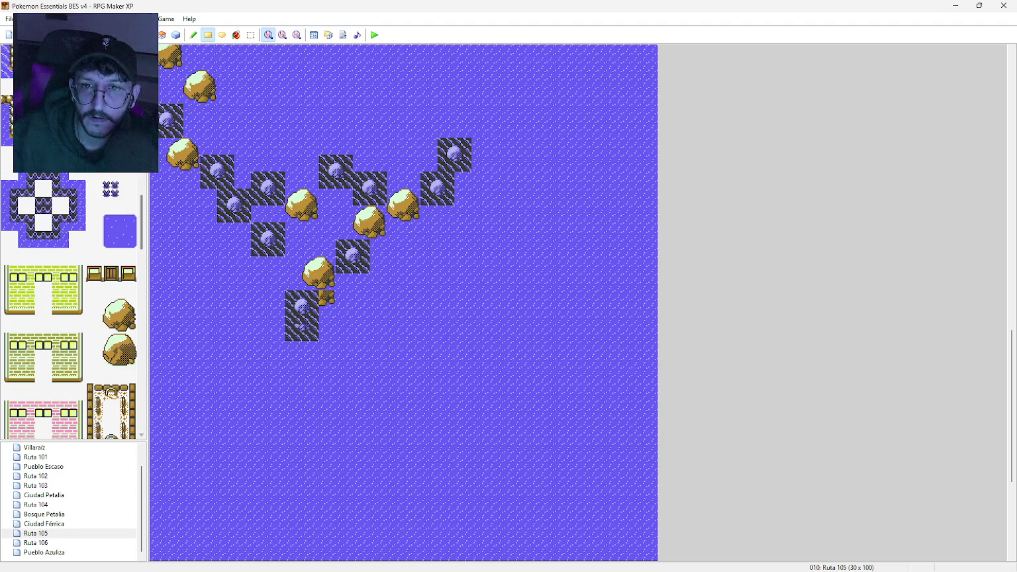
{"action": "right_click", "coordinate": [350, 318]}
{"action": "left_click", "coordinate": [327, 298]}
{"action": "left_click", "coordinate": [293, 332]}
{"action": "left_click", "coordinate": [310, 332]}
Step: Paint a strip of sand tiles below the hatched rock, undoing the last placement
{"action": "scroll", "coordinate": [83, 232], "scroll_direction": "down", "scroll_amount": 4}
{"action": "scroll", "coordinate": [82, 232], "scroll_direction": "up", "scroll_amount": 4}
{"action": "scroll", "coordinate": [83, 233], "scroll_direction": "up", "scroll_amount": 3}
{"action": "scroll", "coordinate": [83, 232], "scroll_direction": "up", "scroll_amount": 5}
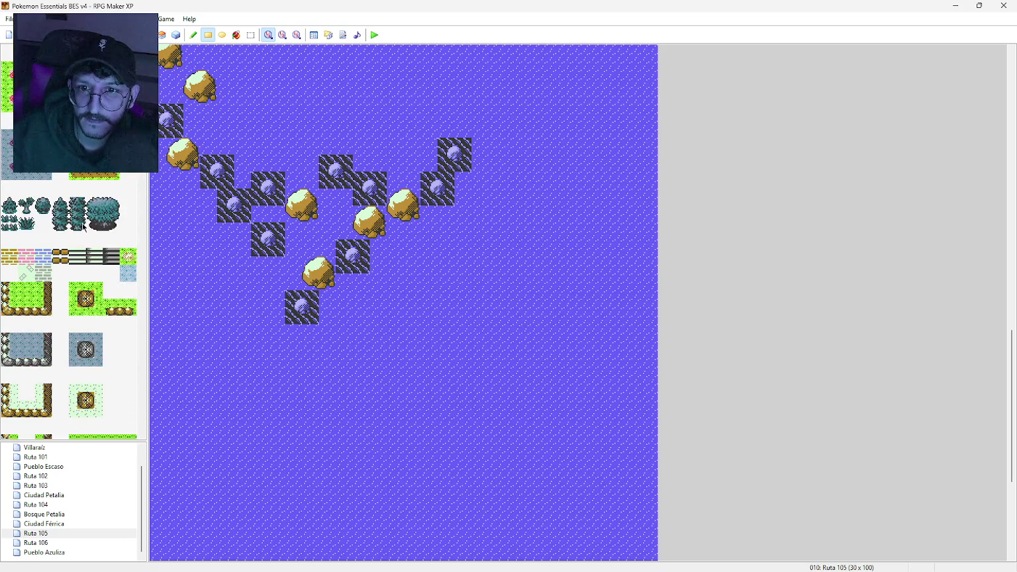
{"action": "left_click", "coordinate": [290, 338]}
{"action": "left_click", "coordinate": [274, 339]}
{"action": "left_click", "coordinate": [260, 333]}
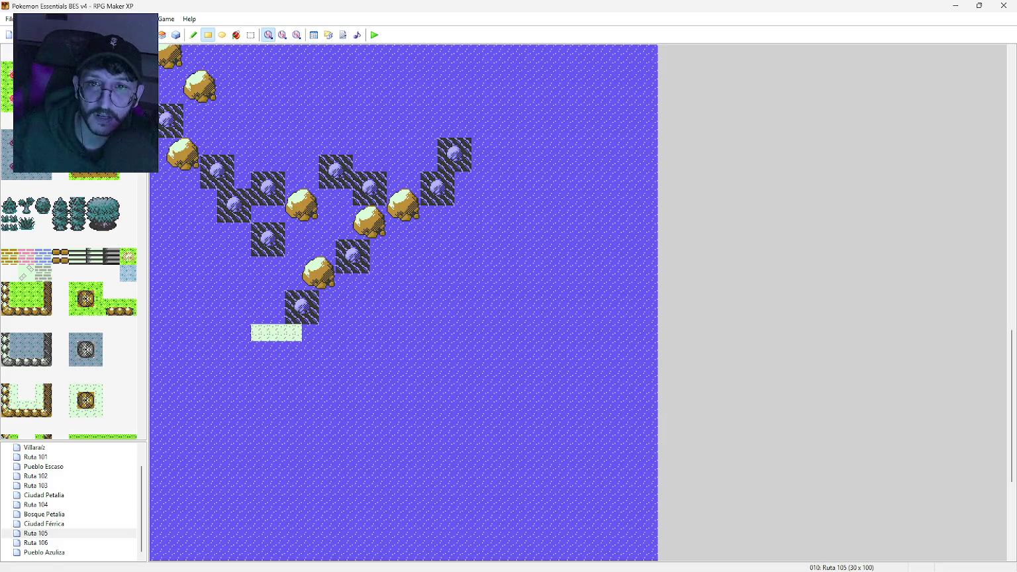
{"action": "key", "text": "ctrl+z"}
{"action": "key", "text": "ctrl+z"}
{"action": "key", "text": "ctrl+z"}
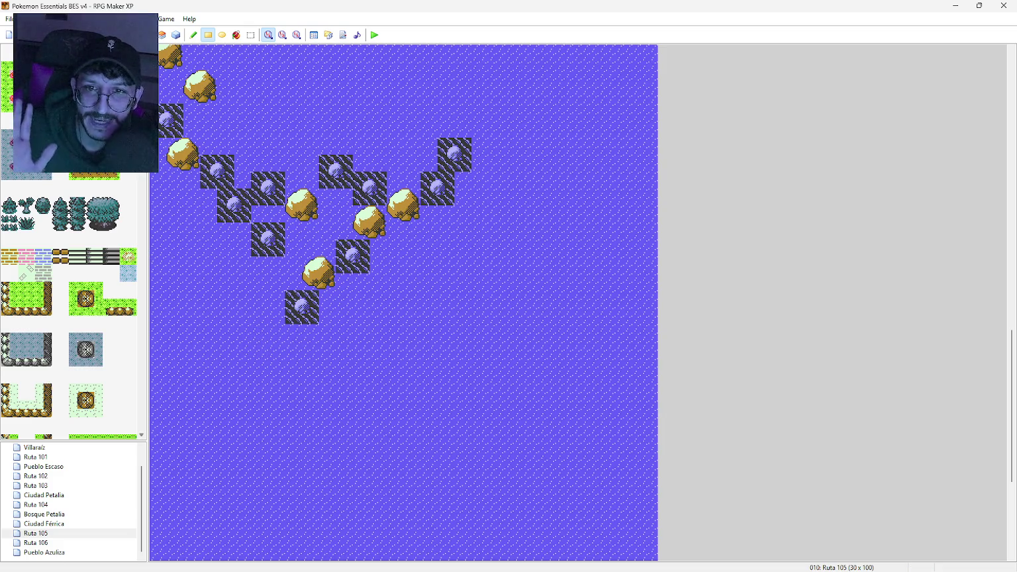
Step: Place the first palm trees on the water below the end of the rock line
{"action": "scroll", "coordinate": [151, 242], "scroll_direction": "down", "scroll_amount": 10}
{"action": "left_click_drag", "start_coordinate": [151, 241], "coordinate": [153, 390]}
{"action": "left_click_drag", "start_coordinate": [111, 365], "coordinate": [116, 345]}
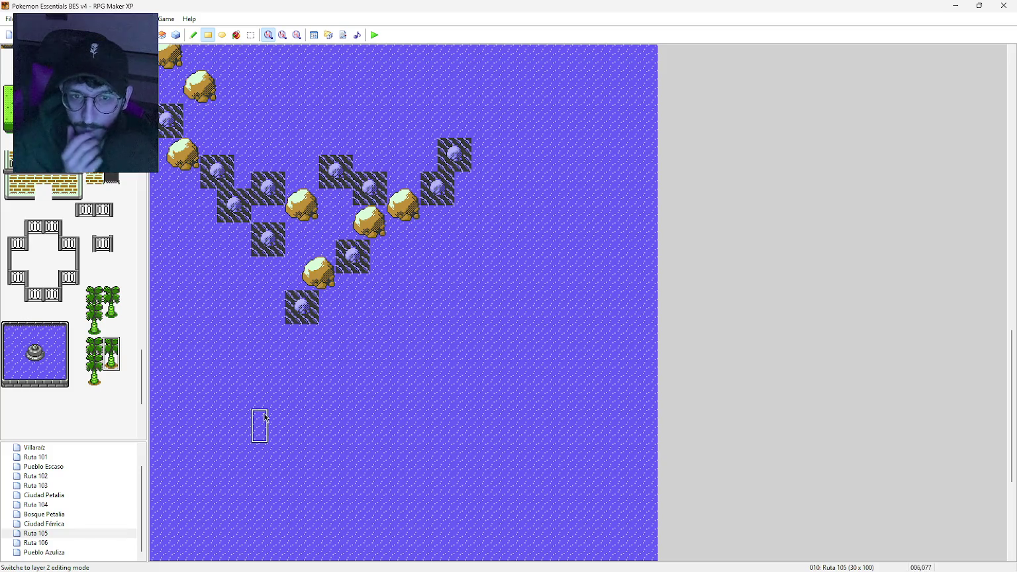
{"action": "left_click", "coordinate": [280, 326]}
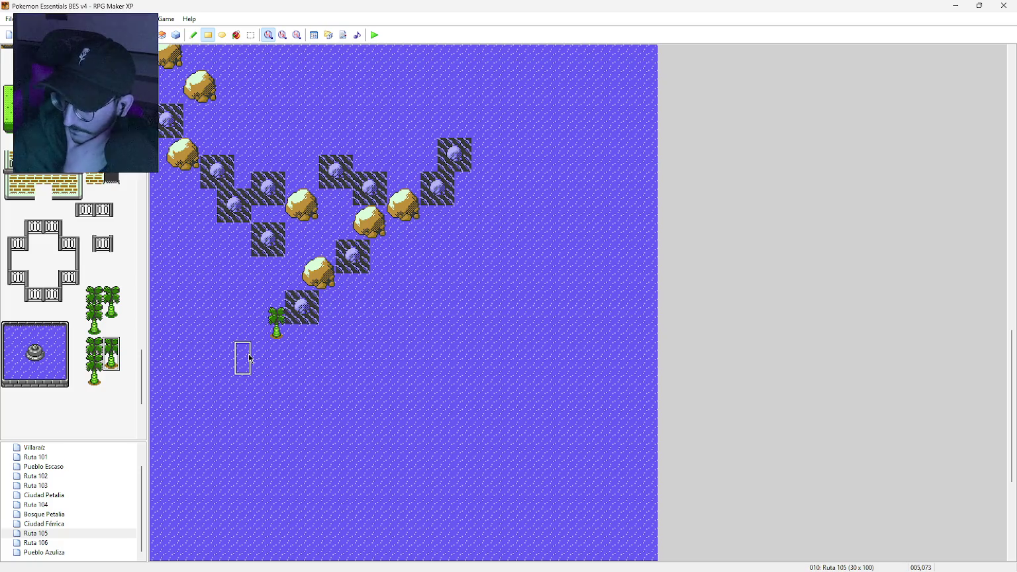
{"action": "left_click", "coordinate": [263, 321]}
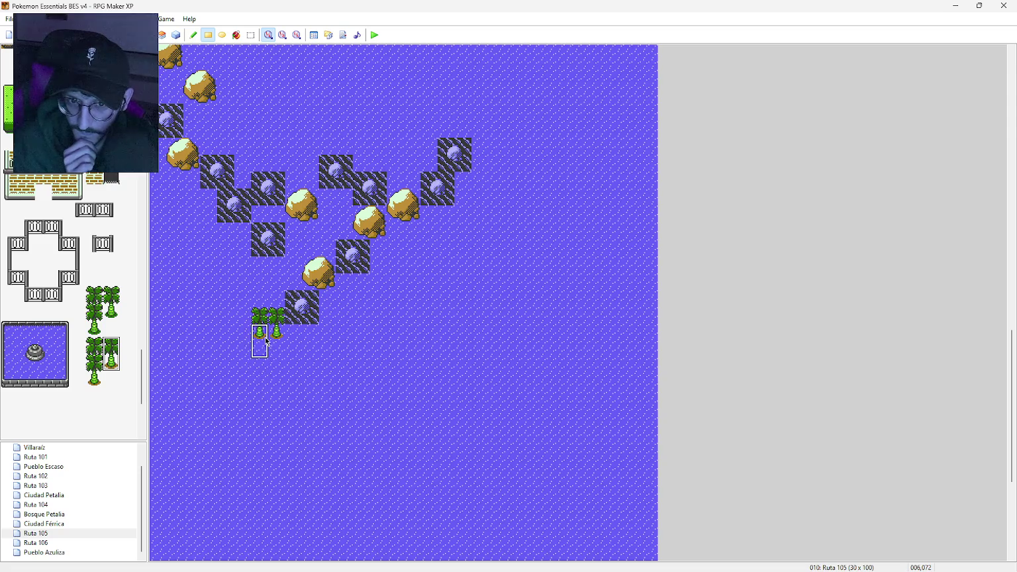
{"action": "left_click", "coordinate": [276, 331]}
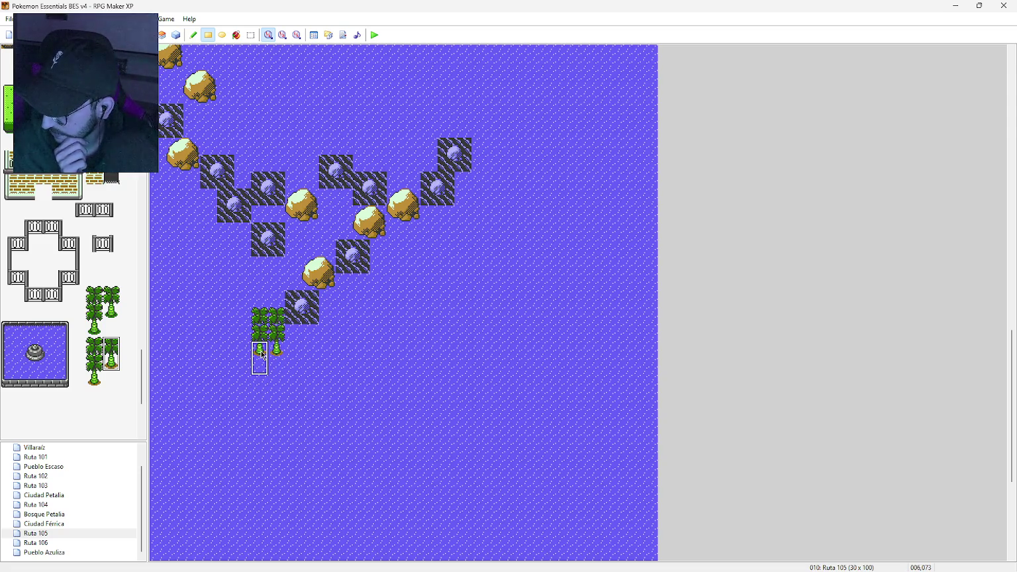
Step: Extend the palms downward into three columns, then select the left palm tiles
{"action": "left_click", "coordinate": [261, 366]}
{"action": "left_click", "coordinate": [261, 384]}
{"action": "left_click", "coordinate": [276, 350]}
{"action": "left_click", "coordinate": [277, 394]}
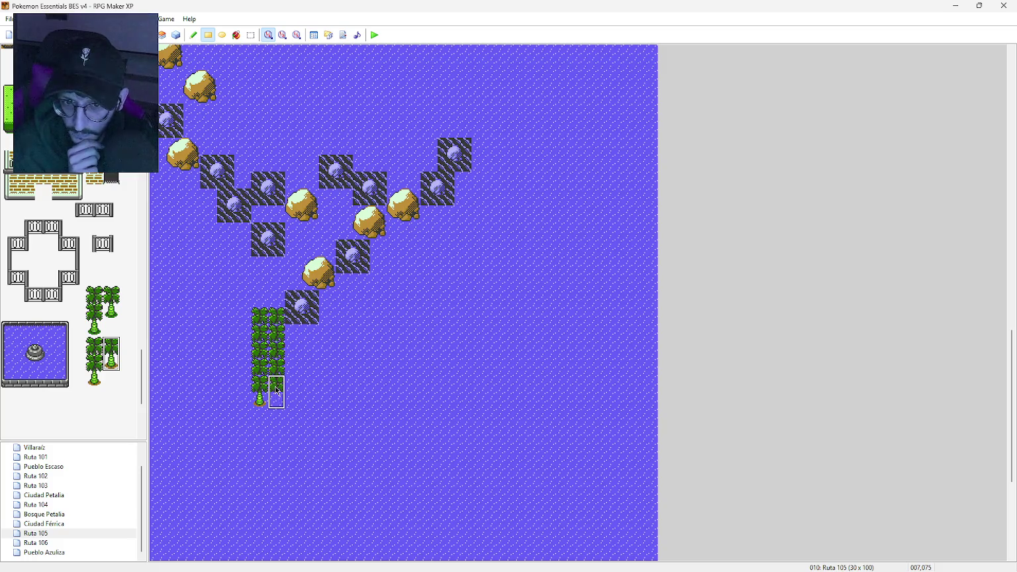
{"action": "left_click", "coordinate": [276, 401]}
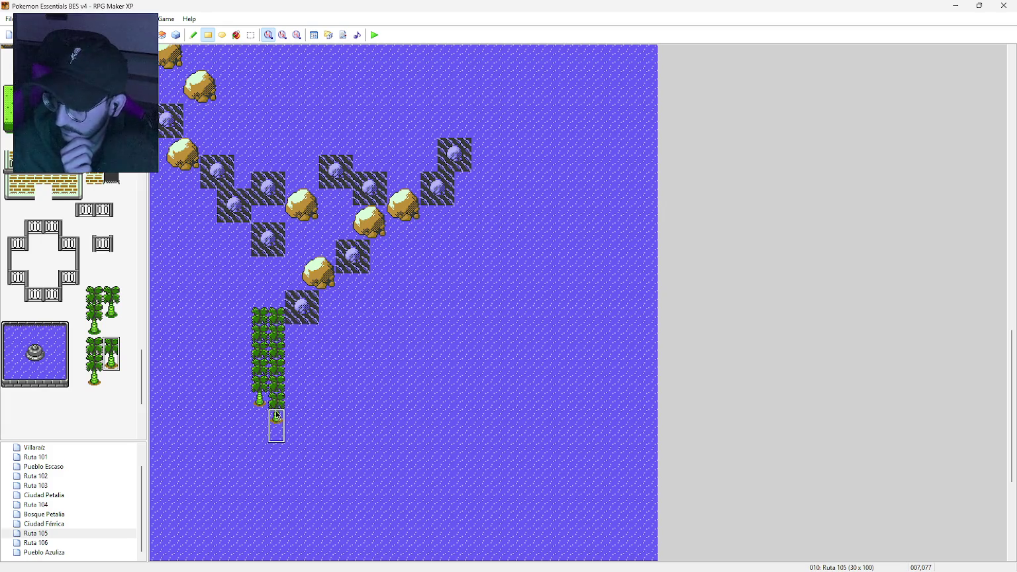
{"action": "left_click", "coordinate": [293, 368]}
{"action": "left_click", "coordinate": [293, 384]}
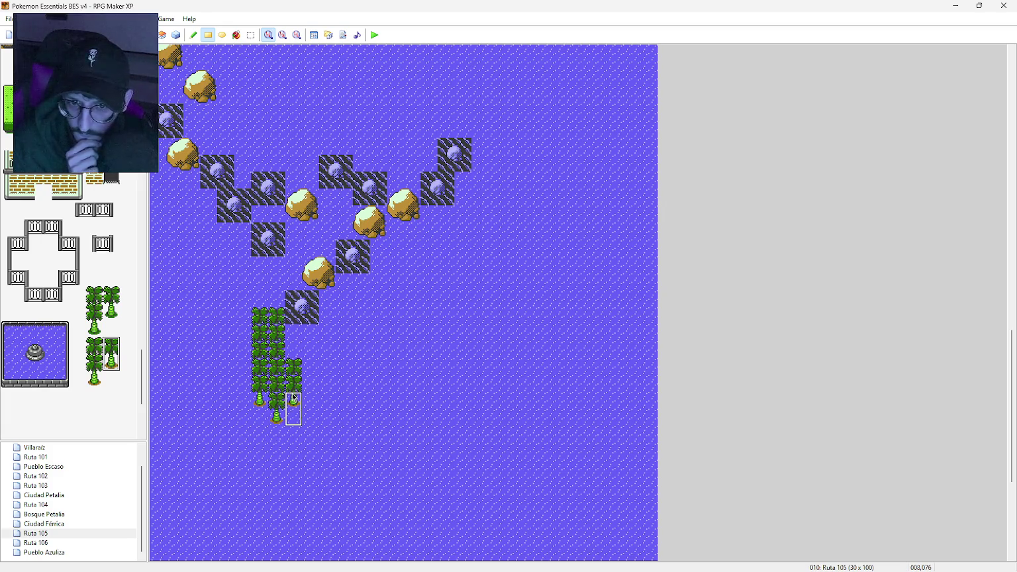
{"action": "left_click", "coordinate": [97, 349]}
{"action": "left_click", "coordinate": [95, 362]}
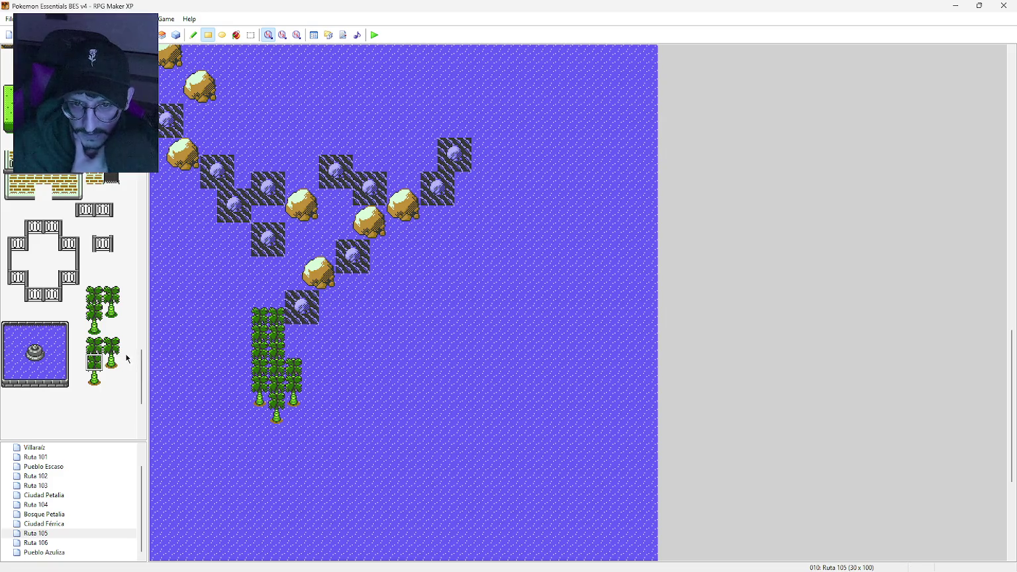
{"action": "left_click_drag", "start_coordinate": [142, 370], "coordinate": [142, 100]}
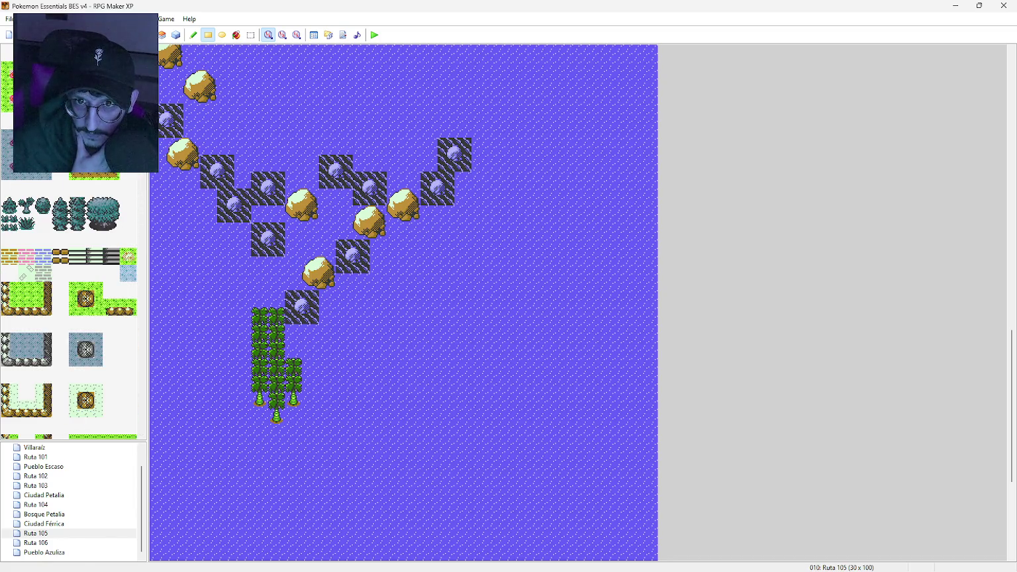
Step: Paint sand beneath the palm trunks and refill the blank lower map with water
{"action": "left_click_drag", "start_coordinate": [269, 337], "coordinate": [275, 418]}
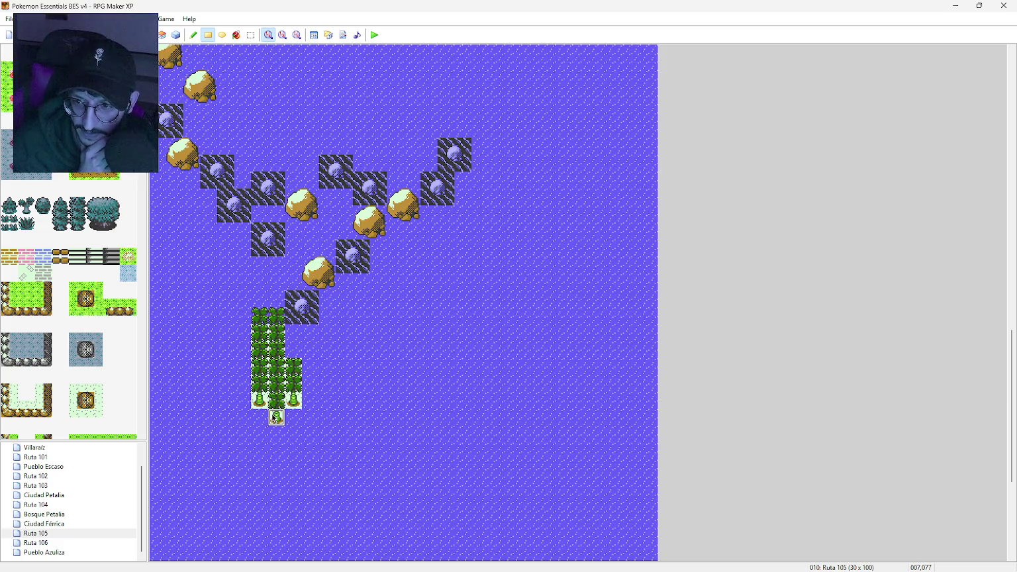
{"action": "left_click", "coordinate": [274, 418]}
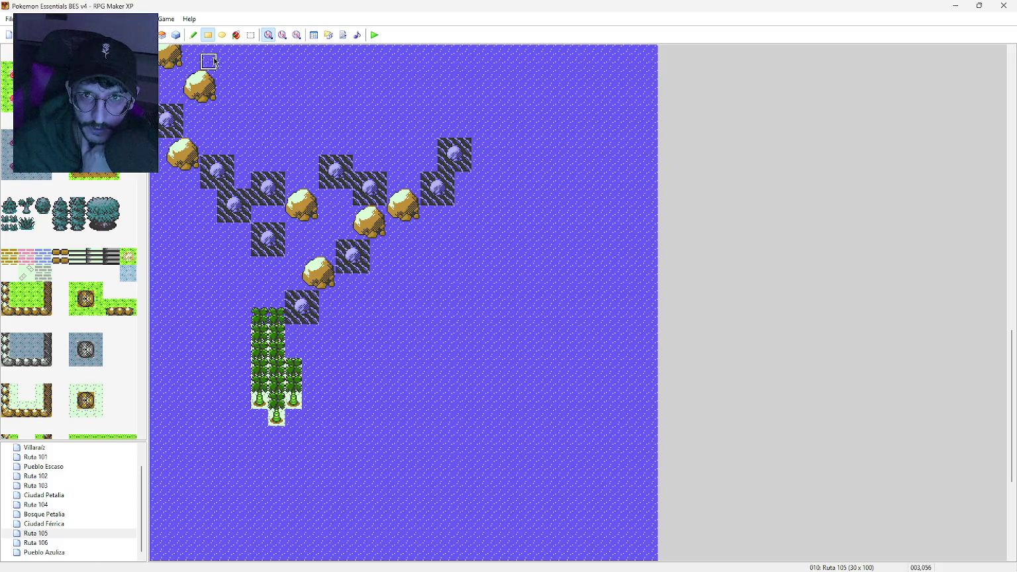
{"action": "left_click", "coordinate": [236, 35]}
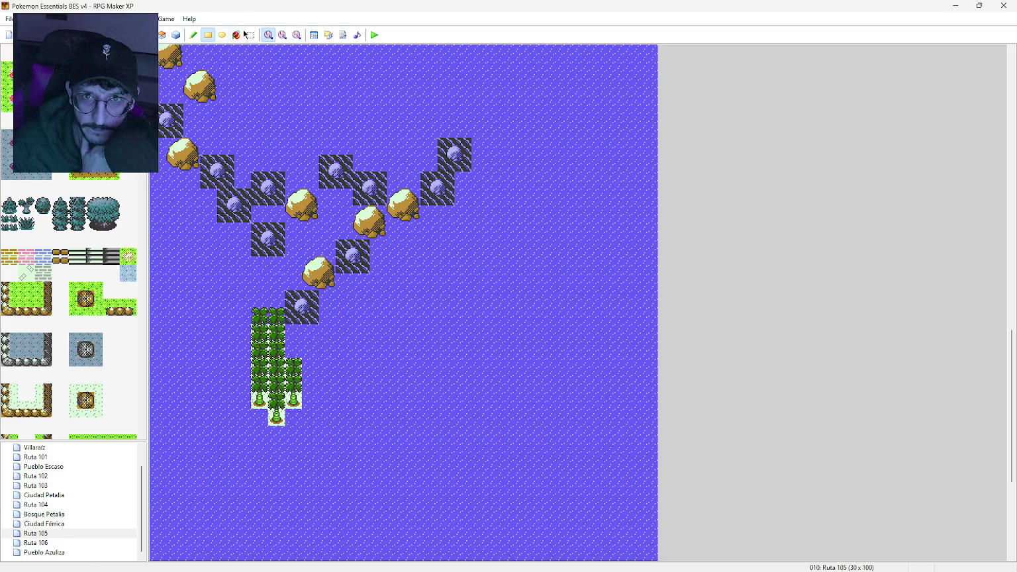
{"action": "left_click", "coordinate": [405, 528]}
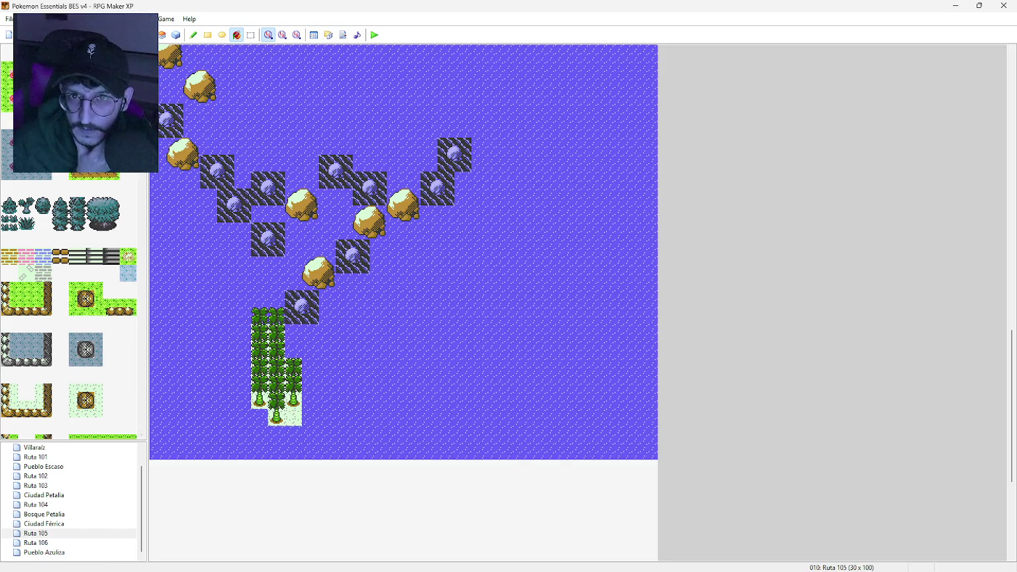
{"action": "scroll", "coordinate": [53, 280], "scroll_direction": "down", "scroll_amount": 10}
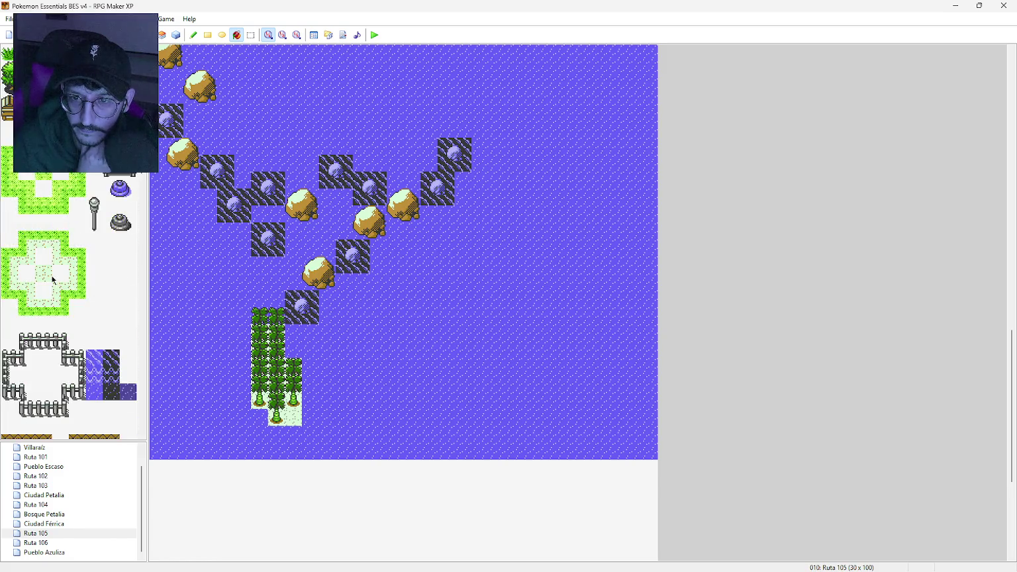
{"action": "left_click", "coordinate": [30, 362]}
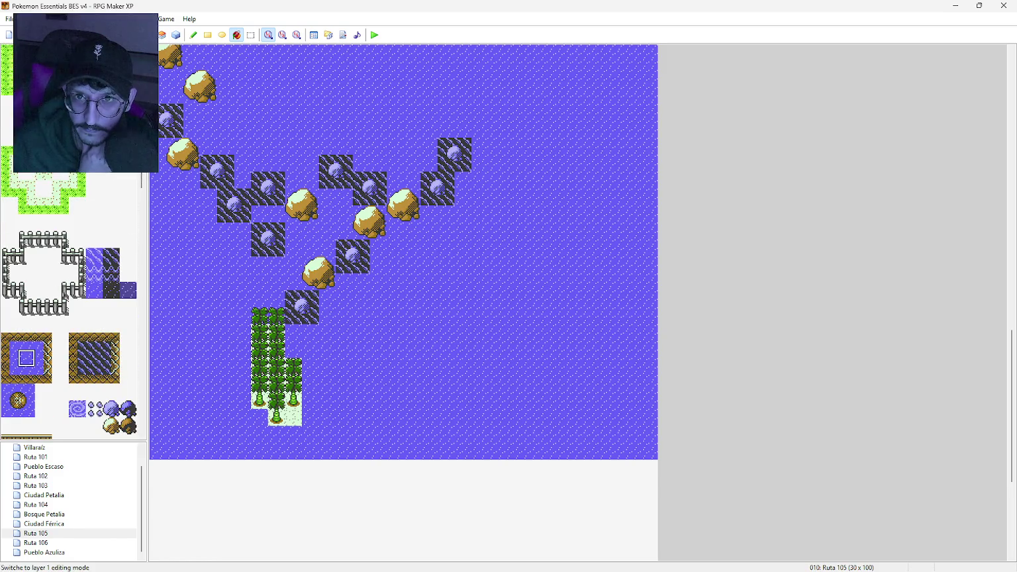
{"action": "left_click", "coordinate": [363, 502]}
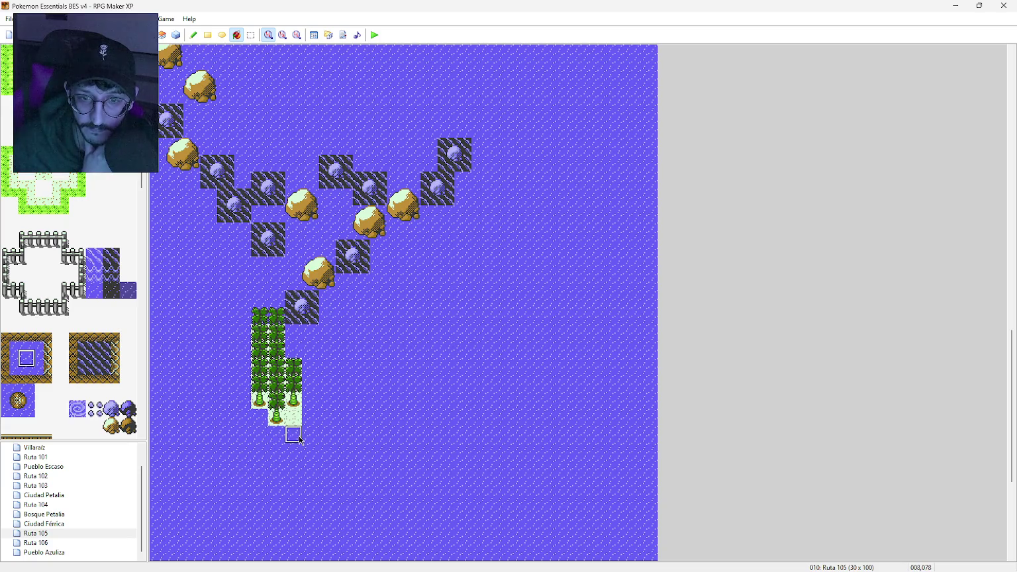
{"action": "scroll", "coordinate": [70, 342], "scroll_direction": "up", "scroll_amount": 5}
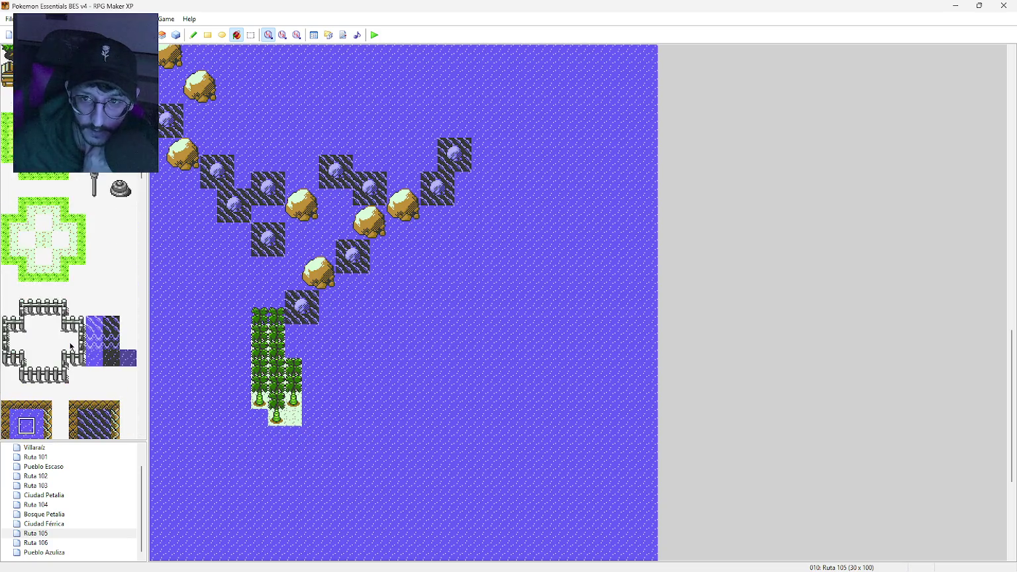
{"action": "scroll", "coordinate": [71, 316], "scroll_direction": "down", "scroll_amount": 5}
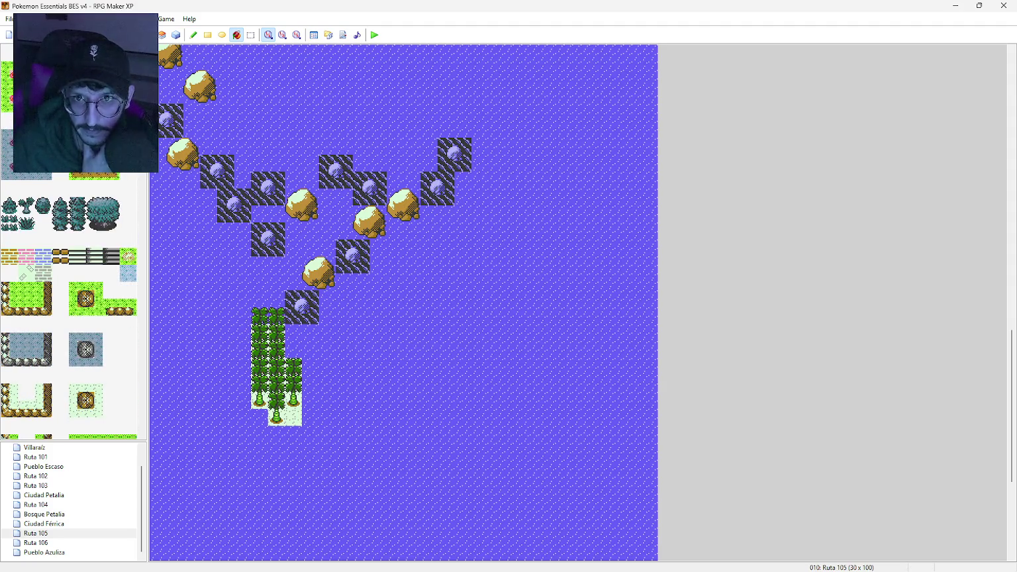
{"action": "left_click", "coordinate": [207, 38]}
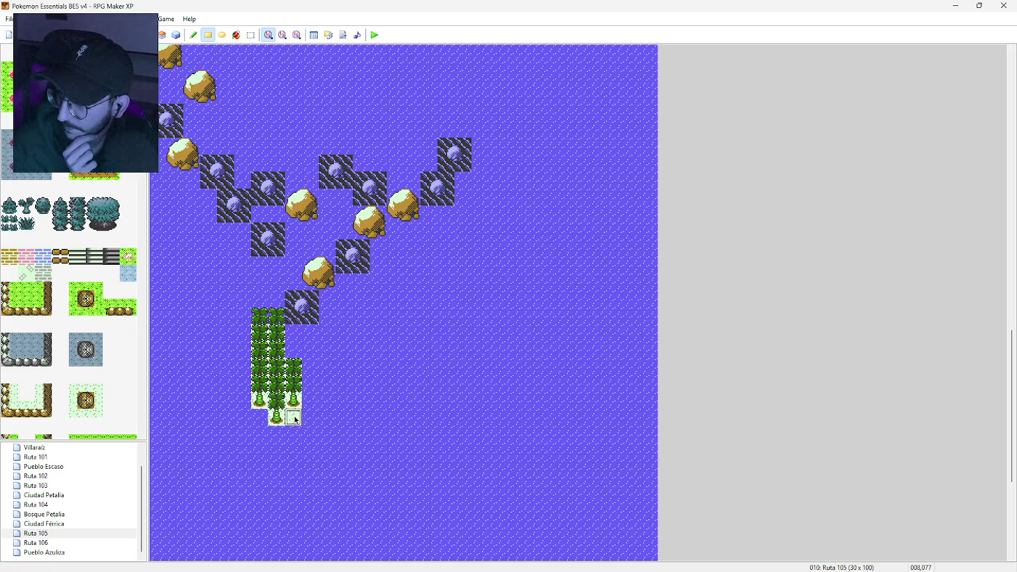
{"action": "left_click", "coordinate": [296, 420]}
{"action": "mouse_move", "coordinate": [310, 401]}
{"action": "left_mouse_down"}
{"action": "mouse_move", "coordinate": [312, 351]}
{"action": "mouse_move", "coordinate": [294, 349]}
{"action": "left_mouse_up"}
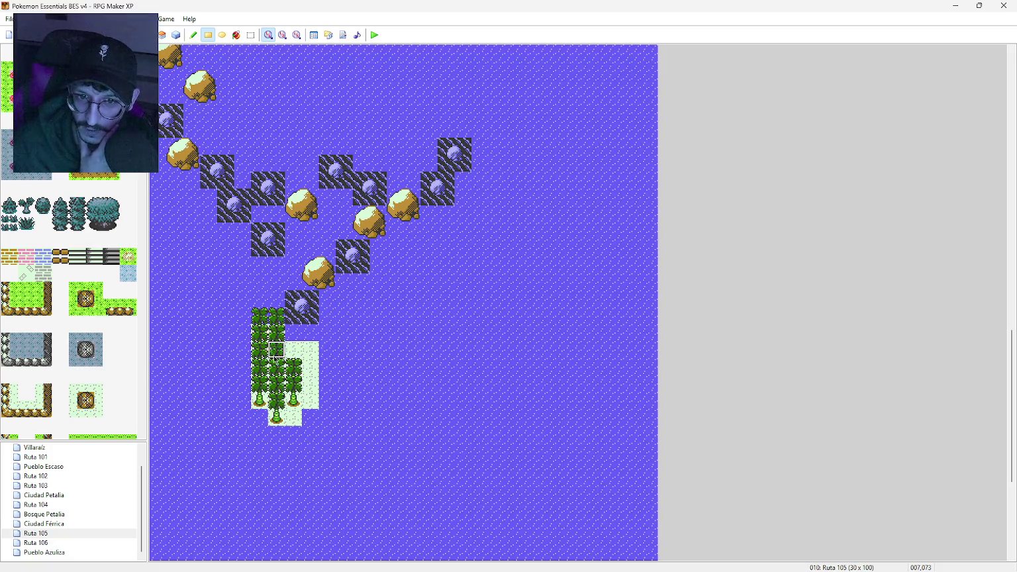
{"action": "scroll", "coordinate": [47, 408], "scroll_direction": "down", "scroll_amount": 1}
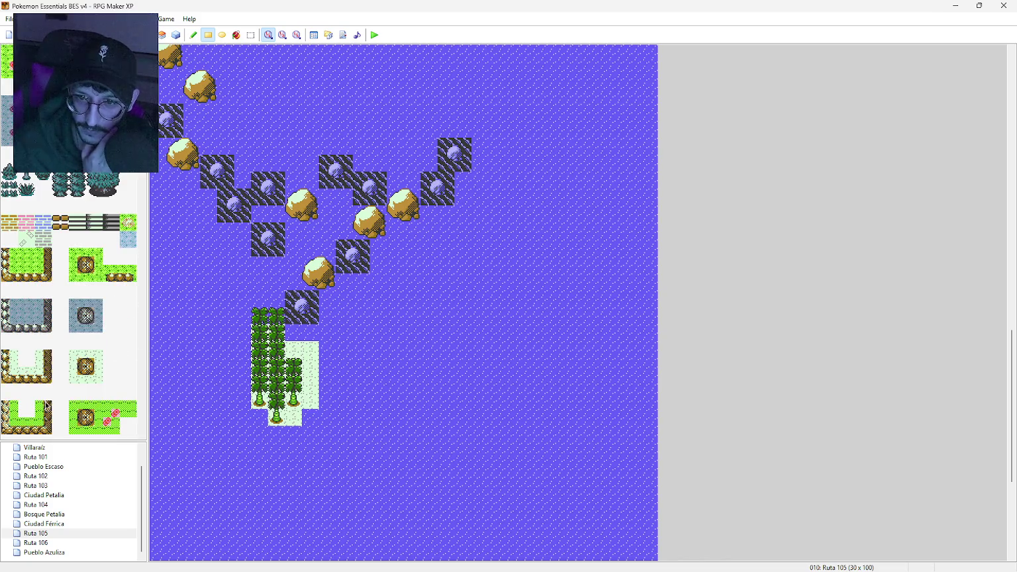
{"action": "scroll", "coordinate": [58, 327], "scroll_direction": "down", "scroll_amount": 10}
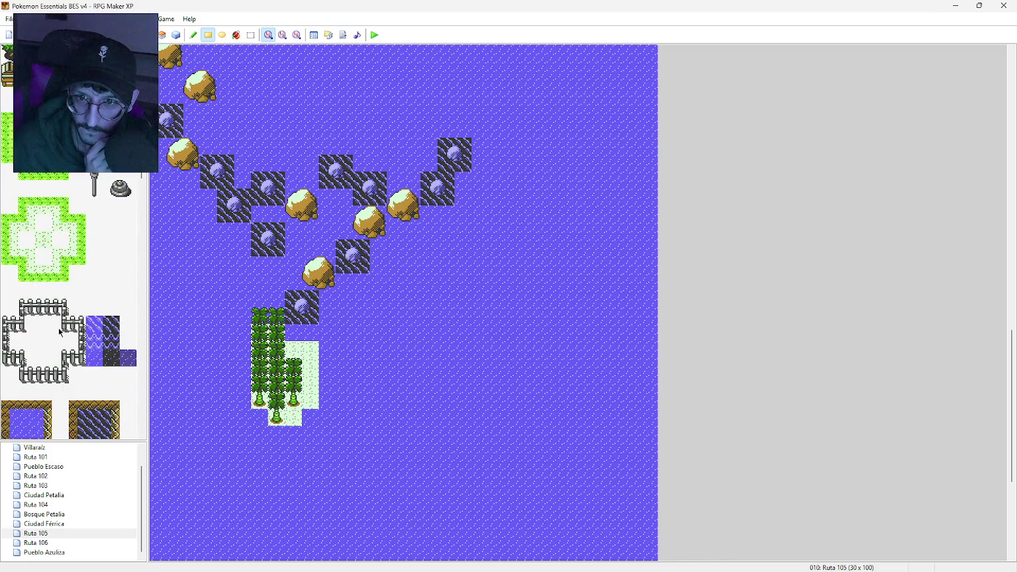
{"action": "scroll", "coordinate": [58, 328], "scroll_direction": "down", "scroll_amount": 2}
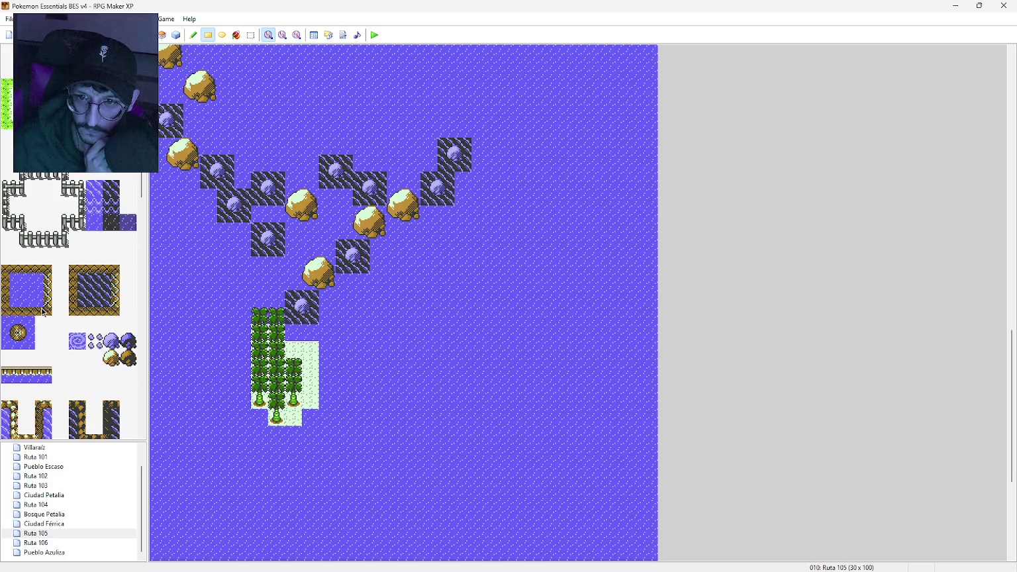
Step: Edge the island's right side and bottom with cliff tiles and a corner piece
{"action": "left_click", "coordinate": [10, 290]}
{"action": "left_click_drag", "start_coordinate": [323, 348], "coordinate": [323, 400]}
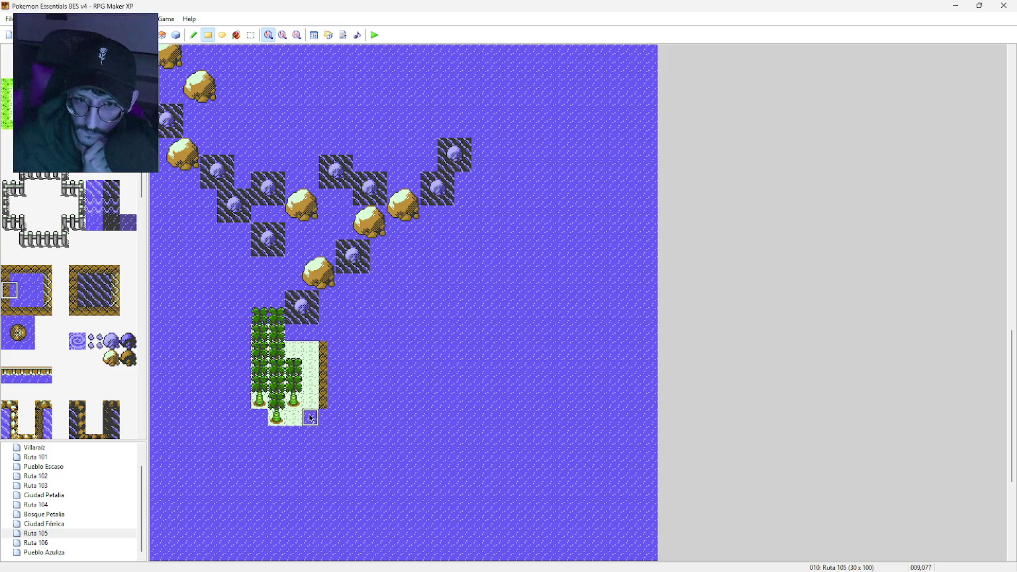
{"action": "left_click", "coordinate": [8, 277]}
{"action": "left_click", "coordinate": [311, 418]}
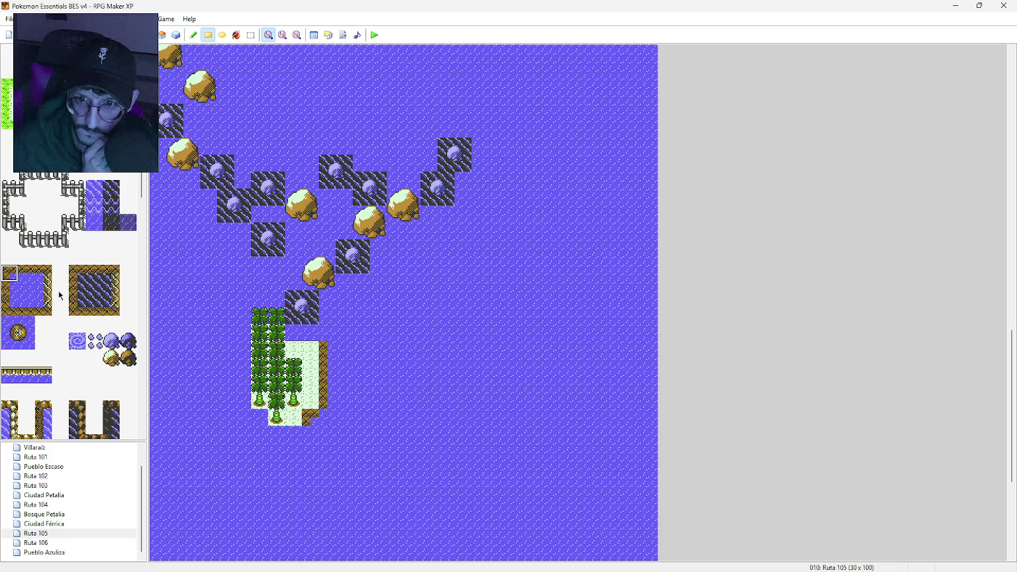
{"action": "left_click", "coordinate": [26, 274]}
{"action": "left_click_drag", "start_coordinate": [295, 433], "coordinate": [277, 434]}
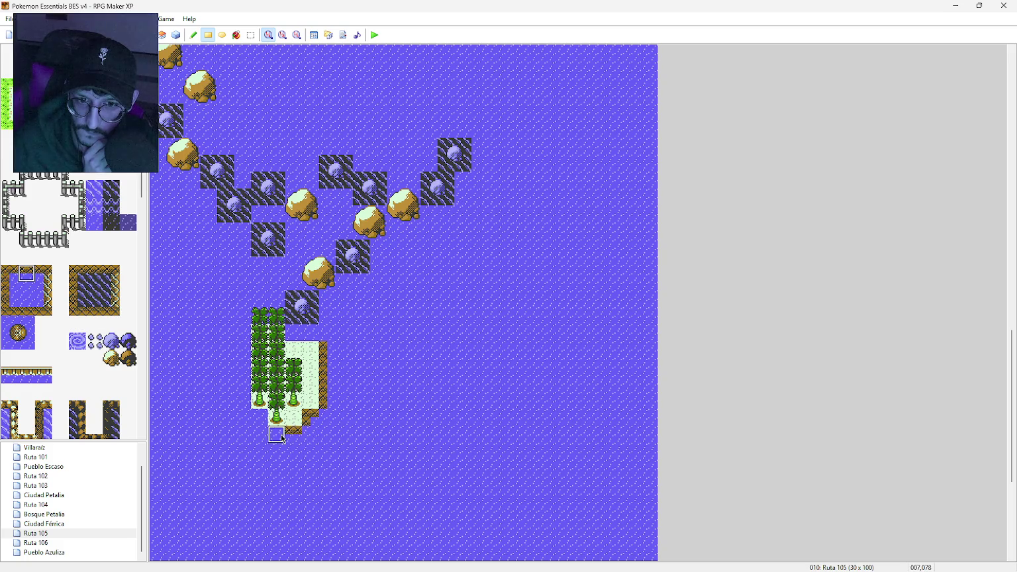
Step: Add the lower-left corner and cliff edges along the island's left side and top
{"action": "left_click", "coordinate": [45, 277]}
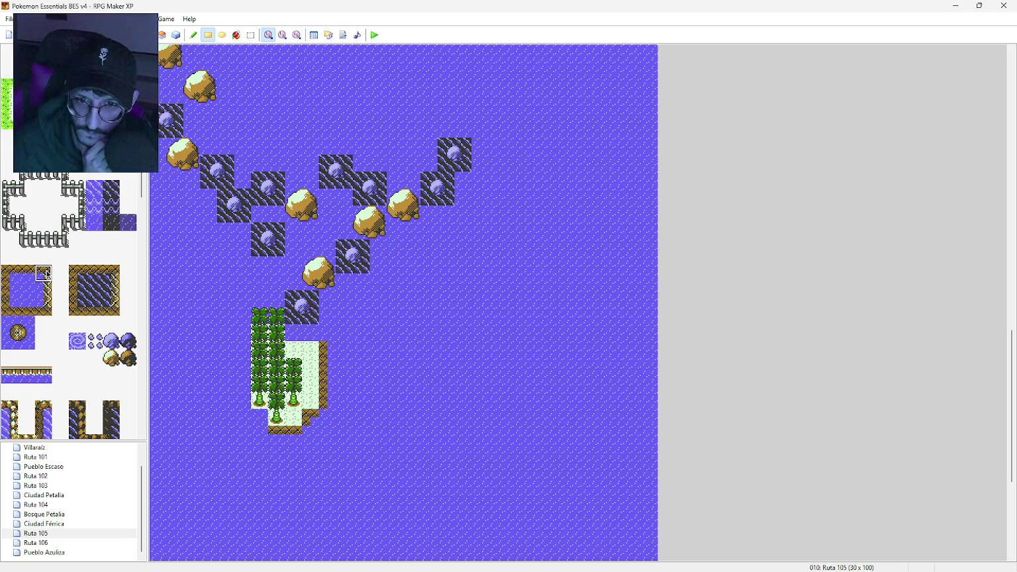
{"action": "left_click", "coordinate": [259, 419]}
{"action": "left_click", "coordinate": [46, 292]}
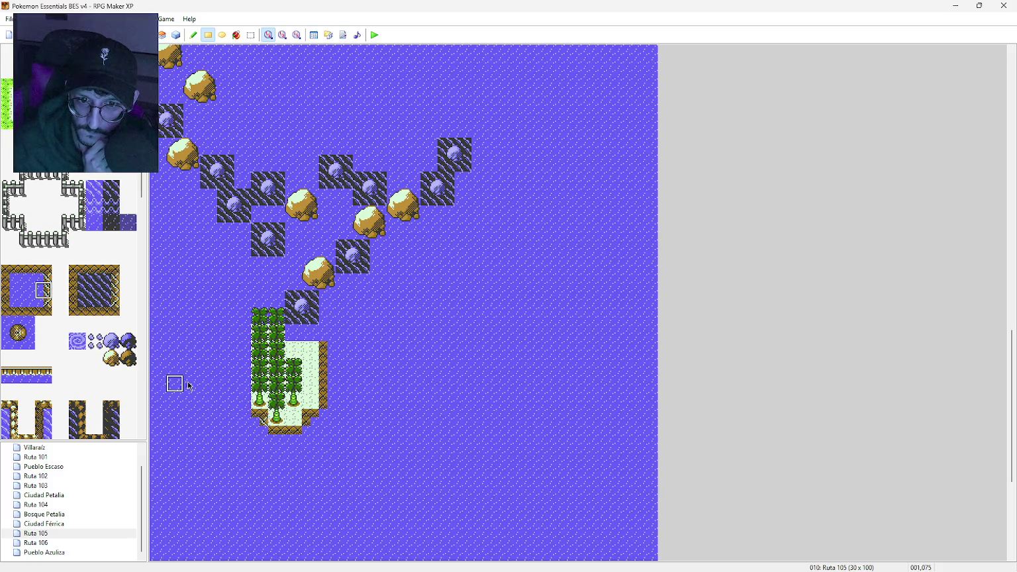
{"action": "left_click_drag", "start_coordinate": [245, 400], "coordinate": [249, 326]}
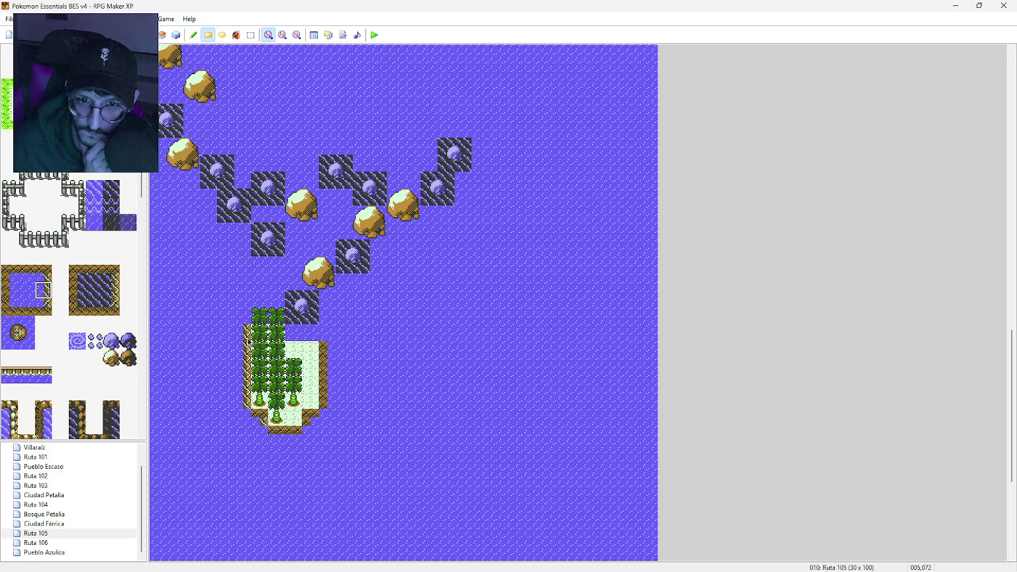
{"action": "left_click", "coordinate": [26, 307]}
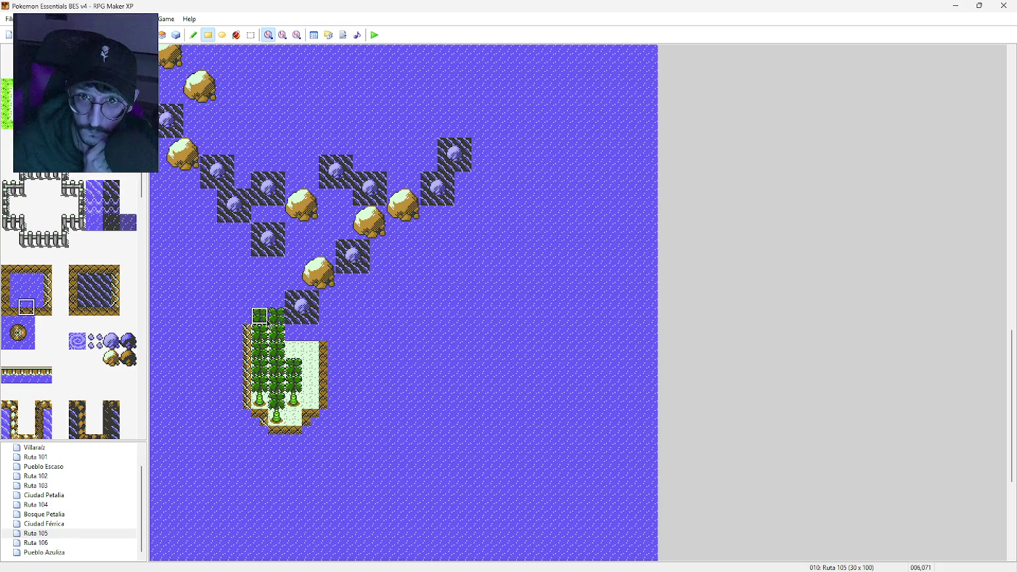
{"action": "left_click_drag", "start_coordinate": [294, 333], "coordinate": [310, 333]}
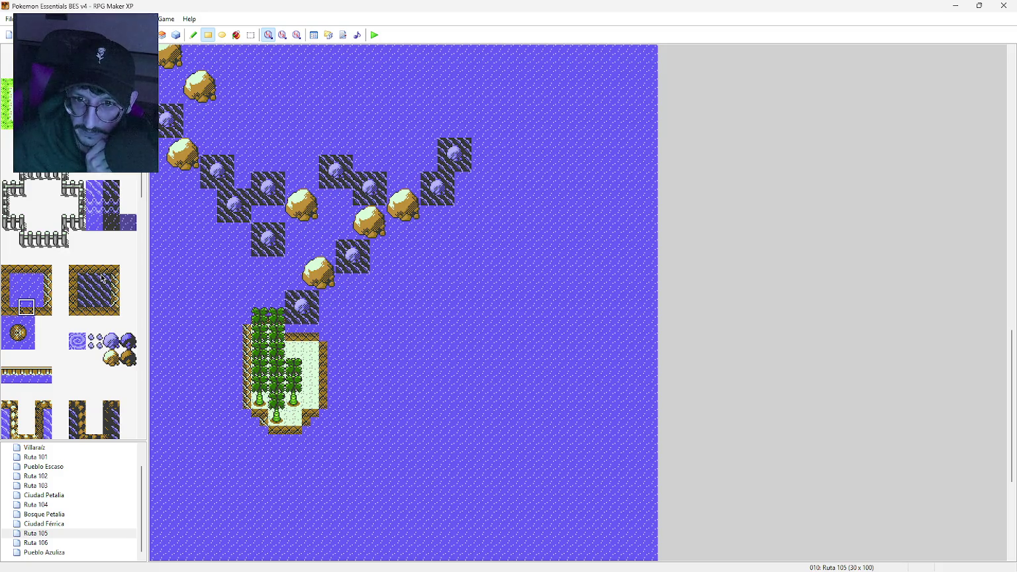
{"action": "left_click", "coordinate": [10, 307]}
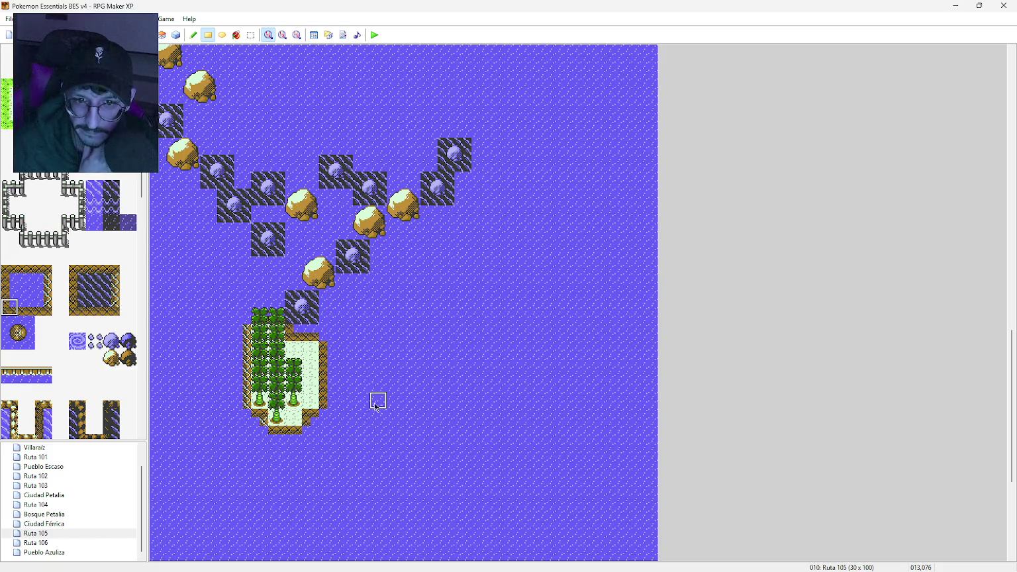
Step: Round off the island's bottom-right and bottom-left corners with shore corner tiles
{"action": "left_click", "coordinate": [26, 341]}
{"action": "left_click", "coordinate": [319, 422]}
{"action": "left_click", "coordinate": [13, 343]}
{"action": "left_click", "coordinate": [260, 426]}
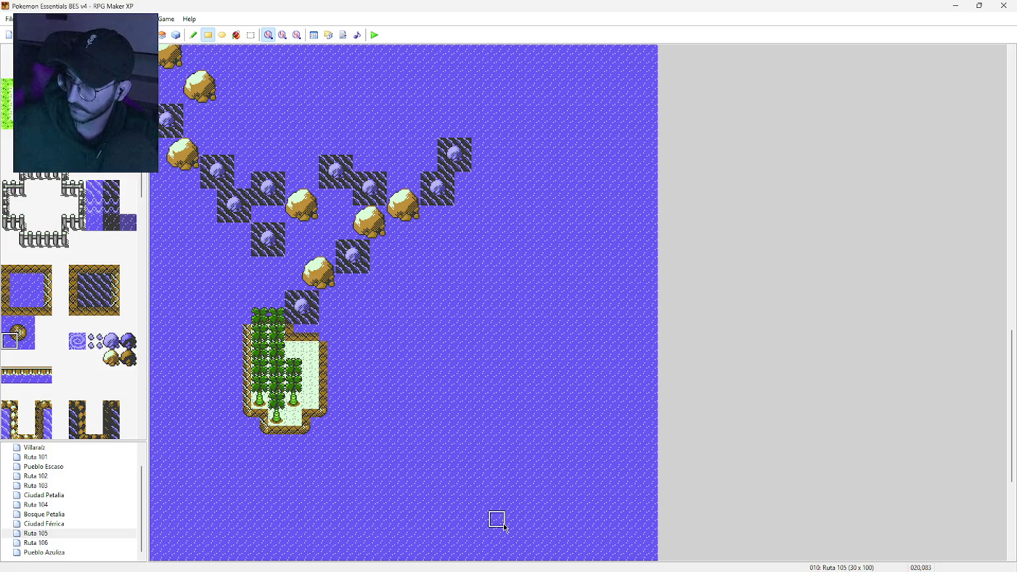
Step: Paint dark rocky water below the shore, then stamp and undo a 3x3 dark water block
{"action": "left_click", "coordinate": [93, 273]}
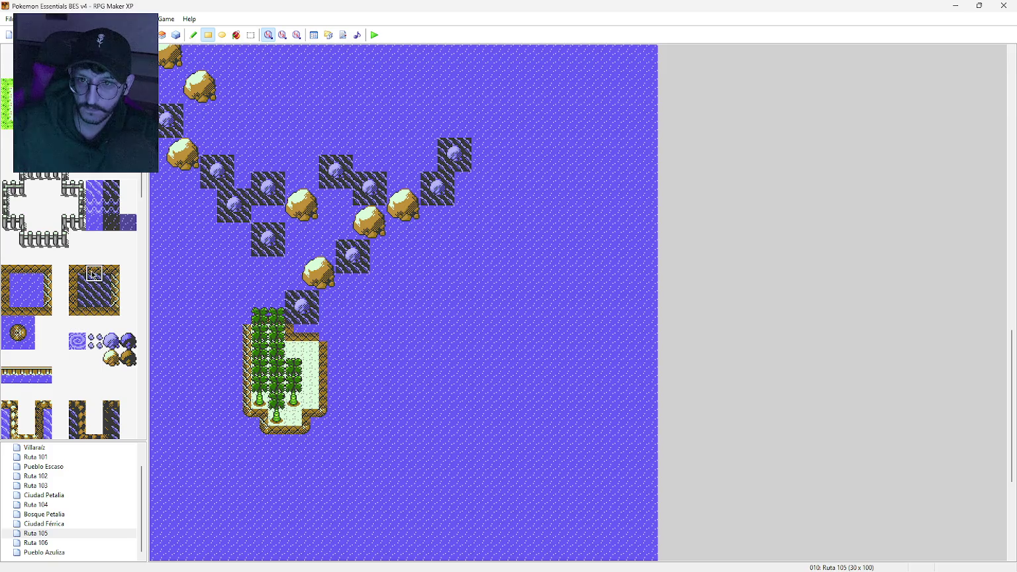
{"action": "left_click", "coordinate": [276, 437]}
{"action": "left_click", "coordinate": [288, 439]}
{"action": "scroll", "coordinate": [116, 322], "scroll_direction": "up", "scroll_amount": 3}
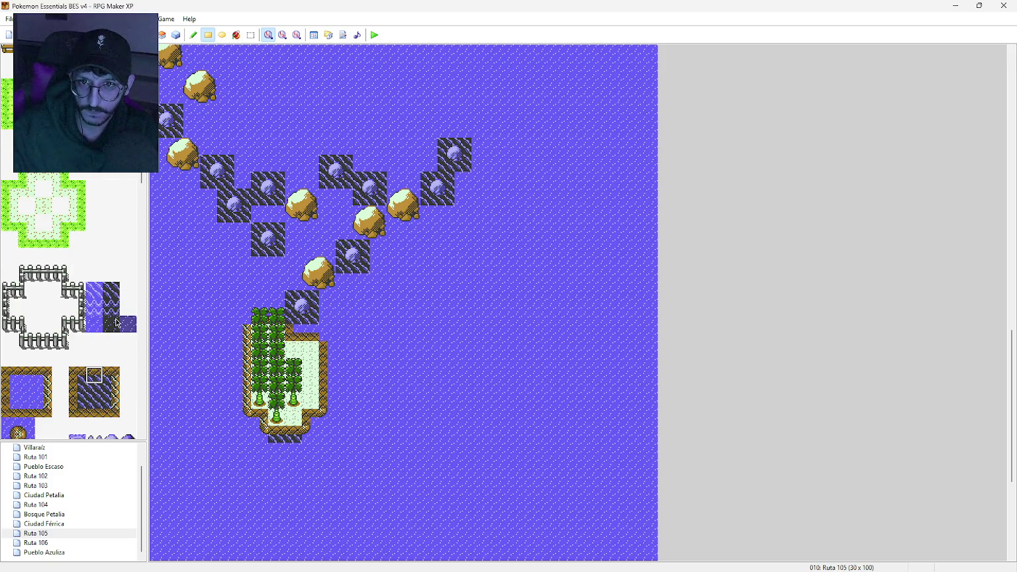
{"action": "scroll", "coordinate": [91, 196], "scroll_direction": "up", "scroll_amount": 1}
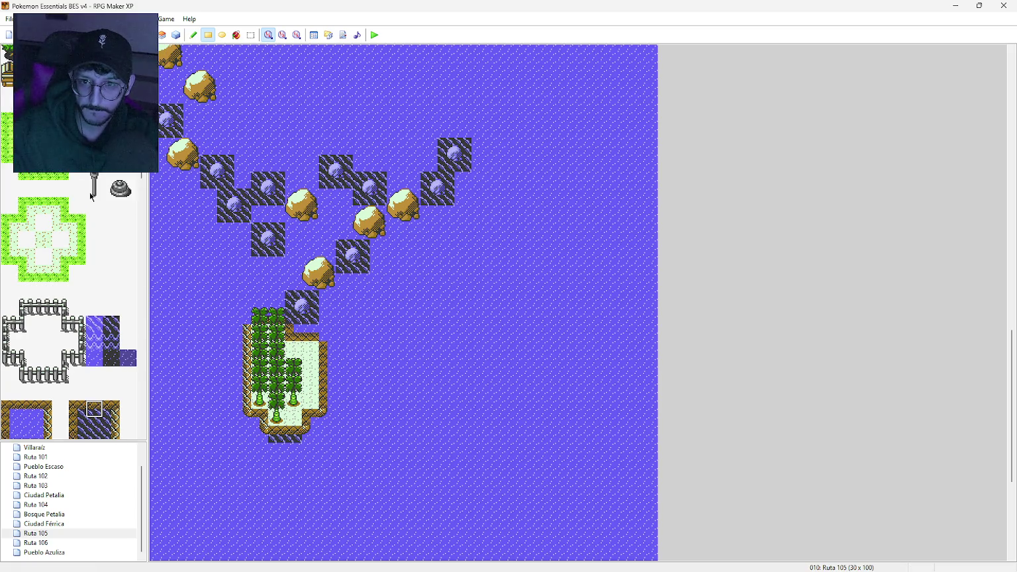
{"action": "scroll", "coordinate": [90, 196], "scroll_direction": "down", "scroll_amount": 3}
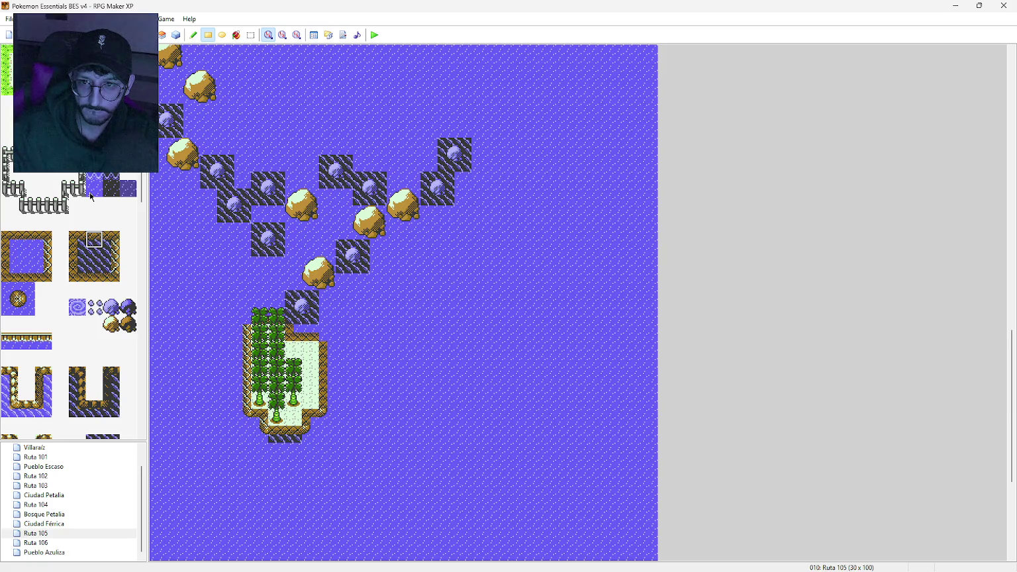
{"action": "left_click", "coordinate": [24, 296]}
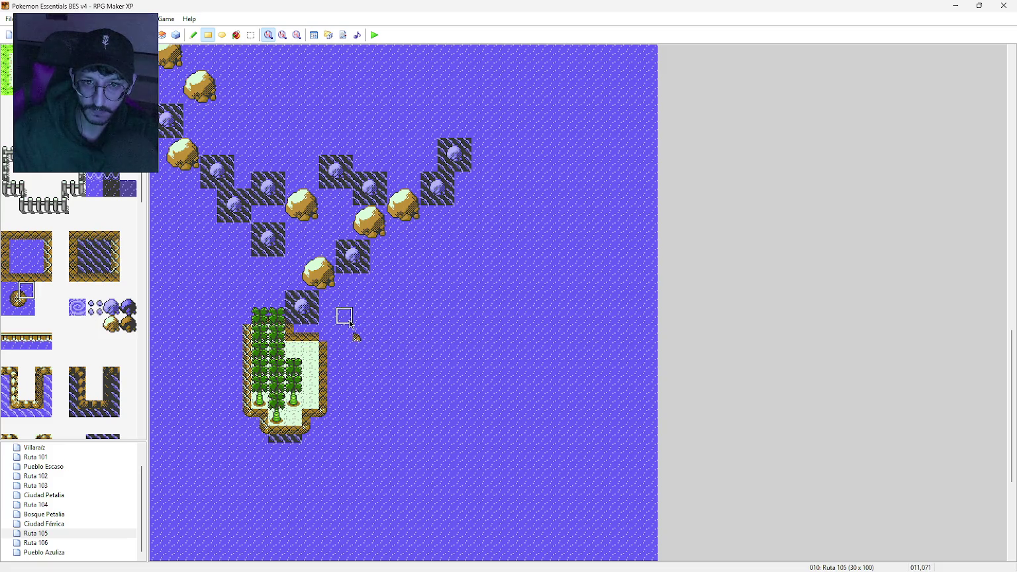
{"action": "left_click", "coordinate": [96, 257]}
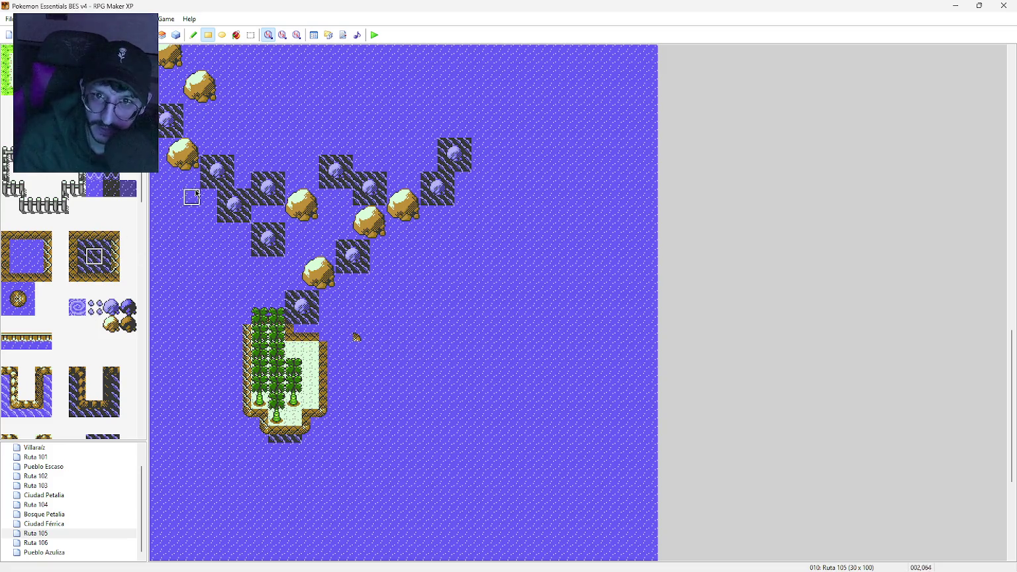
{"action": "left_click_drag", "start_coordinate": [82, 235], "coordinate": [111, 274]}
{"action": "left_click", "coordinate": [352, 345]}
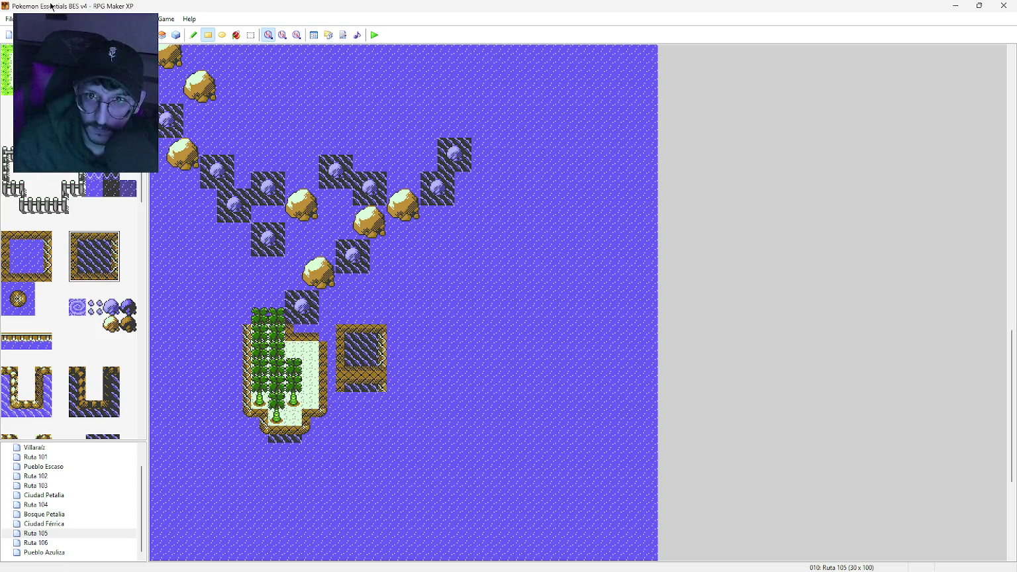
{"action": "key", "text": "ctrl+z"}
Step: Place a dark water rock tile just below the island
{"action": "scroll", "coordinate": [102, 226], "scroll_direction": "up", "scroll_amount": 10}
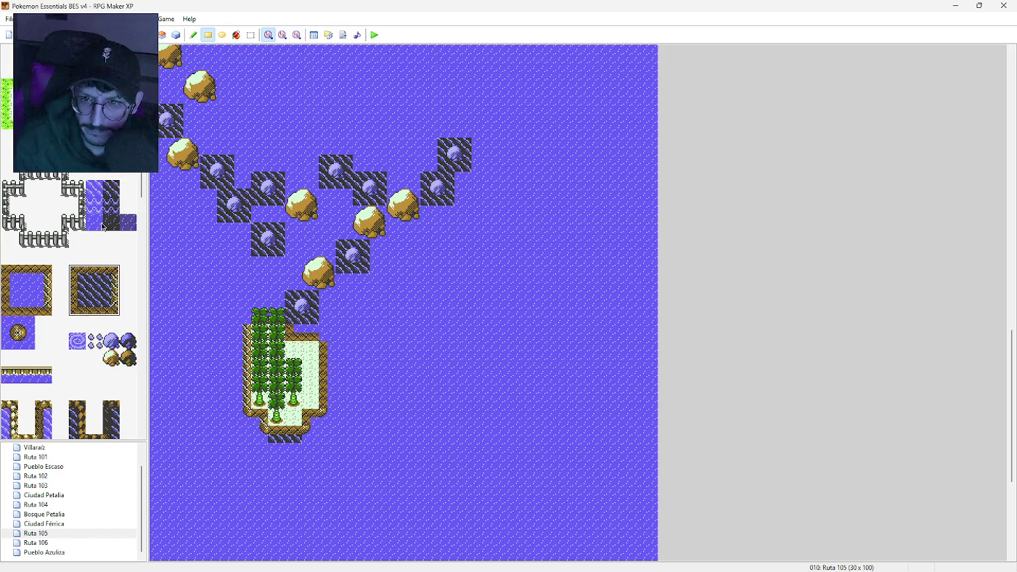
{"action": "scroll", "coordinate": [103, 227], "scroll_direction": "up", "scroll_amount": 10}
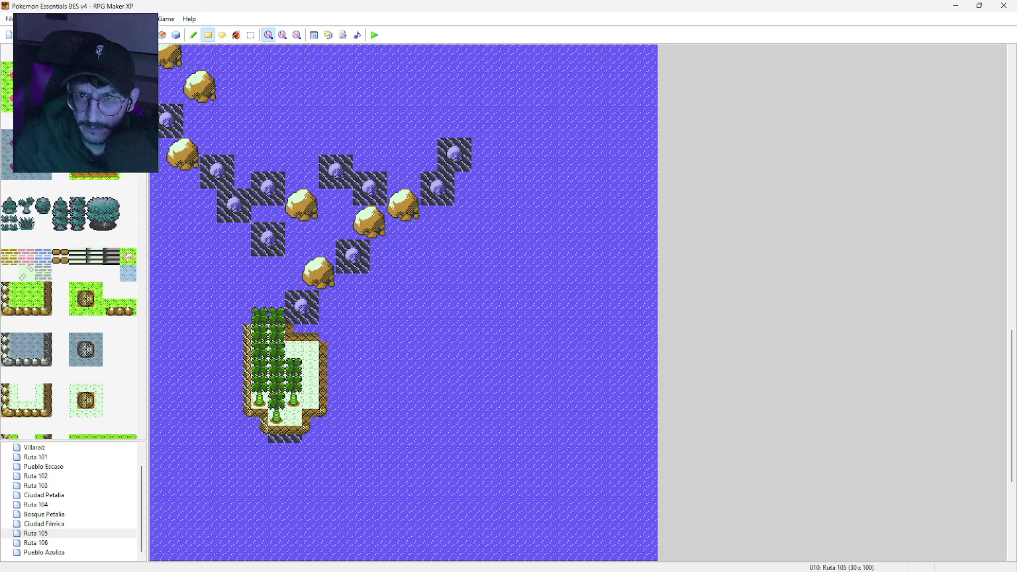
{"action": "scroll", "coordinate": [85, 284], "scroll_direction": "up", "scroll_amount": 10}
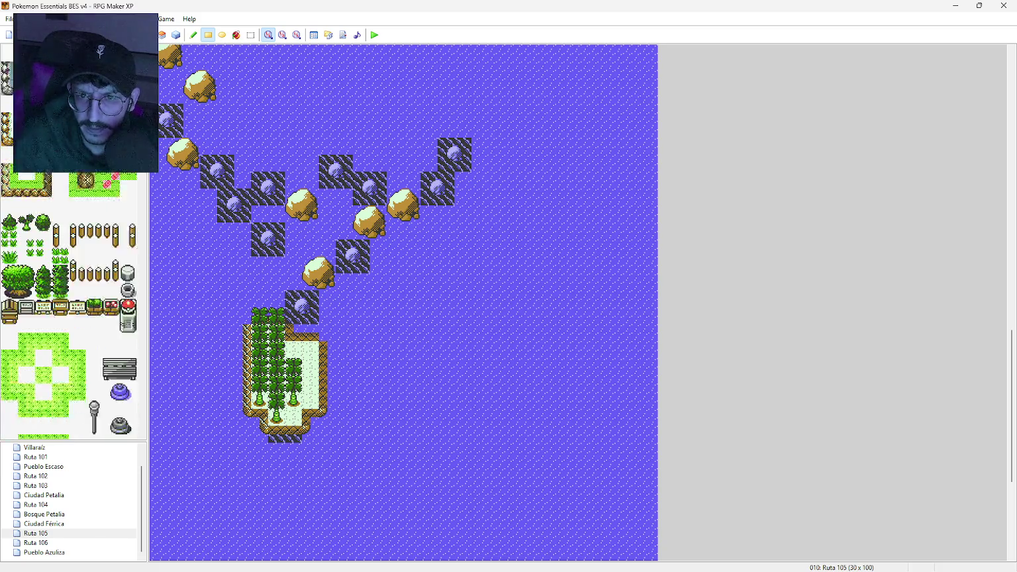
{"action": "left_click", "coordinate": [102, 315]}
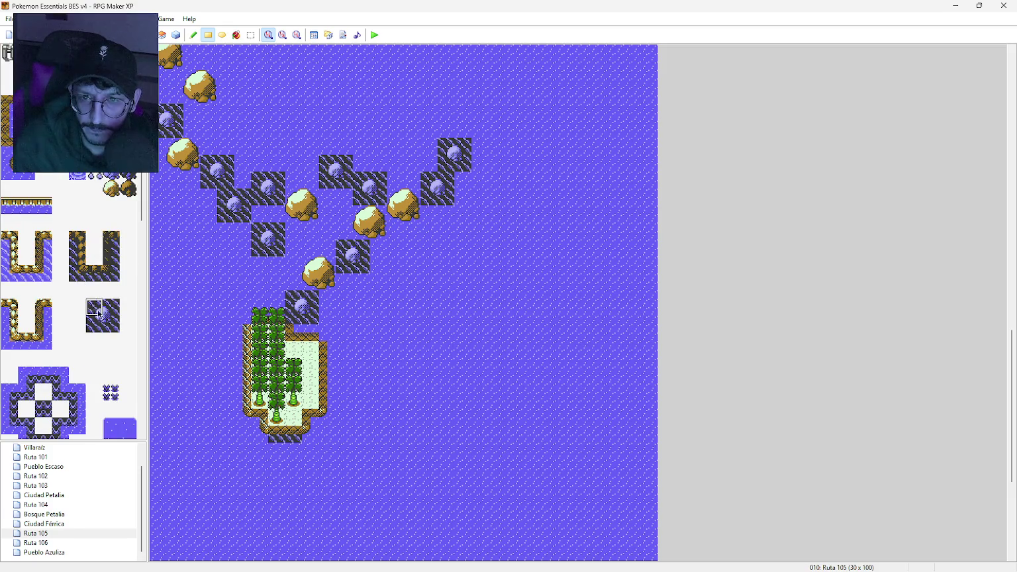
{"action": "left_click", "coordinate": [283, 459]}
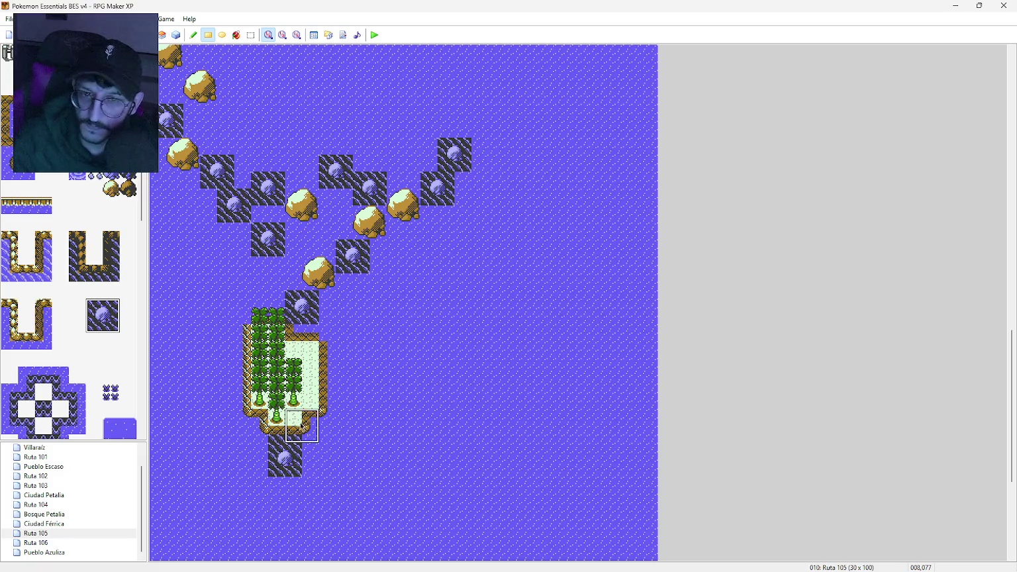
{"action": "scroll", "coordinate": [73, 228], "scroll_direction": "up", "scroll_amount": 10}
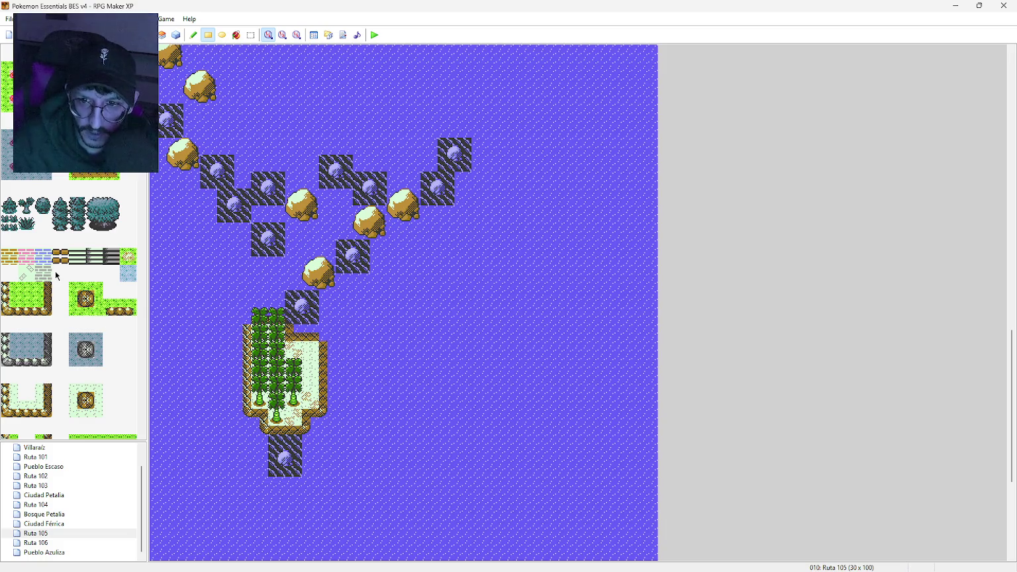
Step: Scatter the speckled sand tile on three cells of the island's green floor
{"action": "scroll", "coordinate": [55, 271], "scroll_direction": "down", "scroll_amount": 15}
{"action": "left_click", "coordinate": [30, 323]}
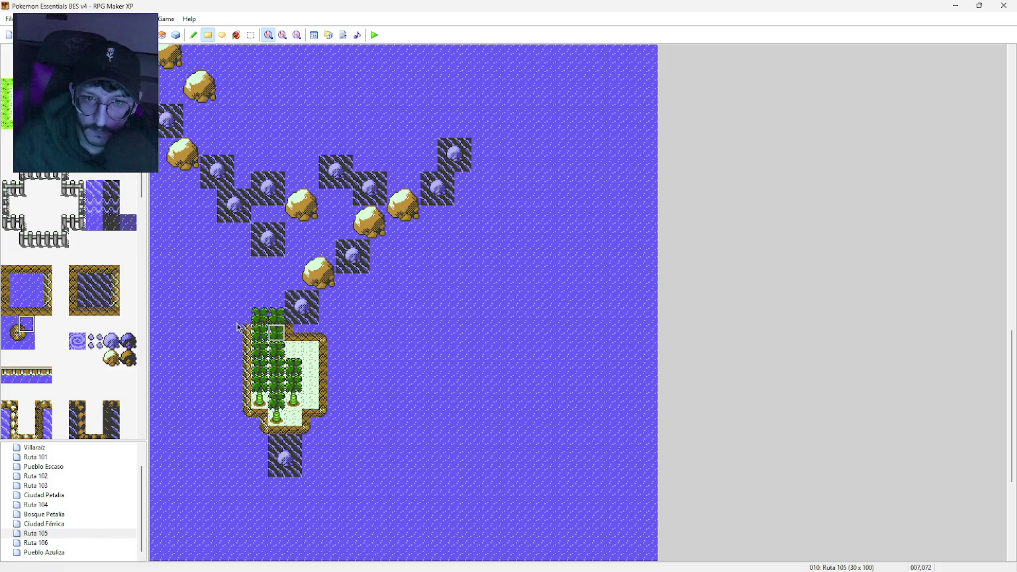
{"action": "scroll", "coordinate": [70, 304], "scroll_direction": "down", "scroll_amount": 10}
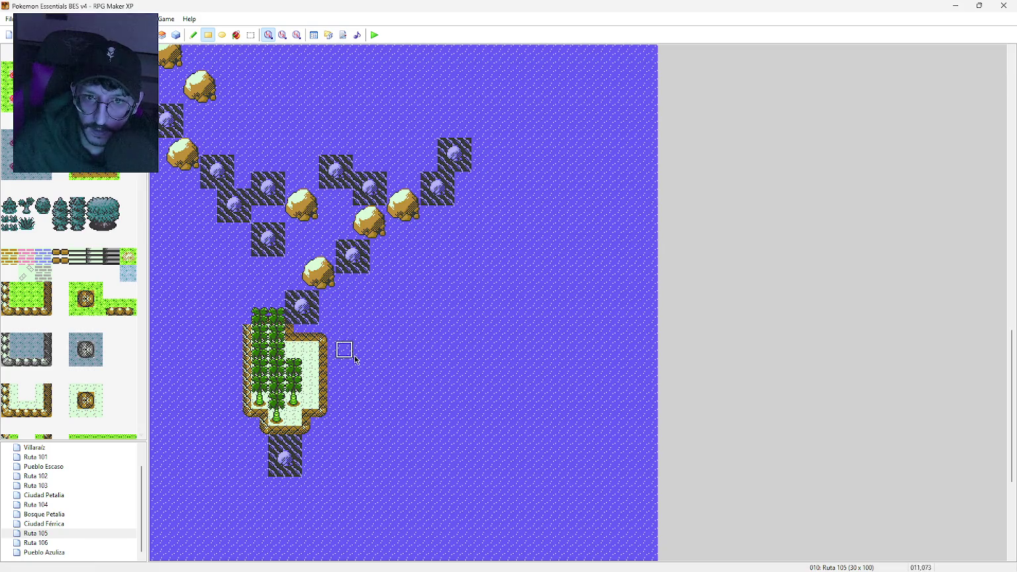
{"action": "left_click", "coordinate": [294, 351]}
{"action": "left_click", "coordinate": [308, 400]}
{"action": "left_click", "coordinate": [293, 414]}
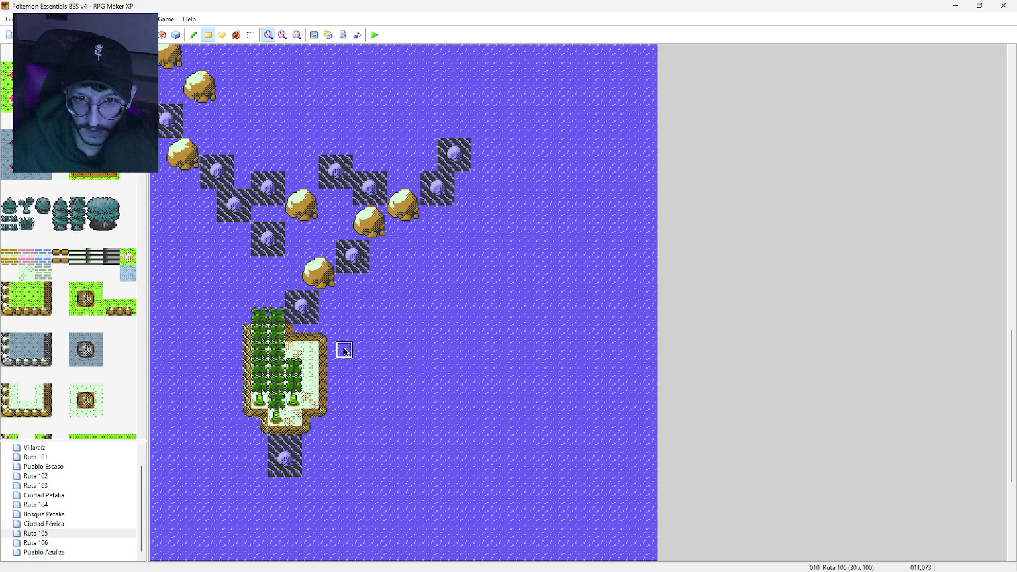
Step: Paint a two-tile pale patch in open water, then give it a left shore edge and corner
{"action": "mouse_move", "coordinate": [344, 316]}
{"action": "left_mouse_down"}
{"action": "mouse_move", "coordinate": [344, 333]}
{"action": "mouse_move", "coordinate": [361, 319]}
{"action": "mouse_move", "coordinate": [377, 333]}
{"action": "mouse_move", "coordinate": [361, 333]}
{"action": "mouse_move", "coordinate": [375, 354]}
{"action": "left_mouse_up"}
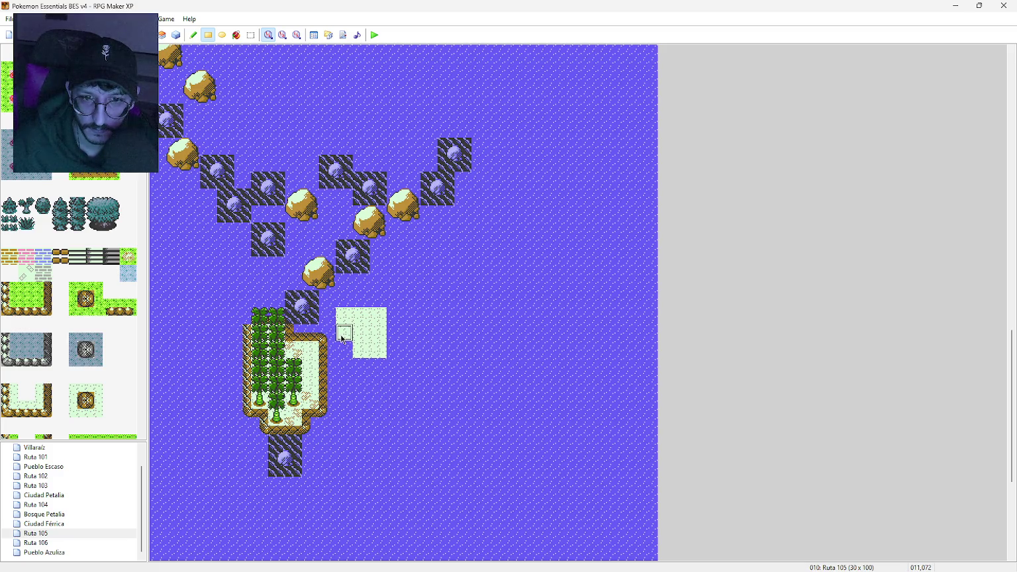
{"action": "scroll", "coordinate": [61, 324], "scroll_direction": "down", "scroll_amount": 5}
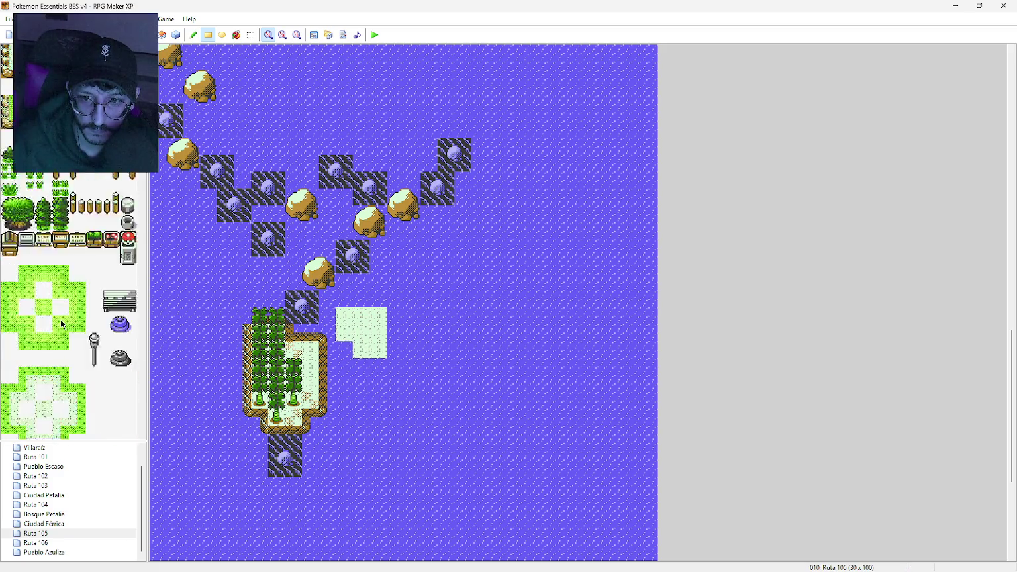
{"action": "scroll", "coordinate": [62, 323], "scroll_direction": "down", "scroll_amount": 6}
{"action": "left_click", "coordinate": [50, 287]}
{"action": "left_click_drag", "start_coordinate": [347, 333], "coordinate": [347, 316]}
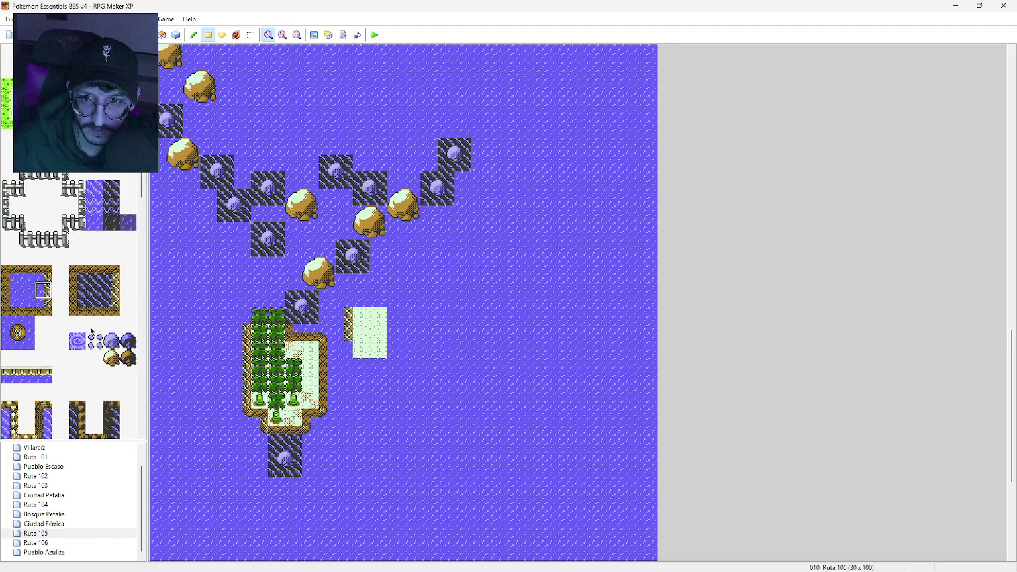
{"action": "left_click", "coordinate": [43, 274]}
{"action": "left_click", "coordinate": [361, 332]}
{"action": "key", "text": "ctrl+z"}
{"action": "left_click", "coordinate": [362, 349]}
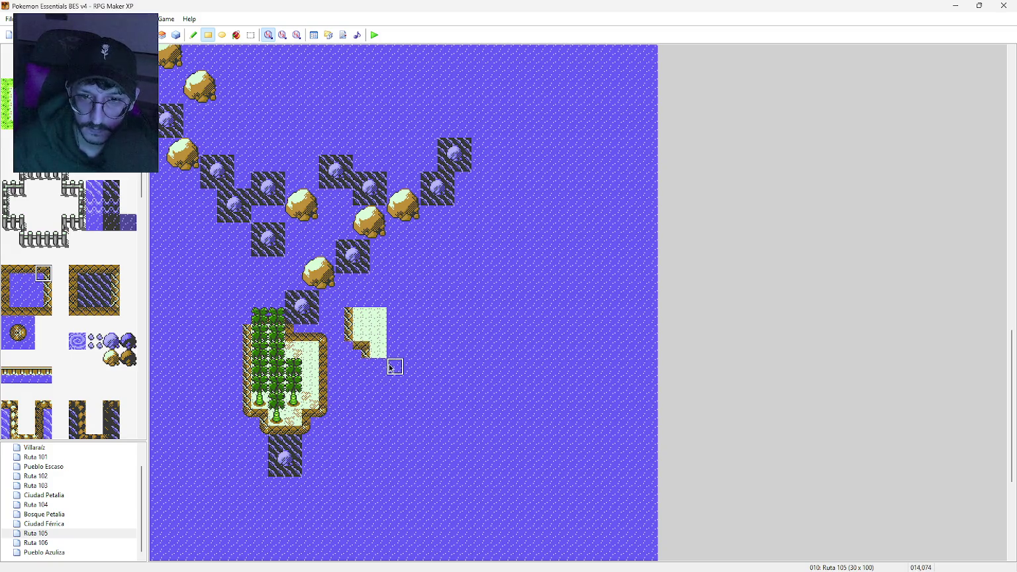
Step: Add brown shore edges along the patch's bottom, top and right sides
{"action": "left_click", "coordinate": [25, 272]}
{"action": "left_click_drag", "start_coordinate": [378, 363], "coordinate": [392, 364]}
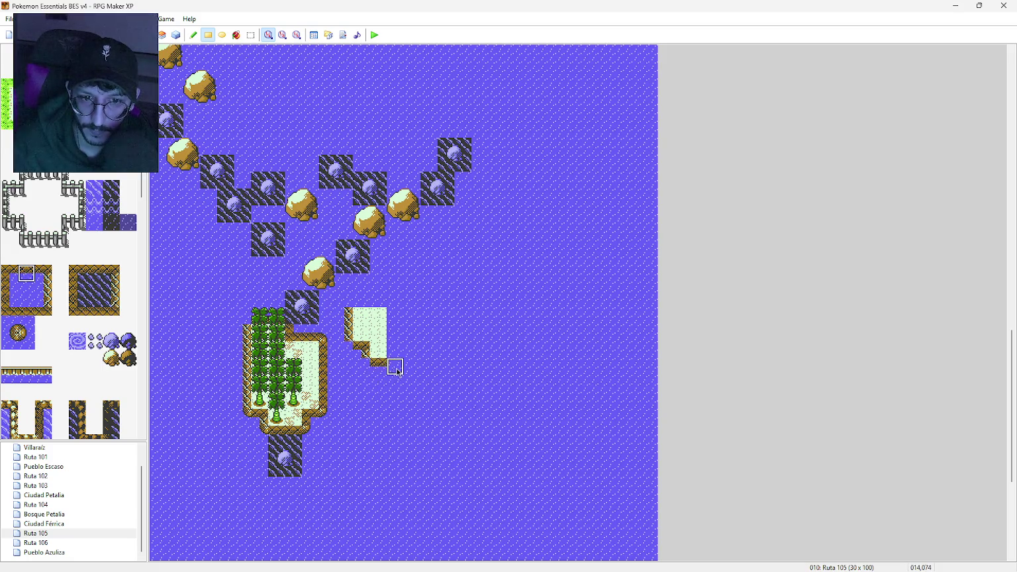
{"action": "left_click", "coordinate": [26, 308]}
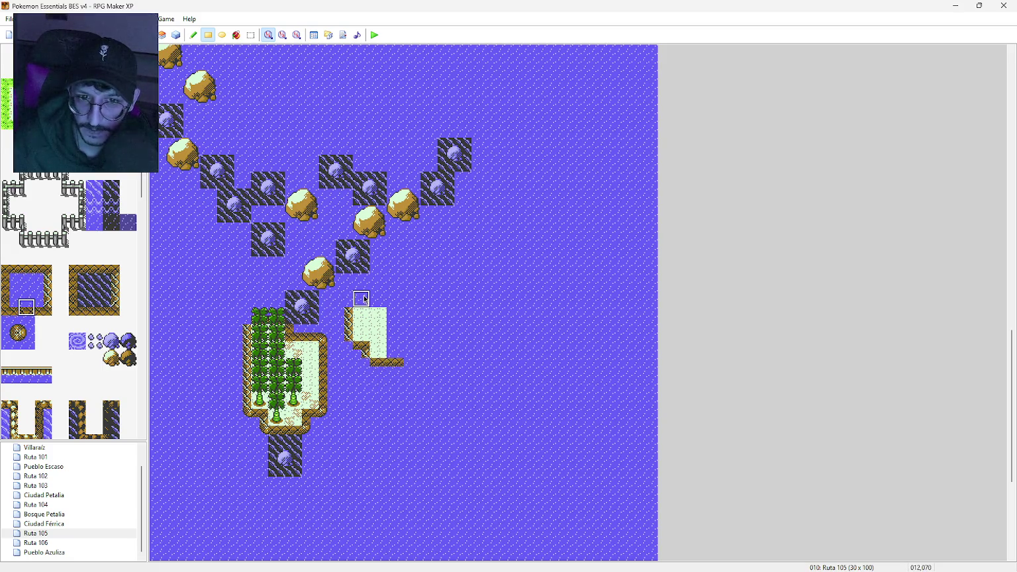
{"action": "left_click_drag", "start_coordinate": [364, 299], "coordinate": [395, 301]}
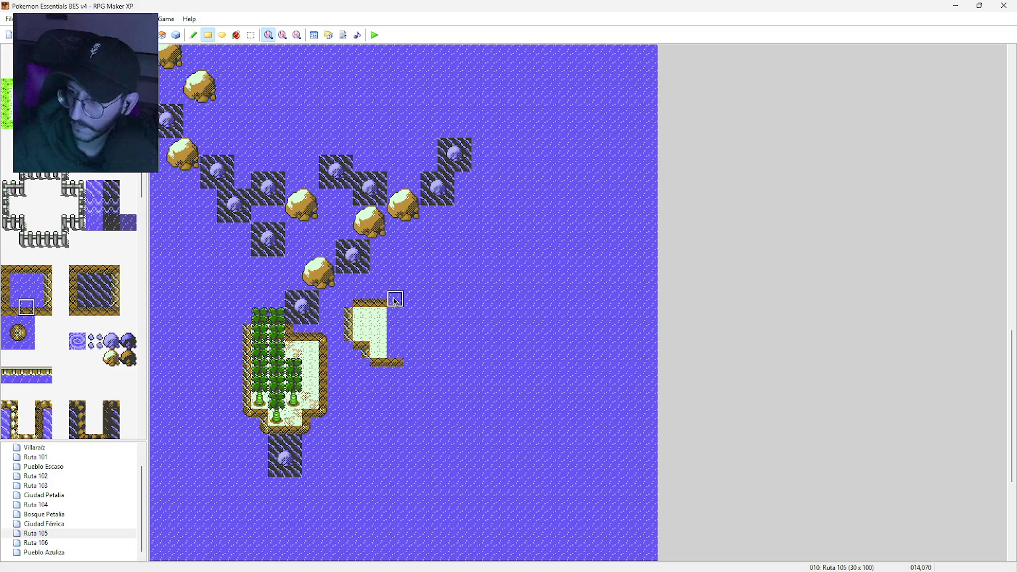
{"action": "left_click", "coordinate": [395, 301]}
{"action": "left_click", "coordinate": [16, 289]}
{"action": "left_click_drag", "start_coordinate": [410, 316], "coordinate": [411, 351]}
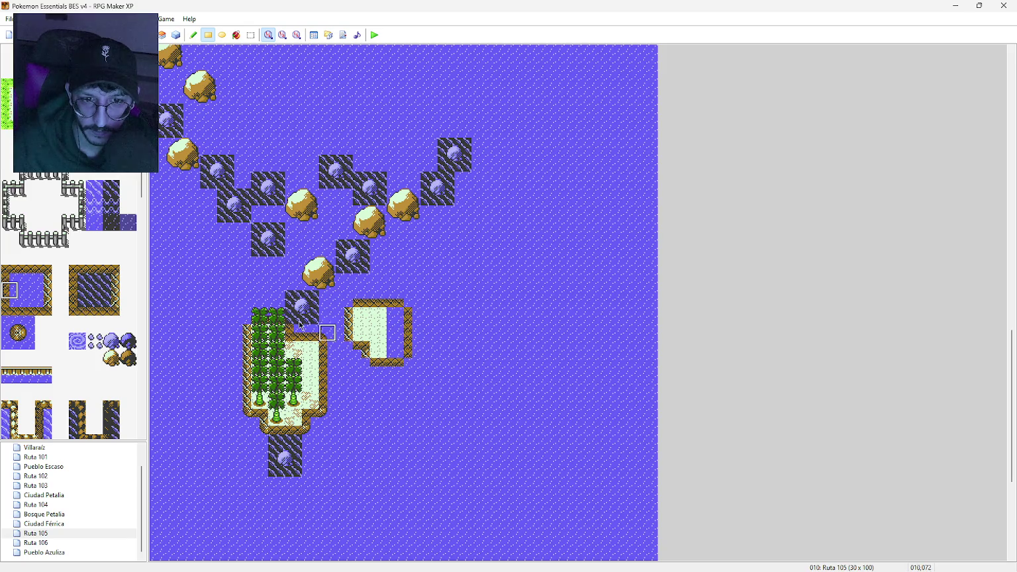
Step: Try several shoreline corner pieces from the palette for the patch
{"action": "left_click", "coordinate": [27, 341]}
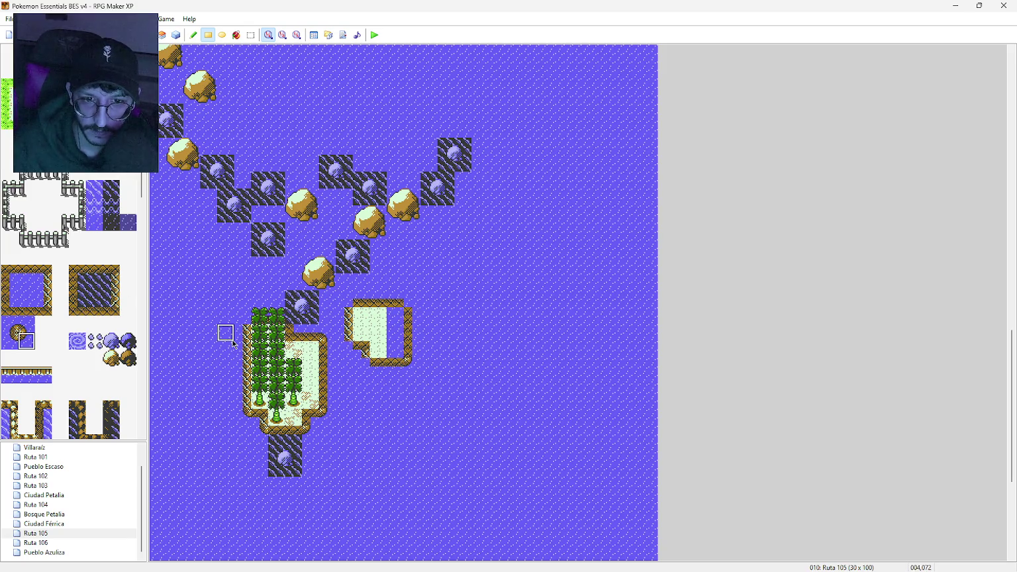
{"action": "left_click", "coordinate": [16, 334]}
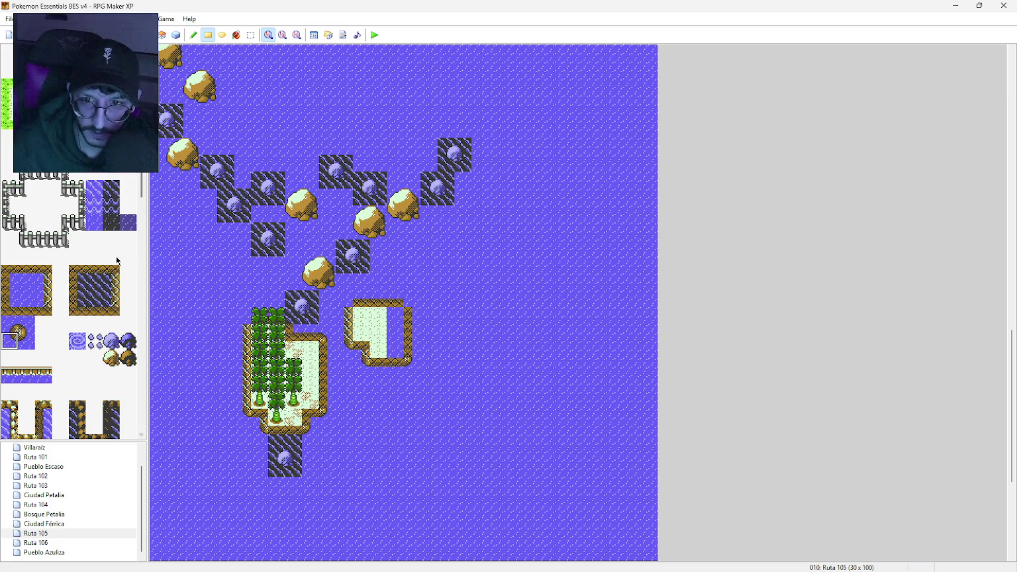
{"action": "left_click", "coordinate": [8, 326]}
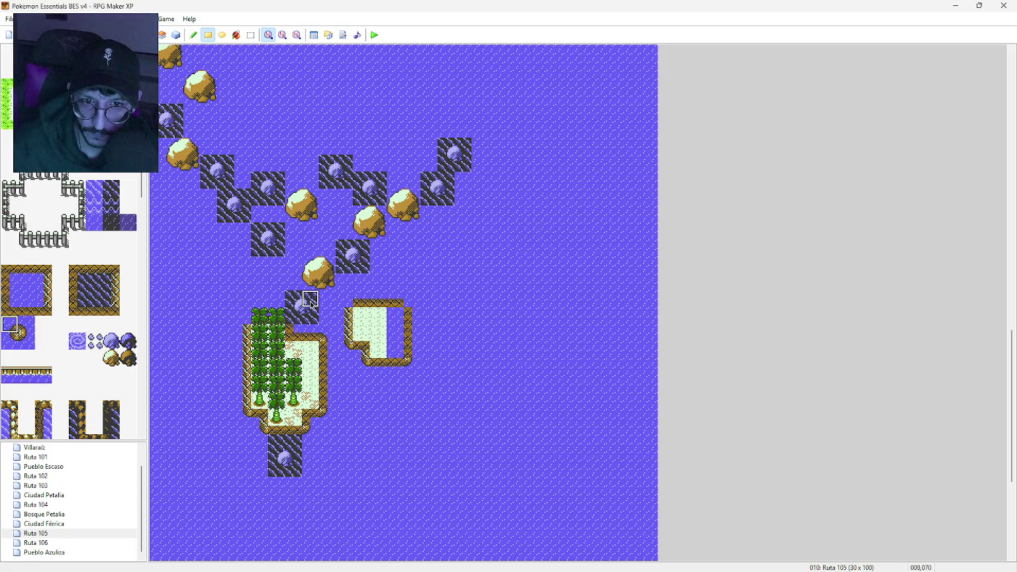
{"action": "left_click", "coordinate": [31, 327]}
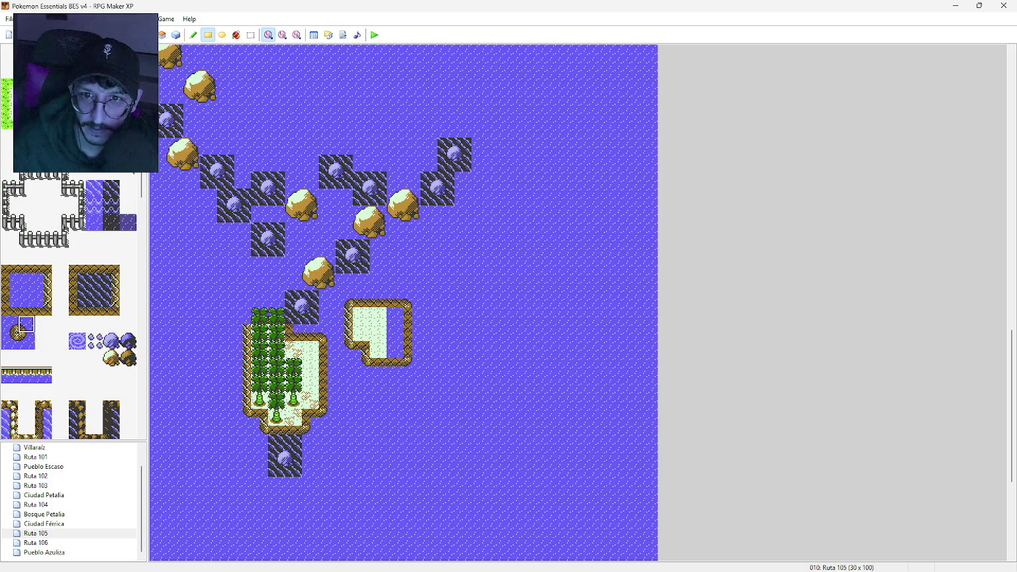
{"action": "scroll", "coordinate": [69, 304], "scroll_direction": "up", "scroll_amount": 10}
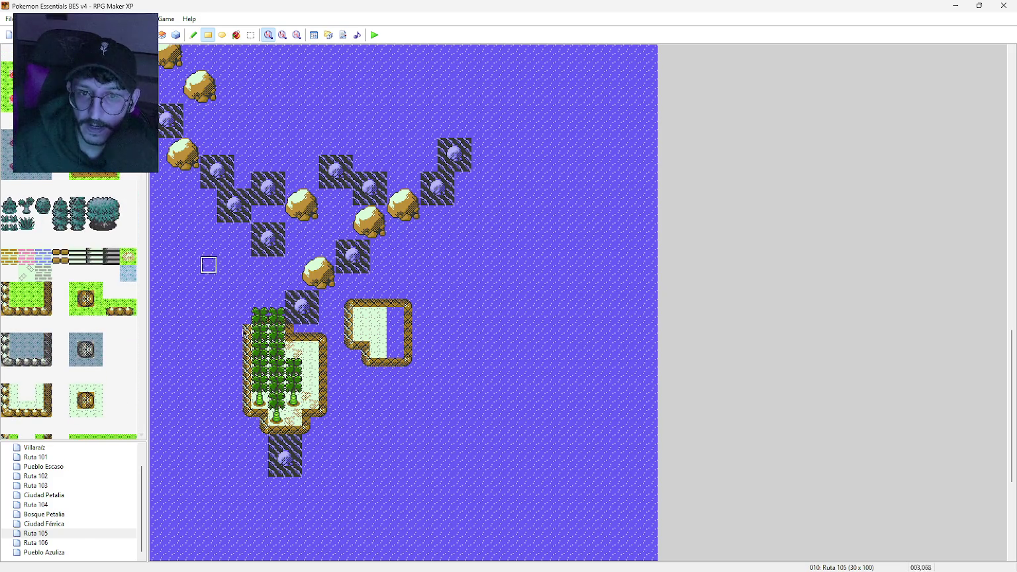
Step: Fill the islet's right column with pale ground and dot speckled sand across its floor
{"action": "left_click_drag", "start_coordinate": [396, 316], "coordinate": [392, 350]}
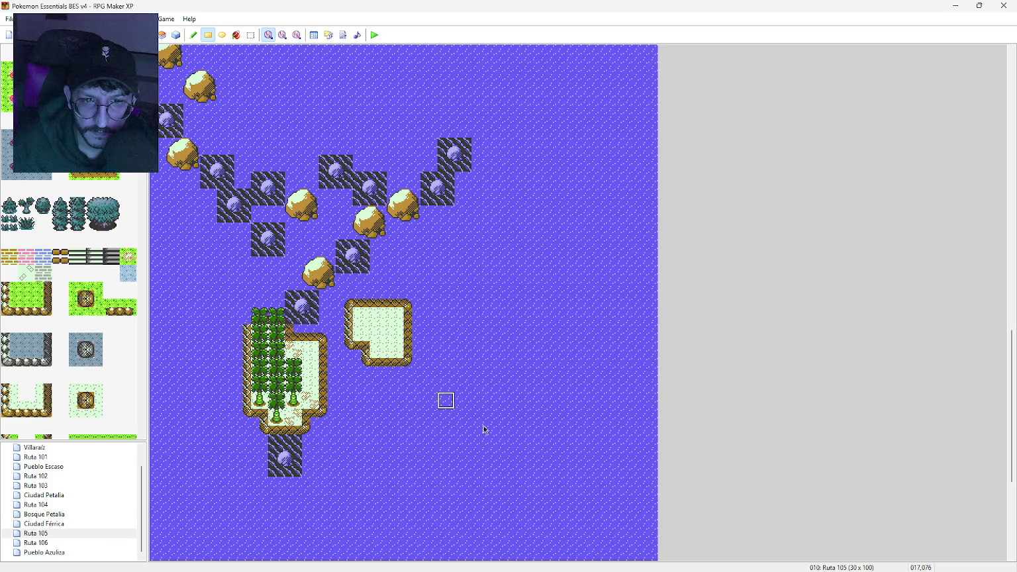
{"action": "left_click", "coordinate": [366, 319]}
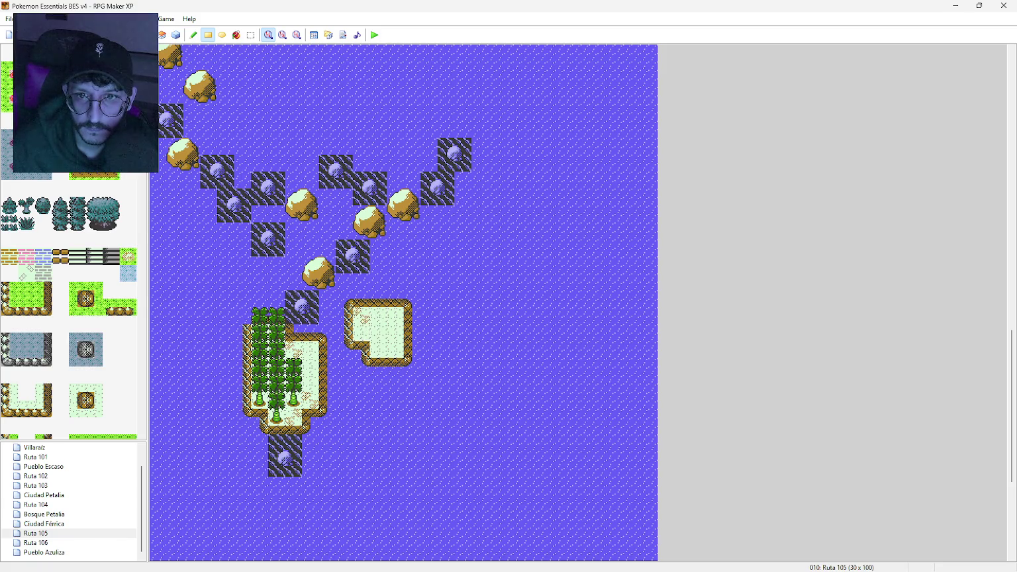
{"action": "left_click_drag", "start_coordinate": [391, 331], "coordinate": [377, 338]}
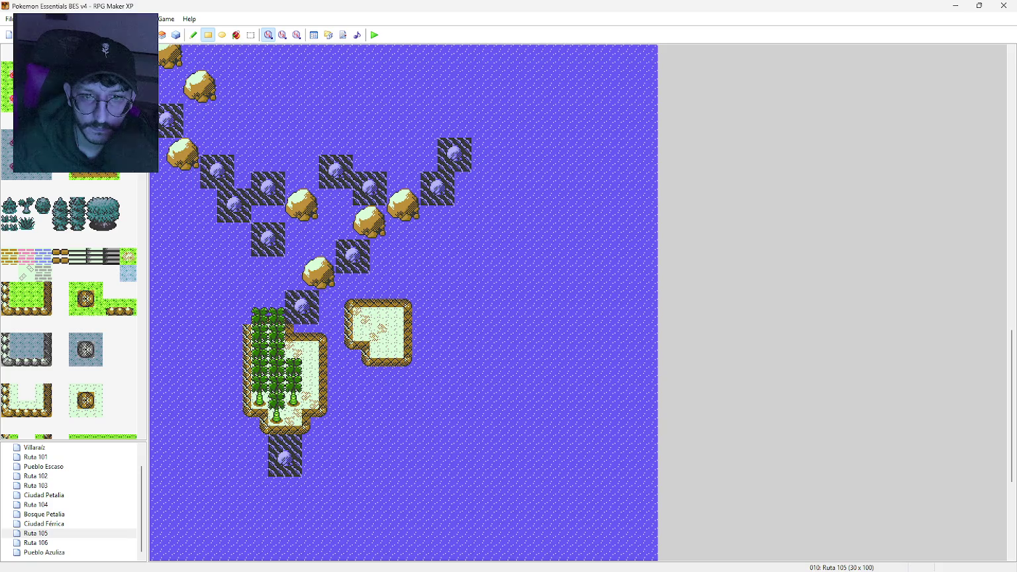
{"action": "left_click", "coordinate": [378, 349]}
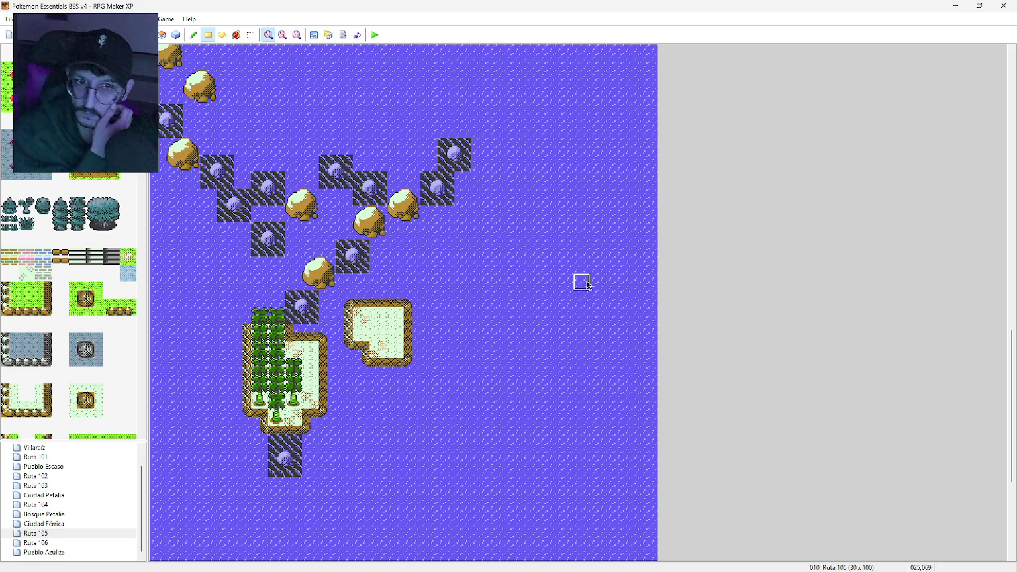
{"action": "scroll", "coordinate": [116, 252], "scroll_direction": "down", "scroll_amount": 10}
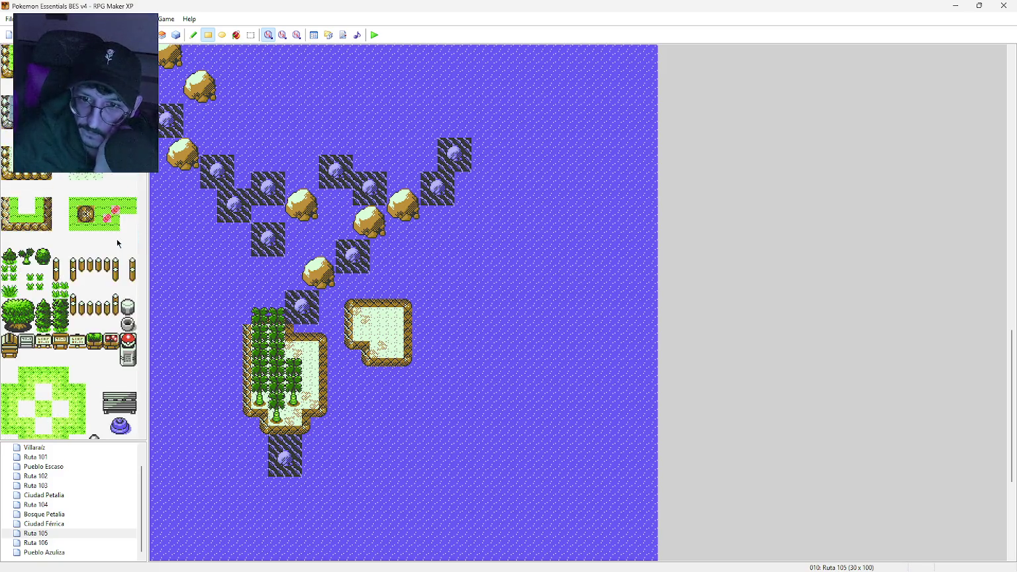
Step: Paint a shore strip right of the upper boulders, fix its left end, and edge the right side
{"action": "scroll", "coordinate": [109, 265], "scroll_direction": "down", "scroll_amount": 8}
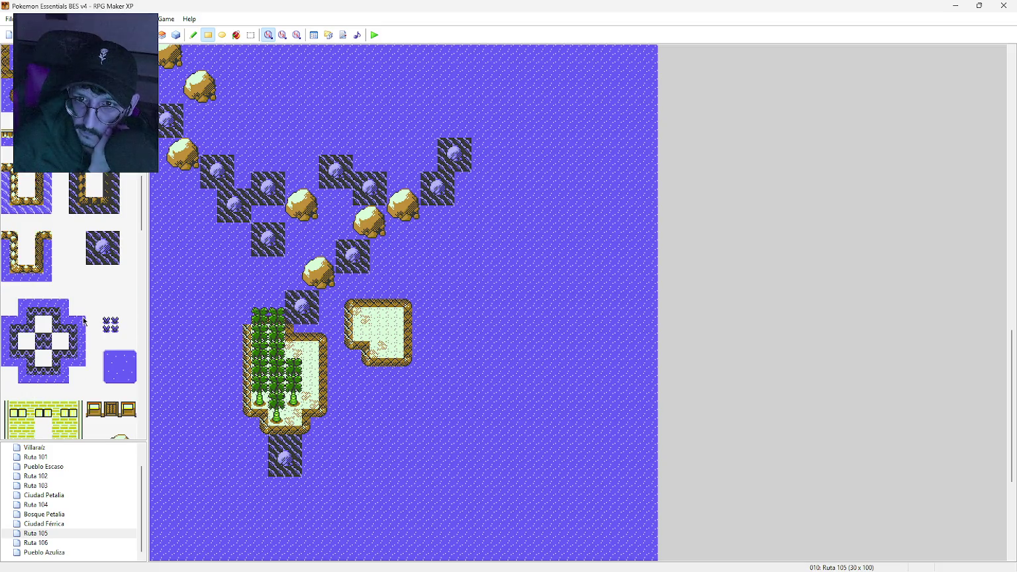
{"action": "scroll", "coordinate": [84, 321], "scroll_direction": "up", "scroll_amount": 3}
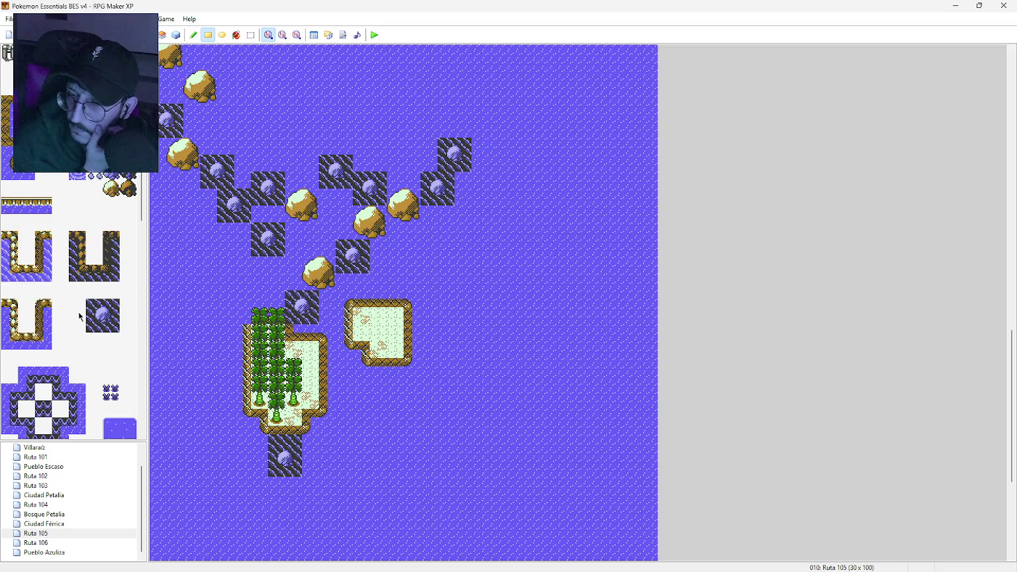
{"action": "scroll", "coordinate": [72, 312], "scroll_direction": "up", "scroll_amount": 3}
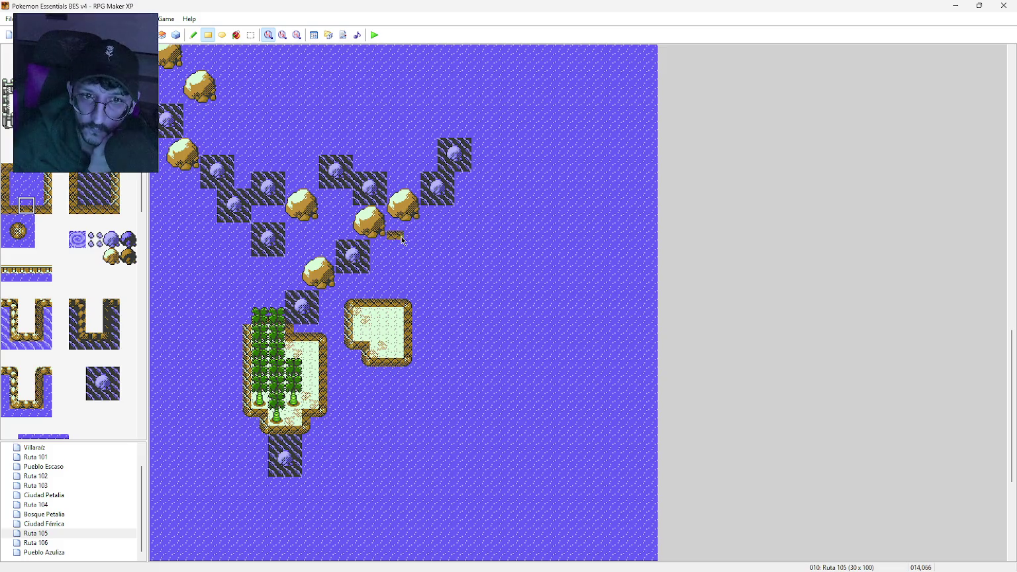
{"action": "left_click_drag", "start_coordinate": [418, 238], "coordinate": [428, 236]}
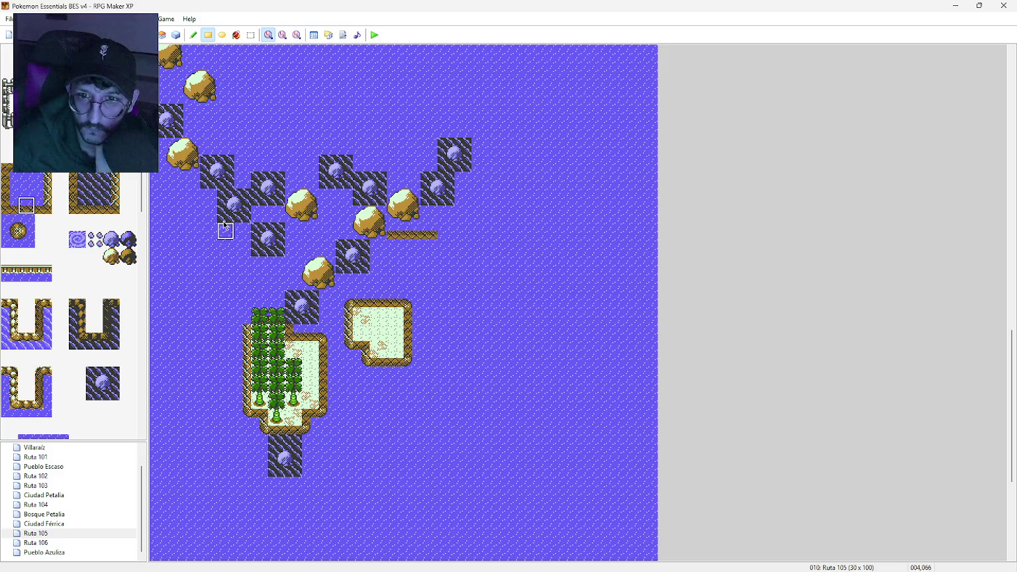
{"action": "left_click", "coordinate": [9, 223]}
{"action": "left_click", "coordinate": [396, 235]}
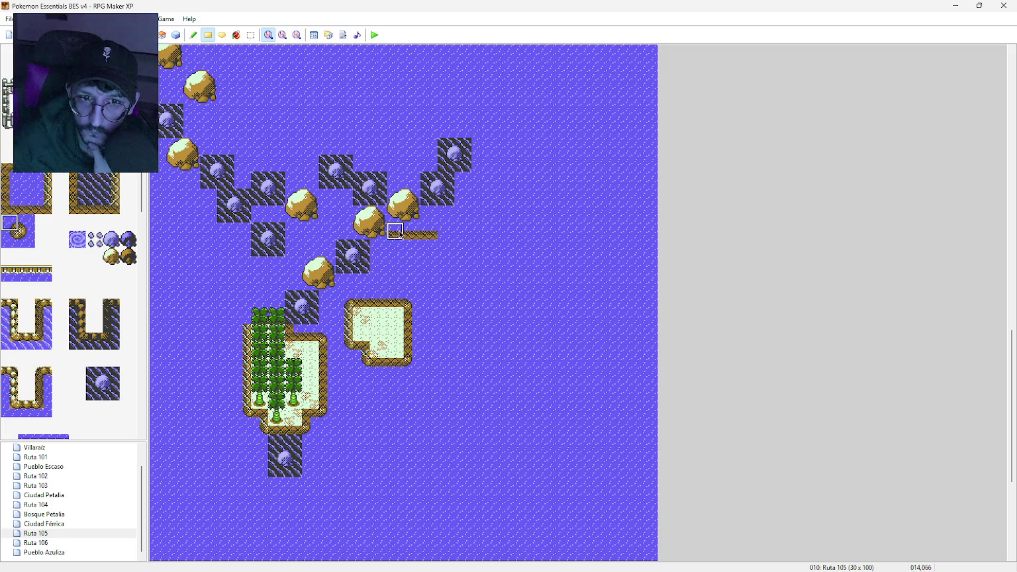
{"action": "left_click", "coordinate": [30, 225]}
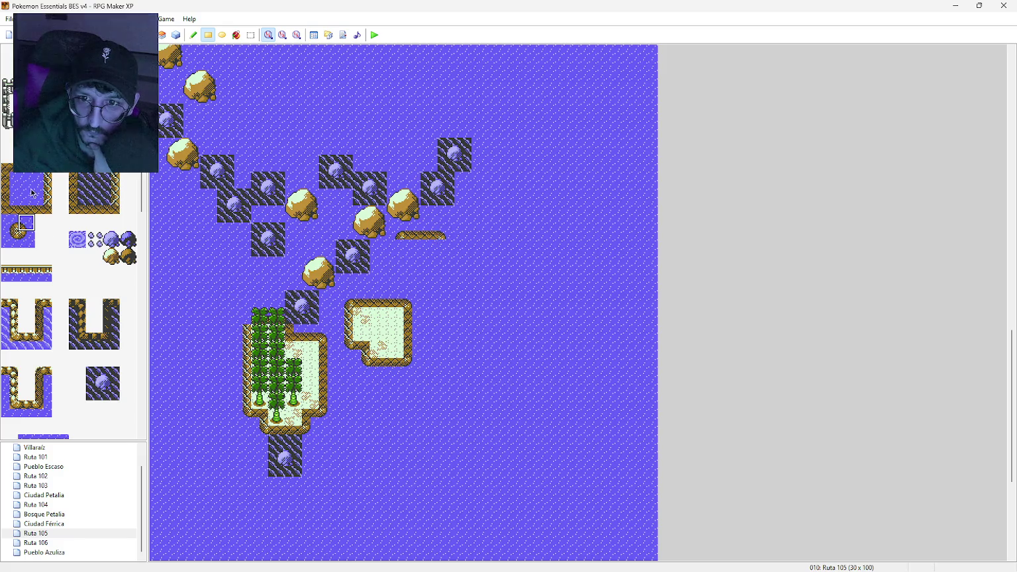
{"action": "left_click", "coordinate": [9, 188]}
{"action": "left_click_drag", "start_coordinate": [447, 248], "coordinate": [447, 265]}
{"action": "left_click", "coordinate": [396, 239]}
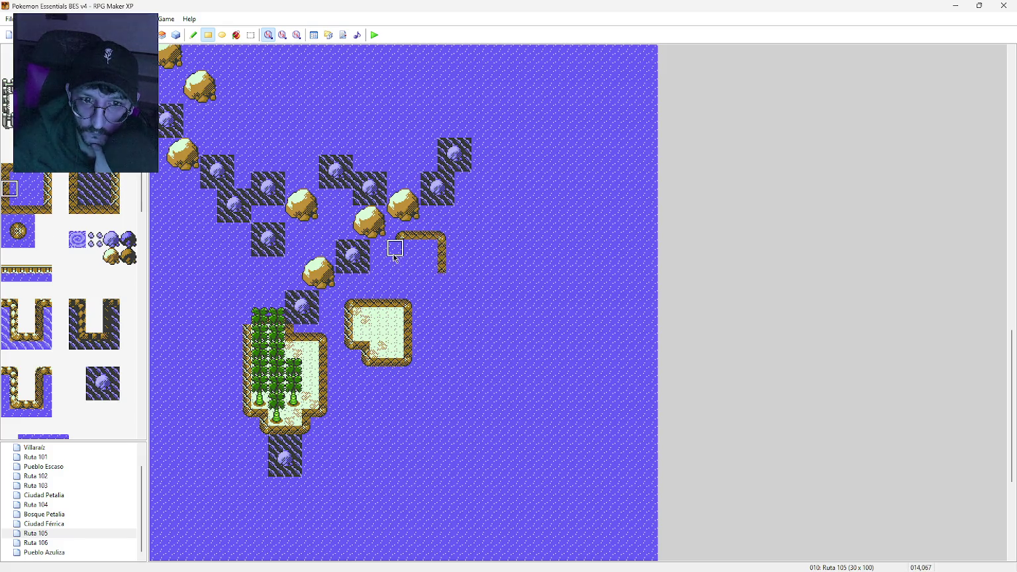
Step: Add the bottom and left shore edges to close the square
{"action": "left_click", "coordinate": [28, 177]}
{"action": "left_click_drag", "start_coordinate": [428, 282], "coordinate": [412, 282]}
{"action": "left_click", "coordinate": [44, 189]}
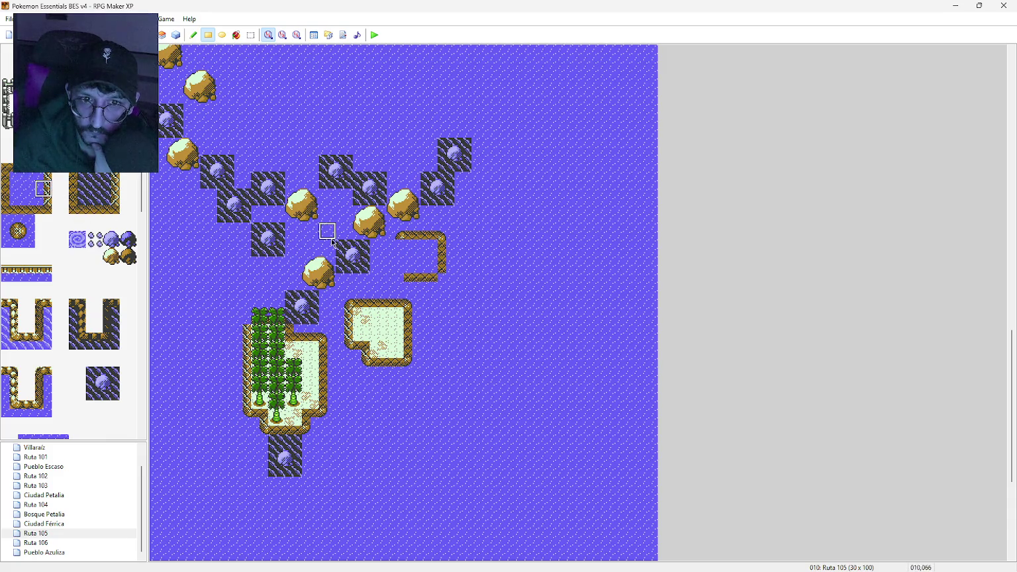
{"action": "left_click_drag", "start_coordinate": [399, 245], "coordinate": [397, 265]}
{"action": "left_click", "coordinate": [25, 238]}
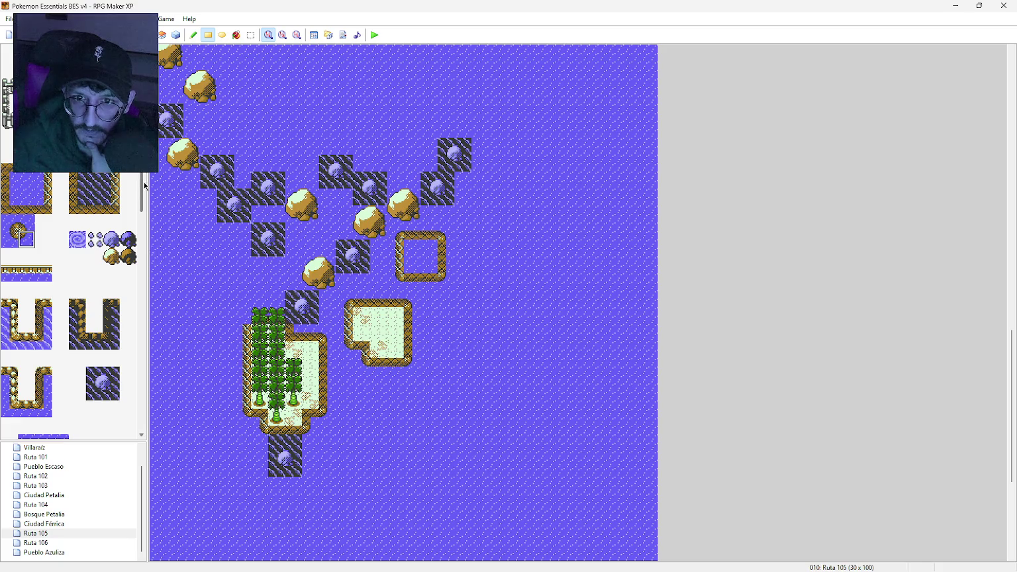
{"action": "left_click_drag", "start_coordinate": [141, 186], "coordinate": [141, 126]}
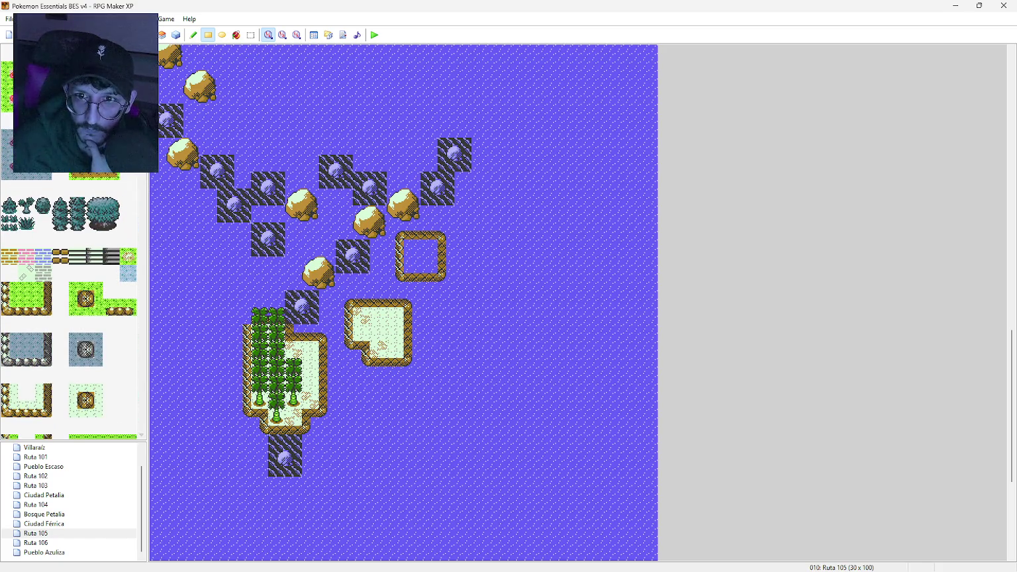
Step: Fill the square's four interior tiles with pale ground
{"action": "left_click", "coordinate": [412, 248]}
{"action": "left_click", "coordinate": [428, 248]}
{"action": "left_click", "coordinate": [411, 263]}
{"action": "left_click", "coordinate": [428, 263]}
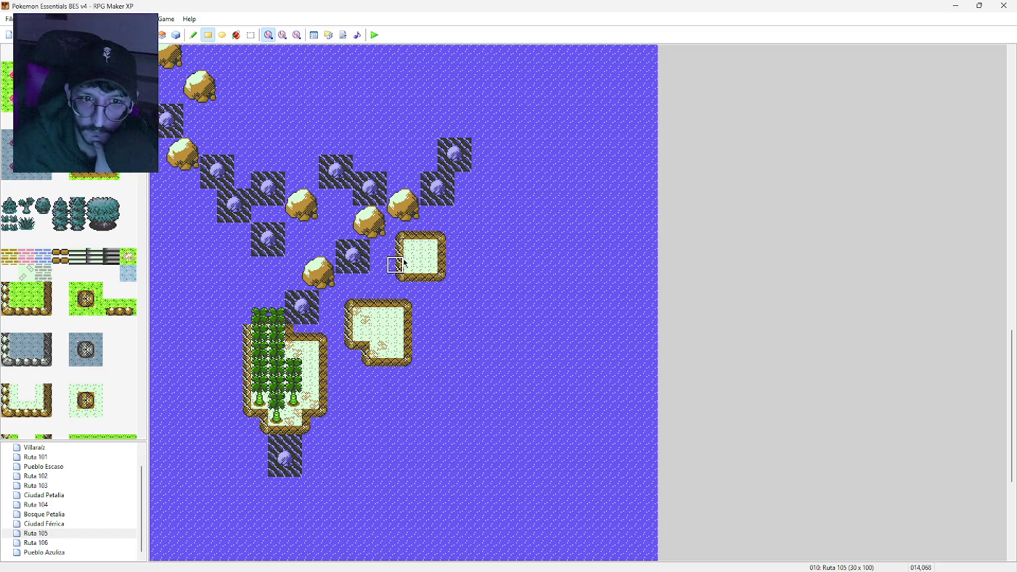
{"action": "left_click", "coordinate": [427, 255]}
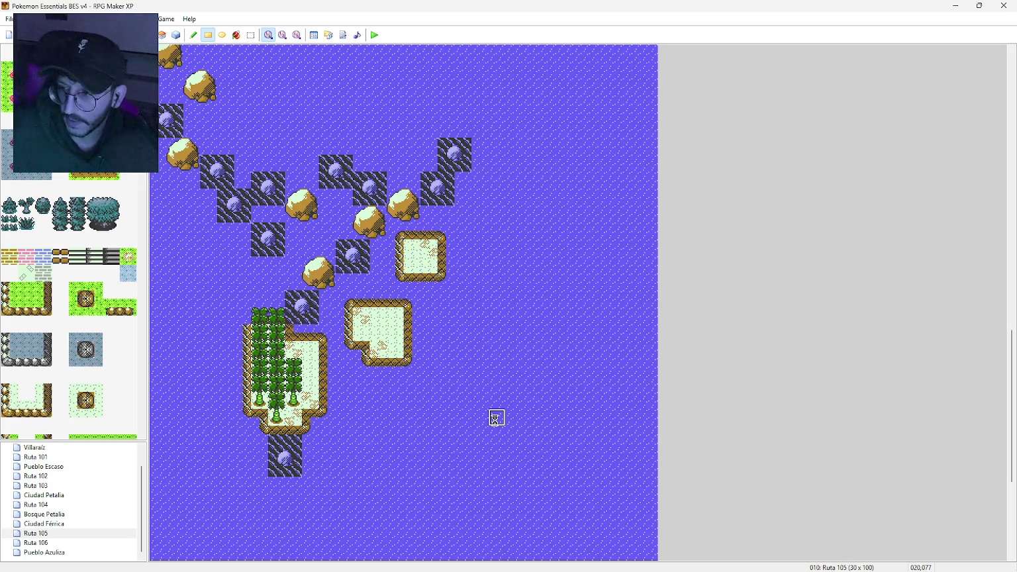
{"action": "middle_click", "coordinate": [440, 346]}
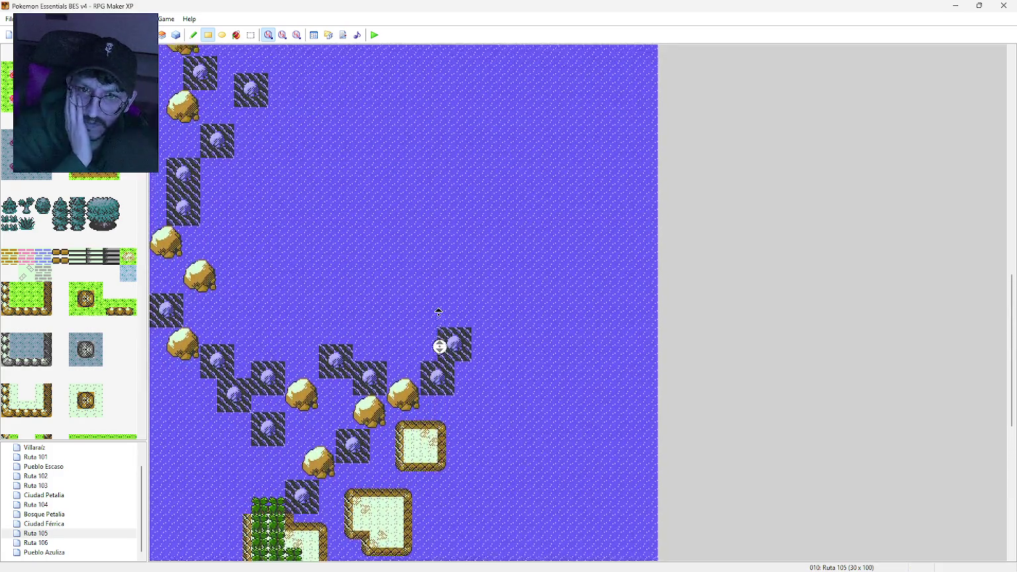
Step: Paint a horizontal brown edge line above the rock chain and trim both ends with water
{"action": "middle_click", "coordinate": [442, 315]}
{"action": "middle_click", "coordinate": [439, 314]}
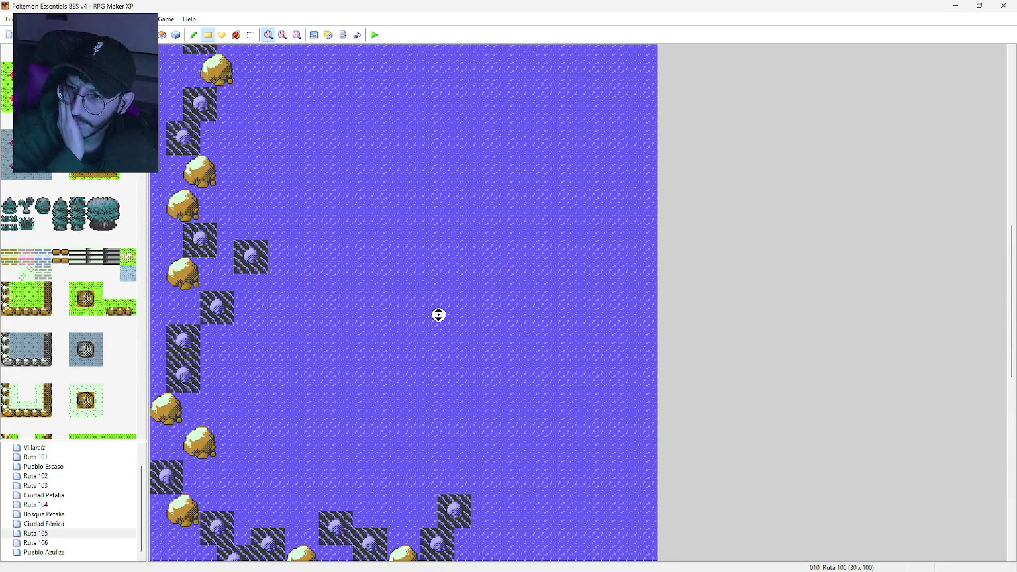
{"action": "middle_click", "coordinate": [356, 312]}
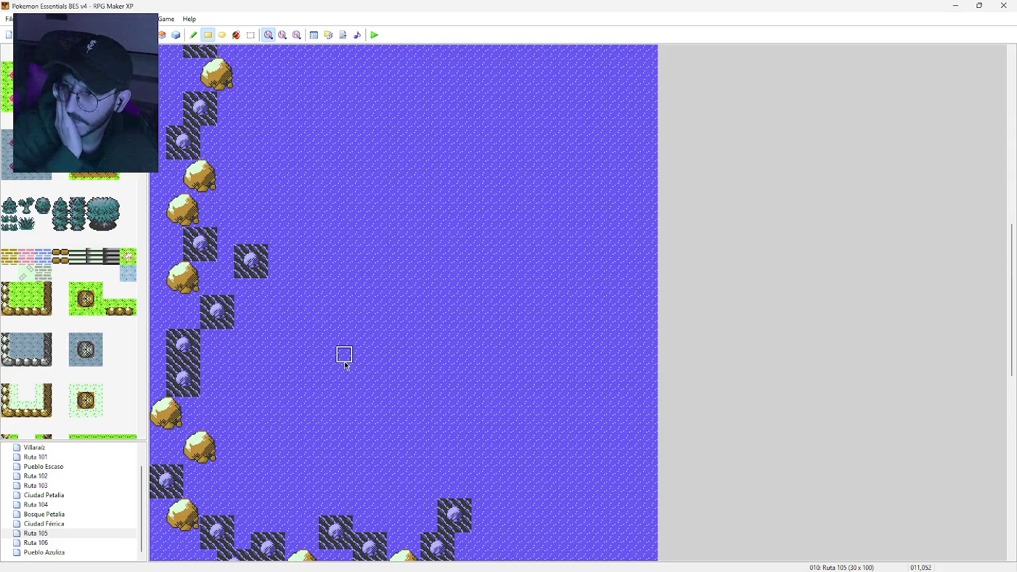
{"action": "middle_click", "coordinate": [362, 431]}
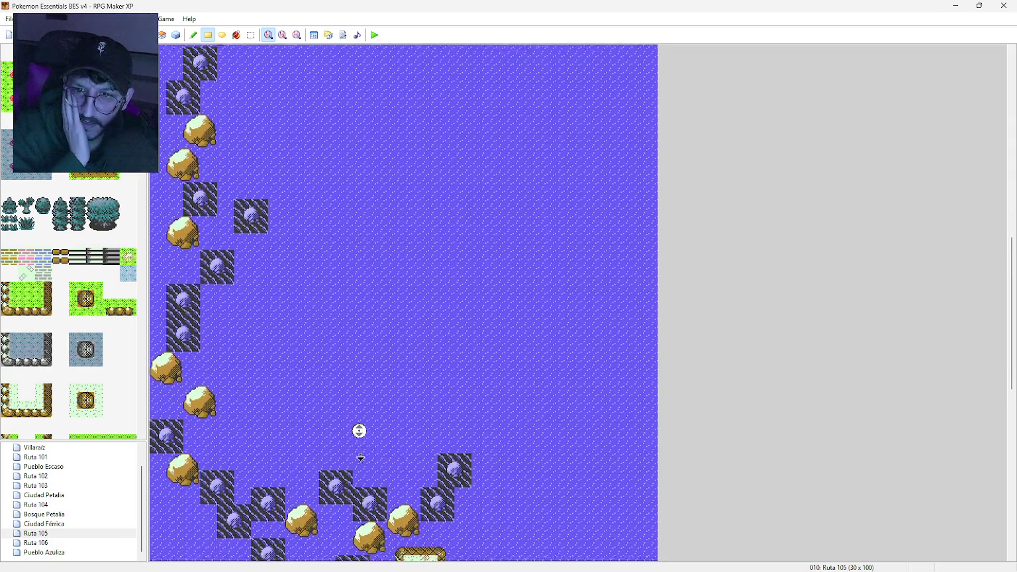
{"action": "scroll", "coordinate": [48, 324], "scroll_direction": "down", "scroll_amount": 10}
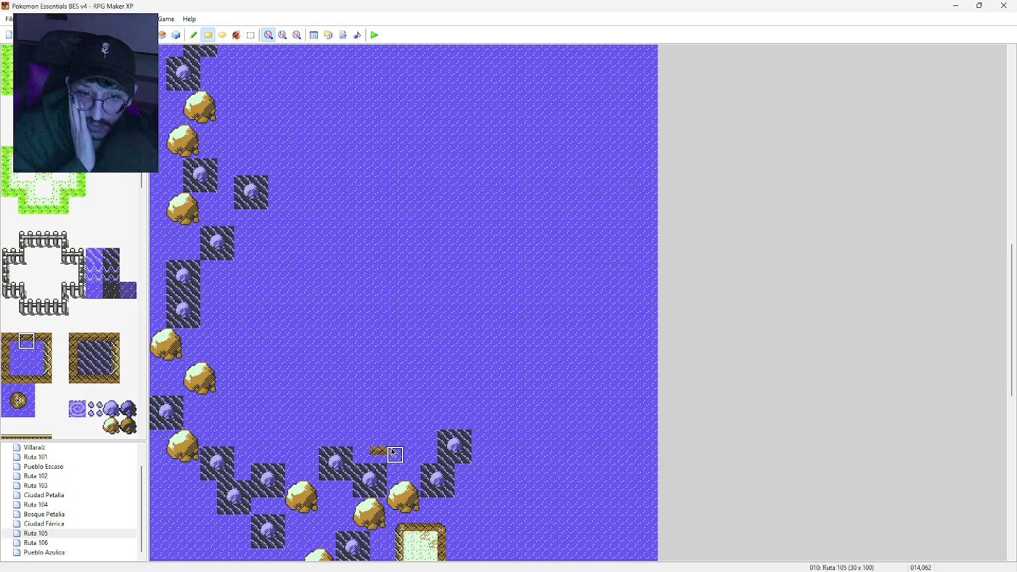
{"action": "left_click_drag", "start_coordinate": [397, 454], "coordinate": [437, 454]}
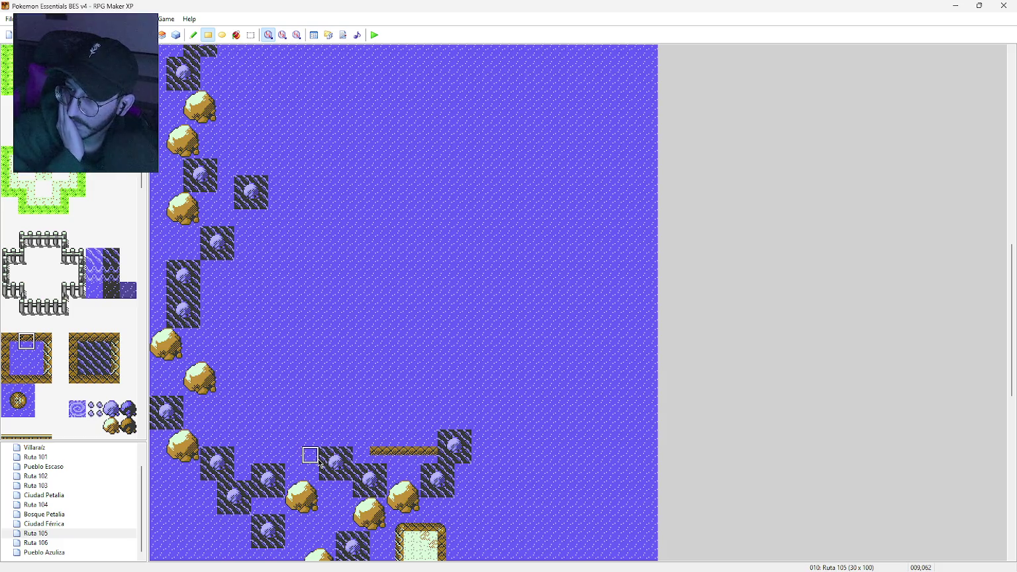
{"action": "left_click", "coordinate": [429, 455]}
{"action": "left_click", "coordinate": [12, 396]}
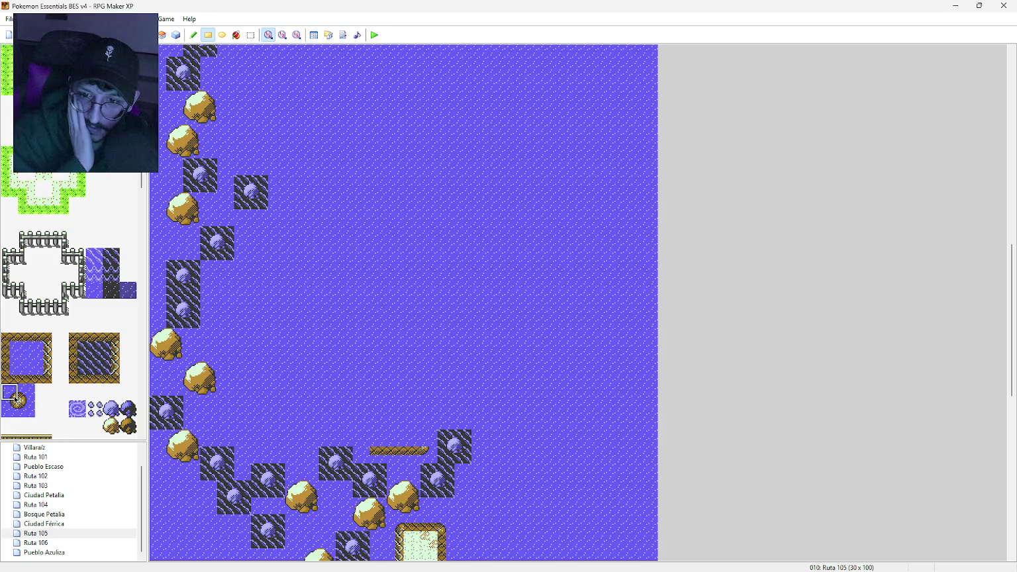
{"action": "left_click", "coordinate": [14, 411]}
{"action": "left_click", "coordinate": [378, 455]}
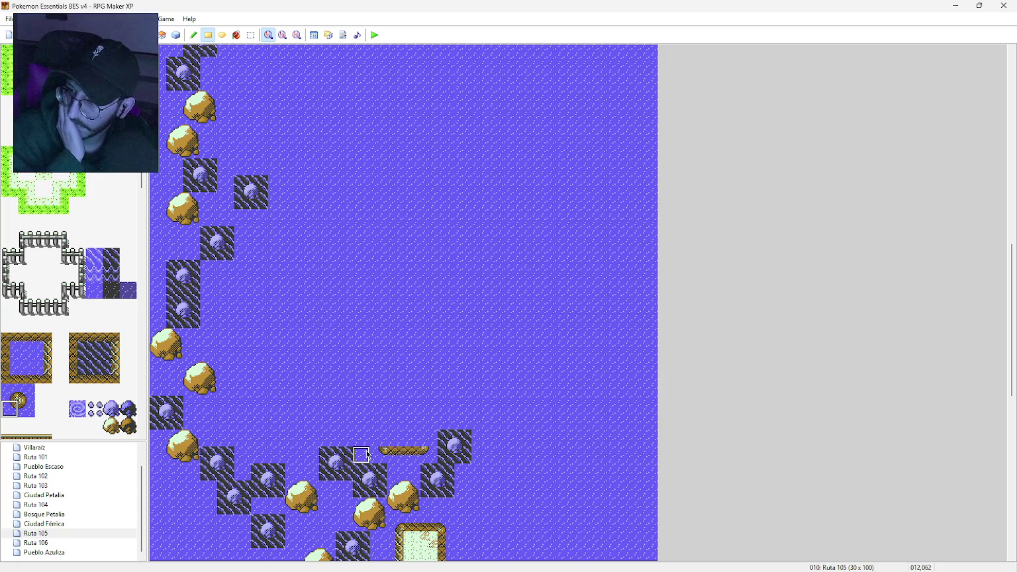
Step: Raise a two-tile vertical edge from the line's left end, capped with a corner
{"action": "left_click", "coordinate": [51, 360]}
{"action": "left_click", "coordinate": [378, 438]}
{"action": "left_click", "coordinate": [378, 422]}
{"action": "left_click", "coordinate": [378, 404]}
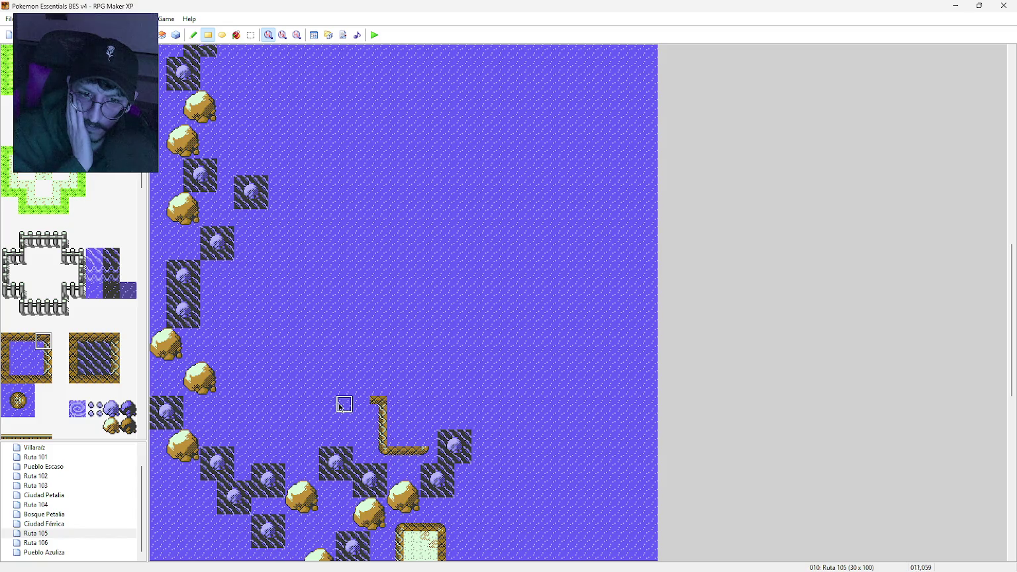
Step: Lengthen the outline's left side with more edge tiles and a corner at the bend
{"action": "left_click", "coordinate": [27, 341]}
{"action": "left_click", "coordinate": [14, 409]}
{"action": "left_click", "coordinate": [47, 360]}
{"action": "left_click", "coordinate": [364, 388]}
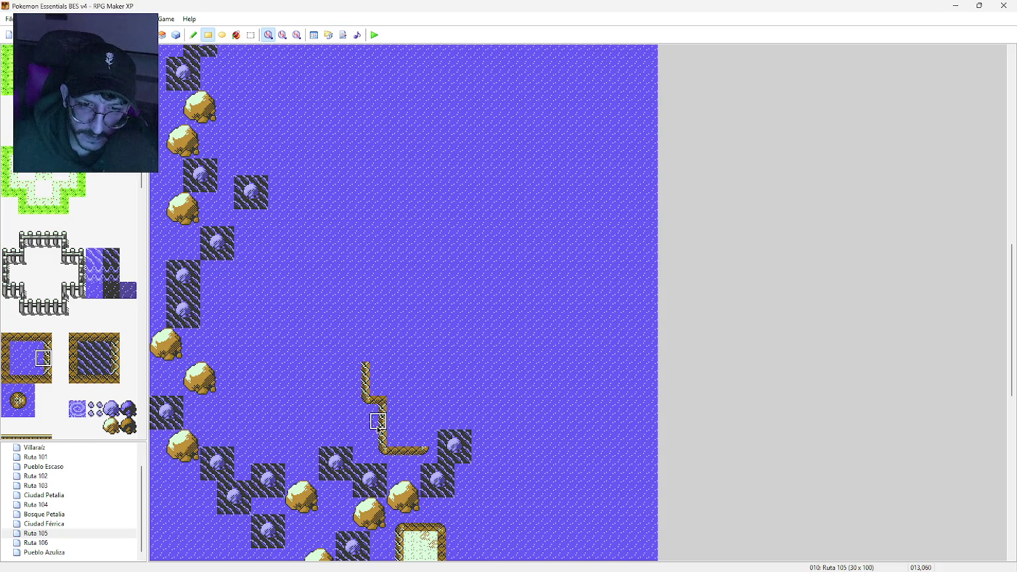
{"action": "left_click", "coordinate": [361, 421]}
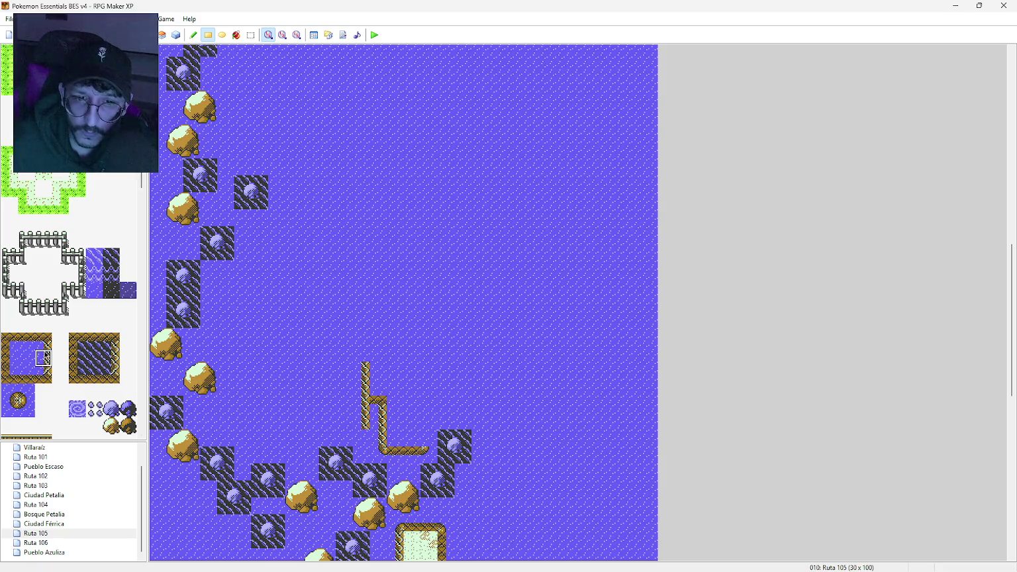
{"action": "left_click", "coordinate": [44, 341]}
{"action": "left_click", "coordinate": [377, 438]}
{"action": "left_click", "coordinate": [17, 410]}
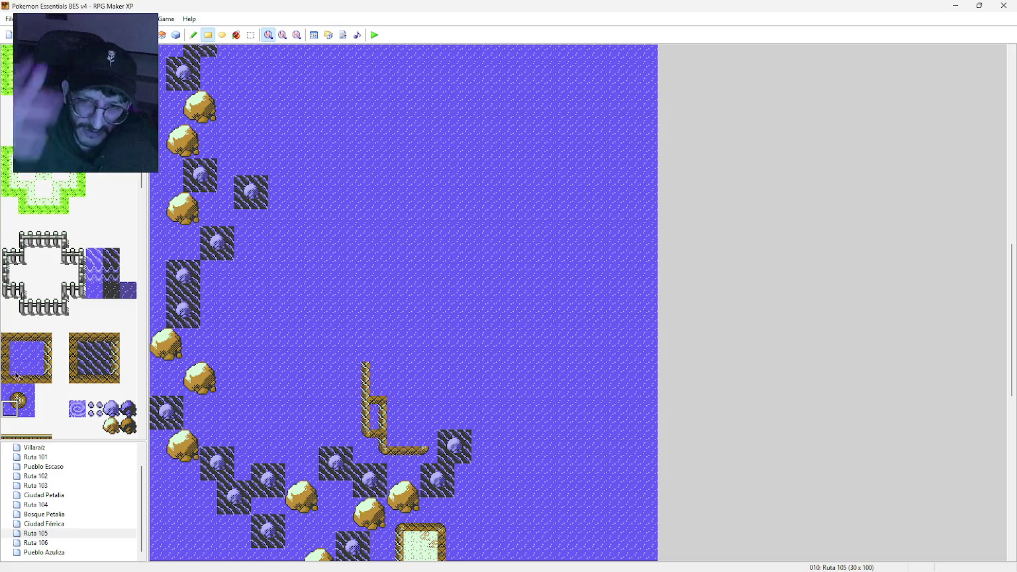
Step: Run the right side up two tiles, cap it with a corner, and add an adjoining edge tile
{"action": "left_click", "coordinate": [27, 408]}
{"action": "left_click", "coordinate": [10, 358]}
{"action": "left_click_drag", "start_coordinate": [418, 461], "coordinate": [430, 429]}
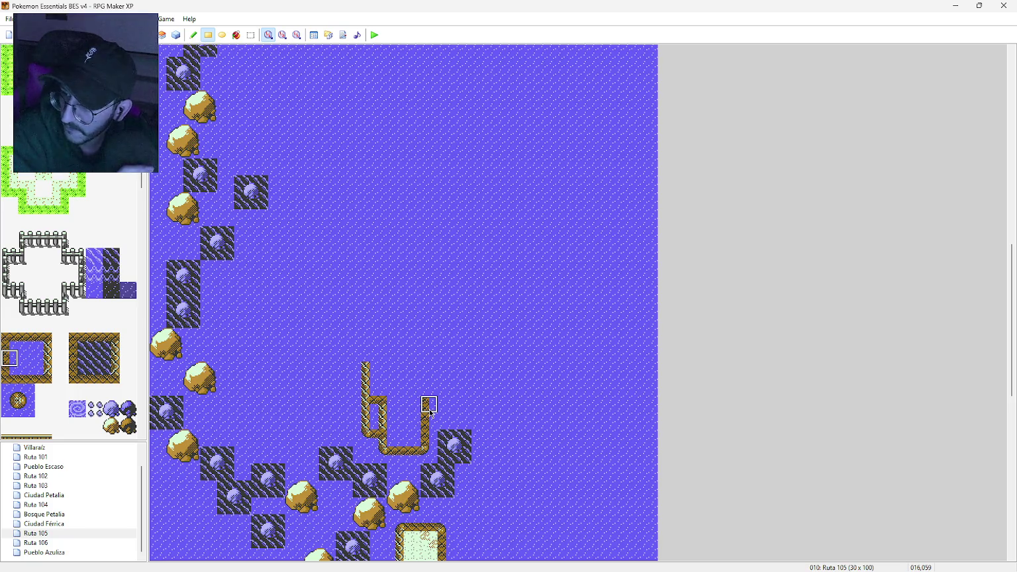
{"action": "left_click", "coordinate": [10, 341]}
{"action": "left_click", "coordinate": [429, 404]}
{"action": "left_click", "coordinate": [9, 358]}
{"action": "left_click", "coordinate": [446, 388]}
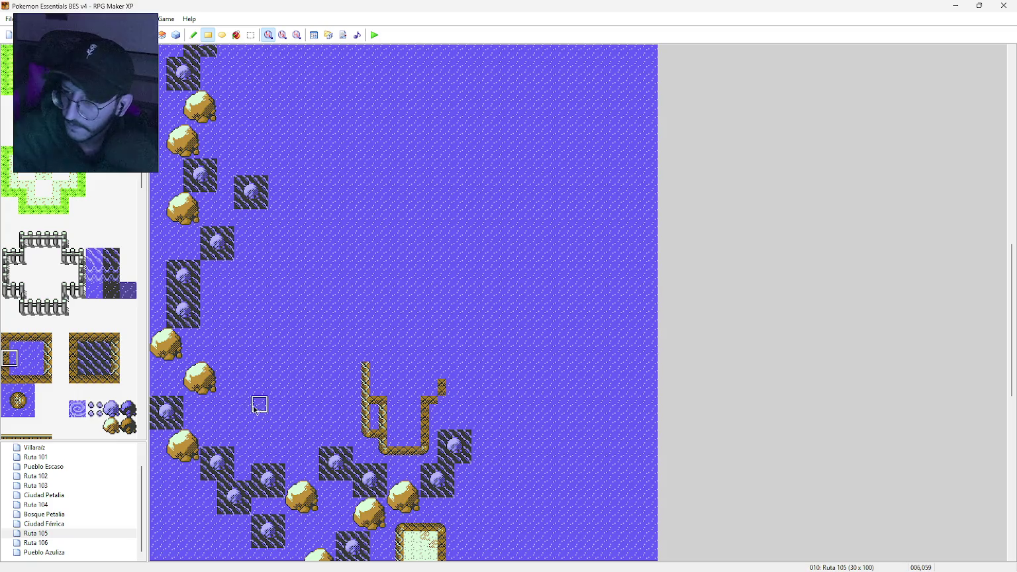
{"action": "middle_click", "coordinate": [399, 226]}
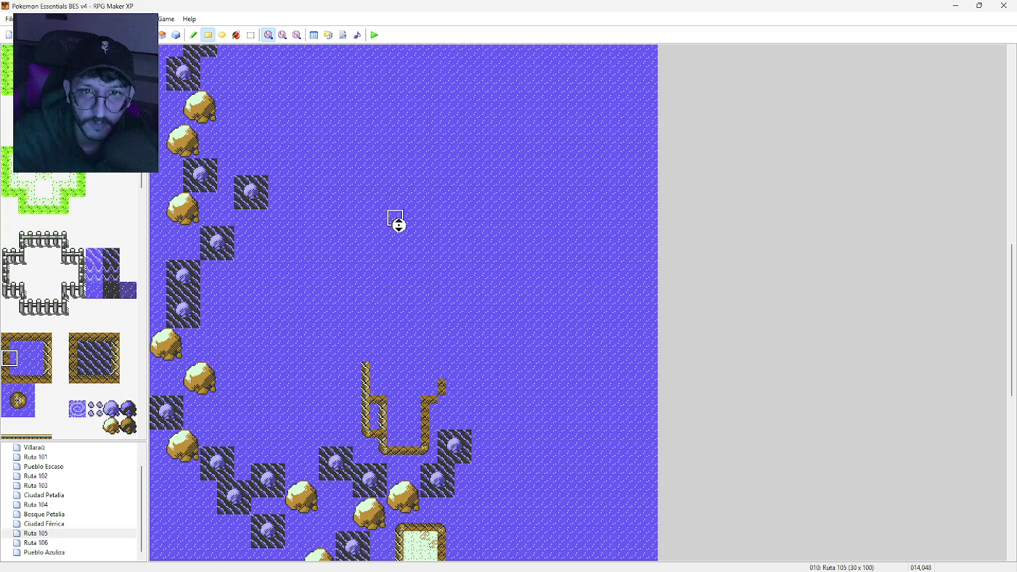
Step: Fill the U-shaped outline with light-green sand to close the island
{"action": "middle_click", "coordinate": [398, 183]}
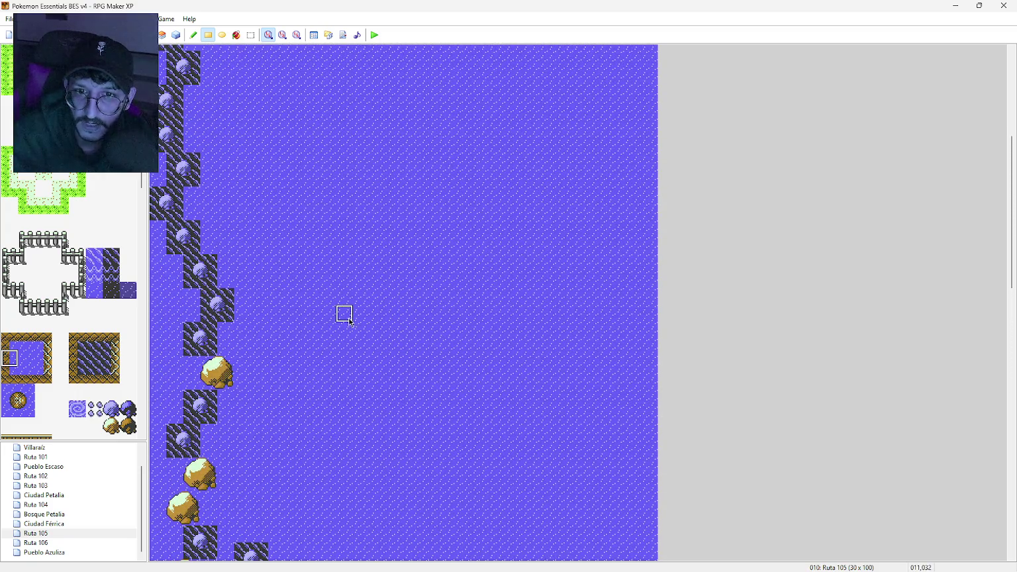
{"action": "middle_click", "coordinate": [360, 364]}
{"action": "middle_click", "coordinate": [359, 287]}
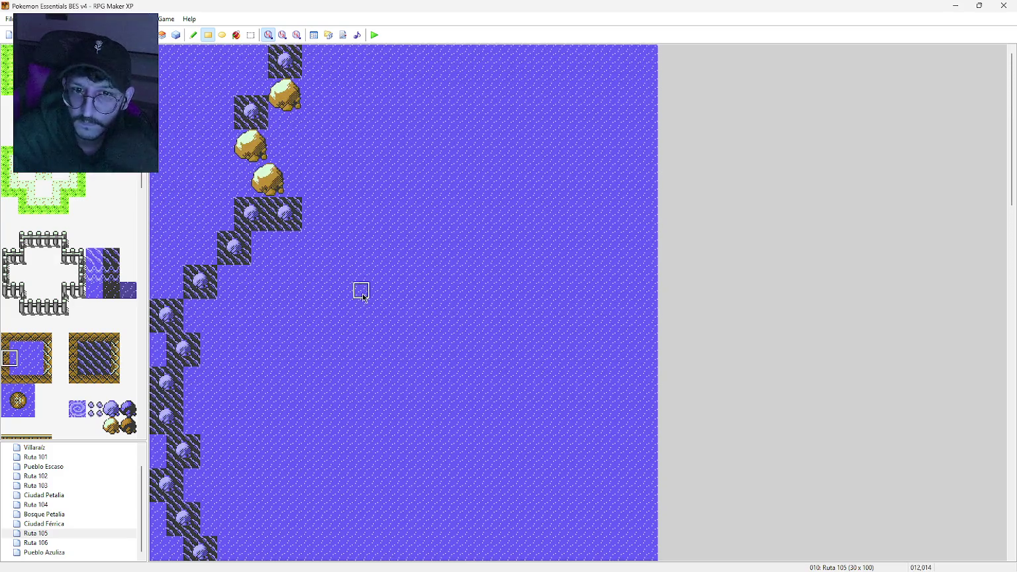
{"action": "middle_click", "coordinate": [364, 306]}
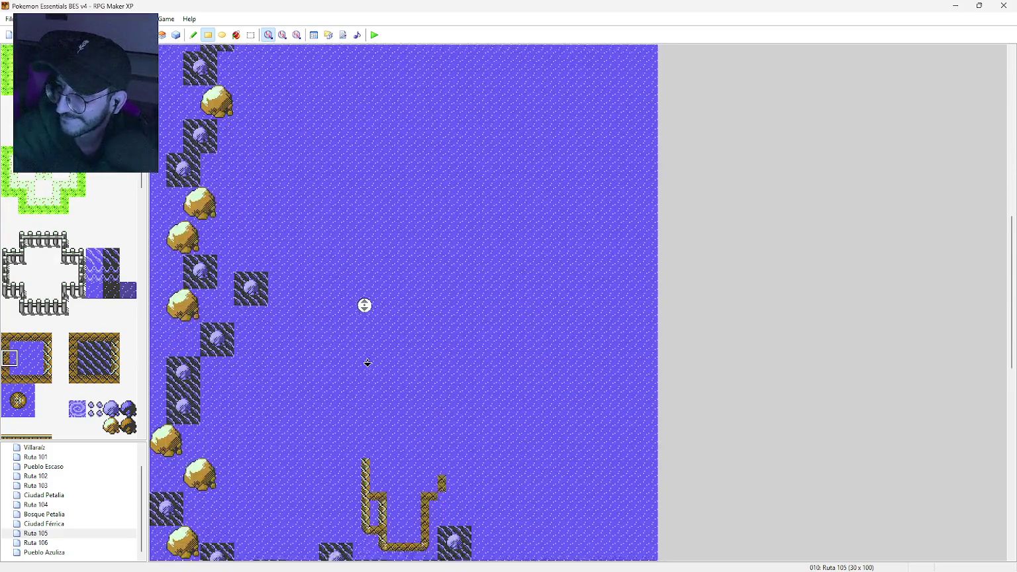
{"action": "middle_click", "coordinate": [363, 375]}
{"action": "middle_click", "coordinate": [363, 373]}
{"action": "scroll", "coordinate": [70, 305], "scroll_direction": "up", "scroll_amount": 10}
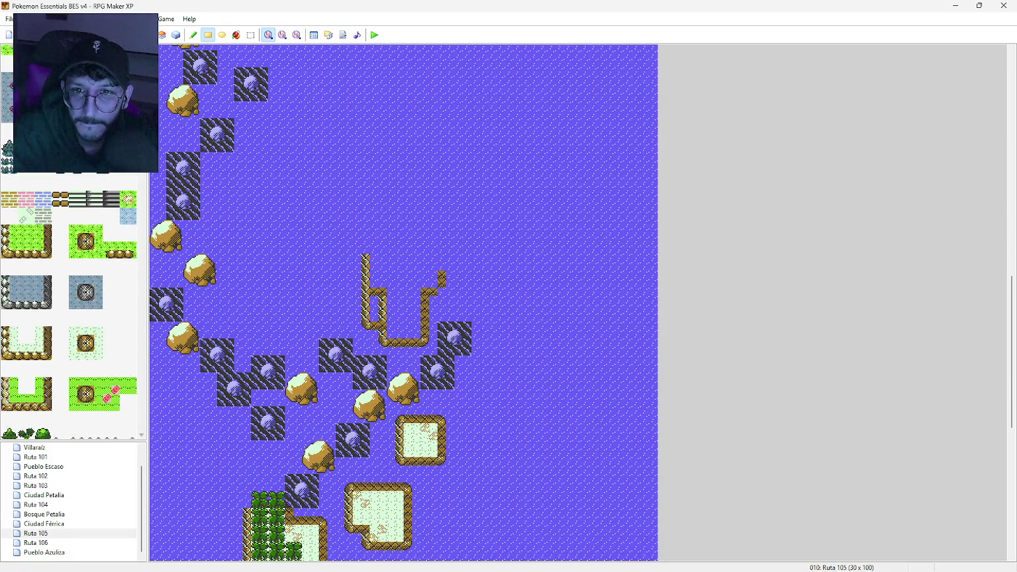
{"action": "mouse_move", "coordinate": [378, 261]}
{"action": "left_mouse_down"}
{"action": "mouse_move", "coordinate": [424, 277]}
{"action": "mouse_move", "coordinate": [400, 308]}
{"action": "mouse_move", "coordinate": [412, 332]}
{"action": "left_mouse_up"}
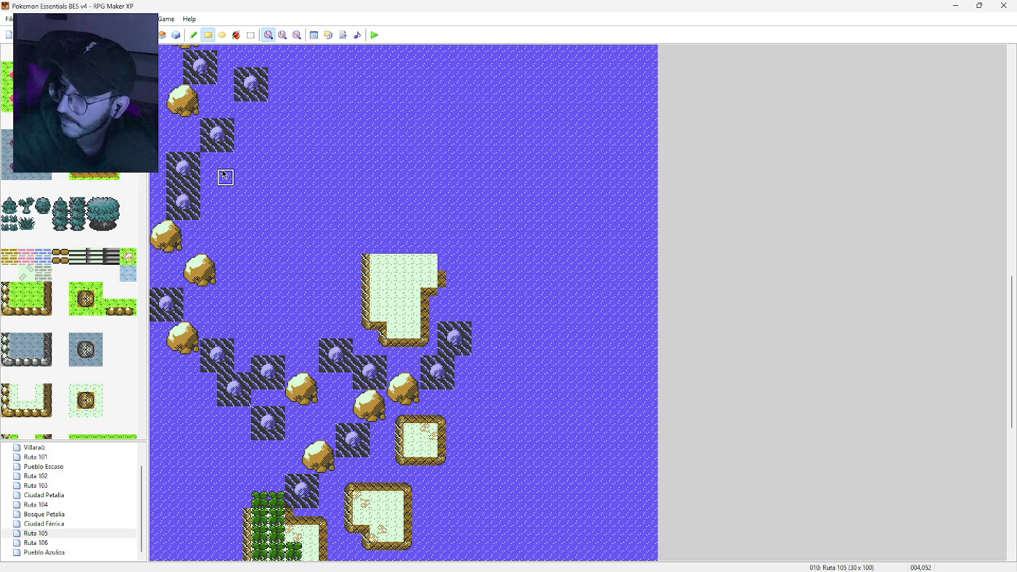
Step: Paint a tall sand strip beside the left rock line, widening its lower part
{"action": "mouse_move", "coordinate": [226, 177]}
{"action": "left_mouse_down"}
{"action": "mouse_move", "coordinate": [256, 177]}
{"action": "mouse_move", "coordinate": [246, 183]}
{"action": "left_mouse_up"}
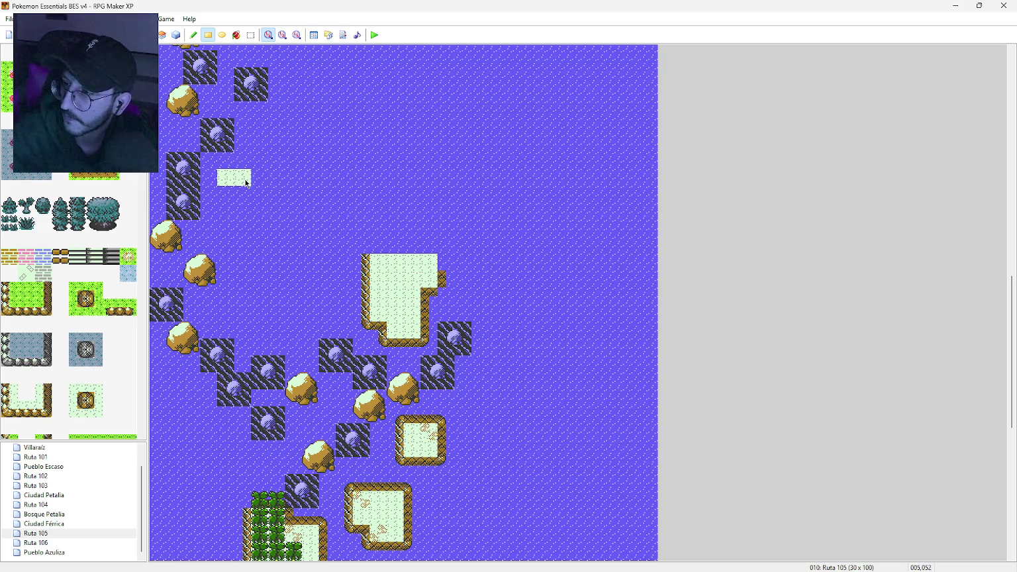
{"action": "left_click_drag", "start_coordinate": [247, 183], "coordinate": [244, 280]}
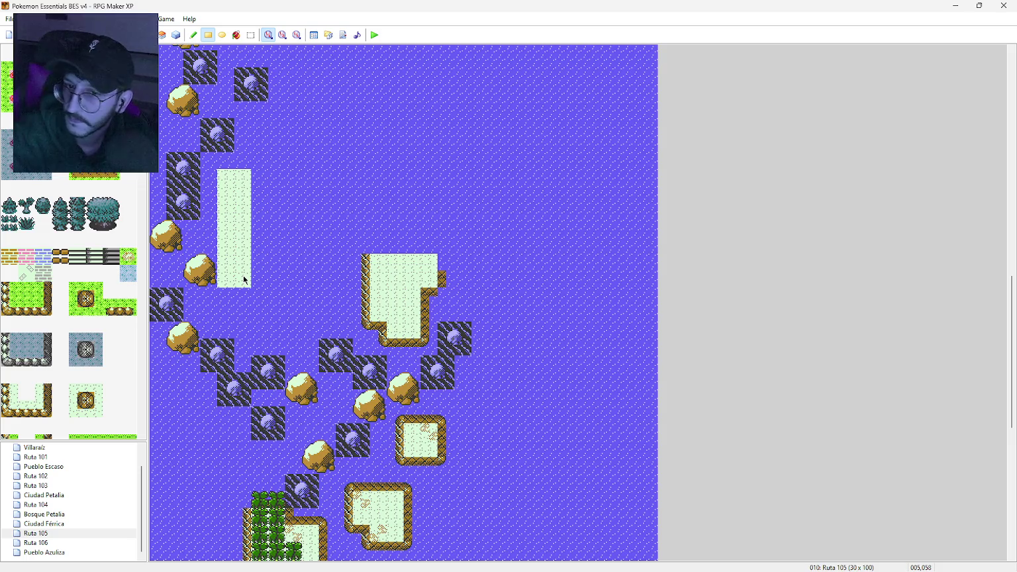
{"action": "mouse_move", "coordinate": [244, 279]}
{"action": "left_mouse_down"}
{"action": "mouse_move", "coordinate": [252, 298]}
{"action": "mouse_move", "coordinate": [277, 285]}
{"action": "left_mouse_up"}
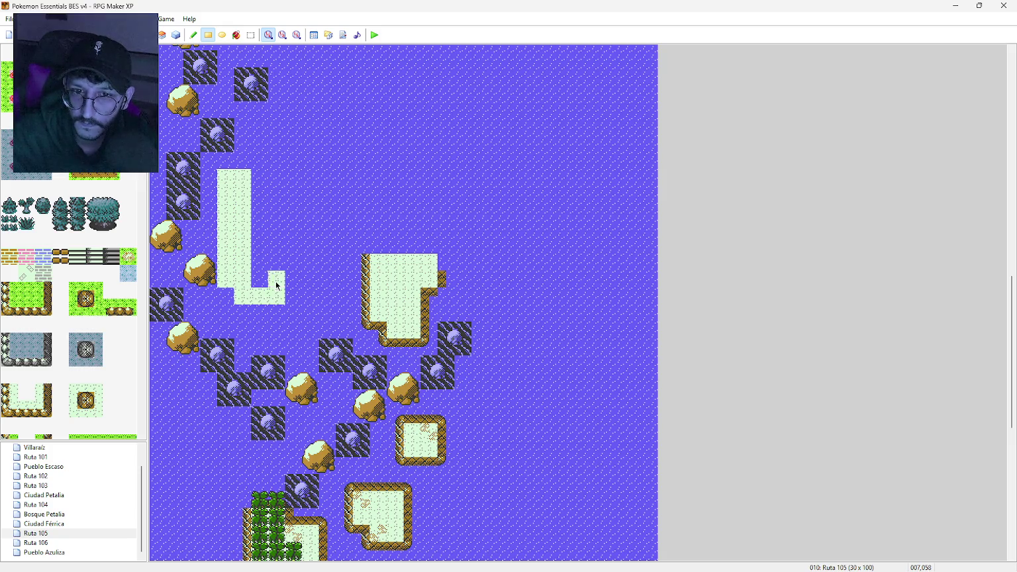
{"action": "left_click", "coordinate": [276, 265]}
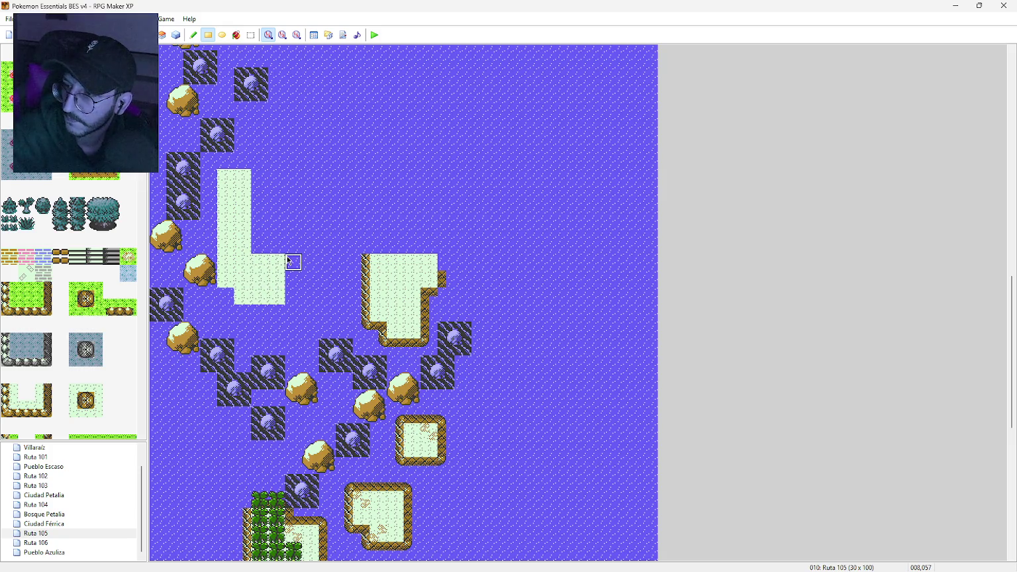
{"action": "mouse_move", "coordinate": [288, 262]}
{"action": "left_mouse_down"}
{"action": "mouse_move", "coordinate": [289, 224]}
{"action": "mouse_move", "coordinate": [260, 212]}
{"action": "mouse_move", "coordinate": [257, 177]}
{"action": "mouse_move", "coordinate": [275, 250]}
{"action": "mouse_move", "coordinate": [258, 262]}
{"action": "left_mouse_up"}
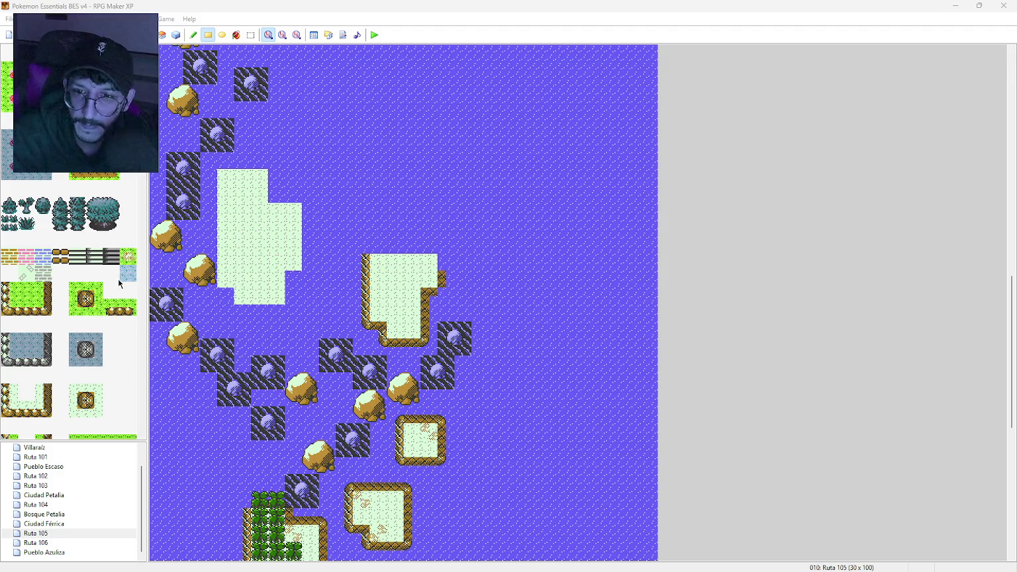
{"action": "scroll", "coordinate": [61, 322], "scroll_direction": "down", "scroll_amount": 15}
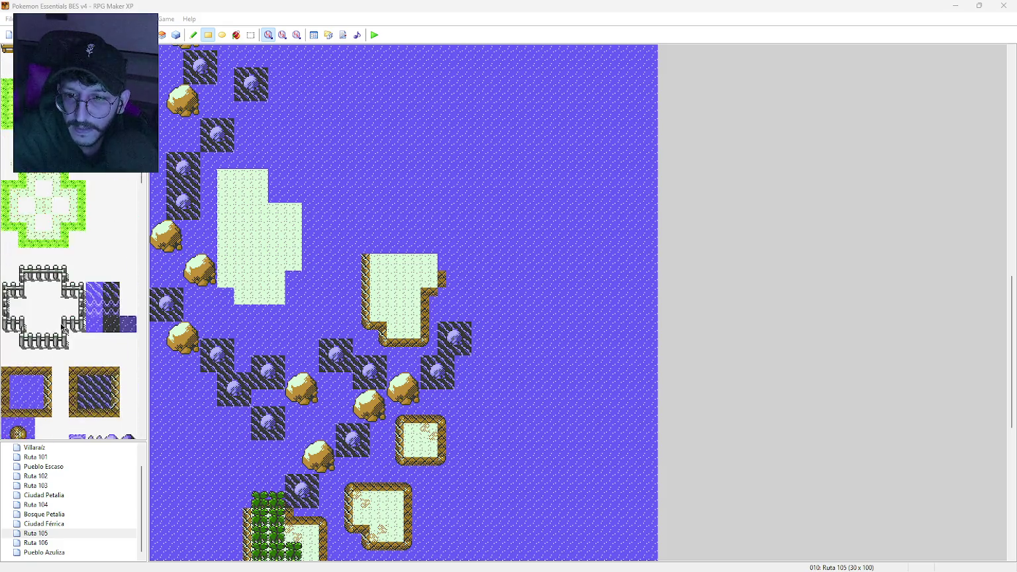
Step: Edge the tall sand island's left side and bottom-left corner with brown shoreline
{"action": "left_click", "coordinate": [43, 291]}
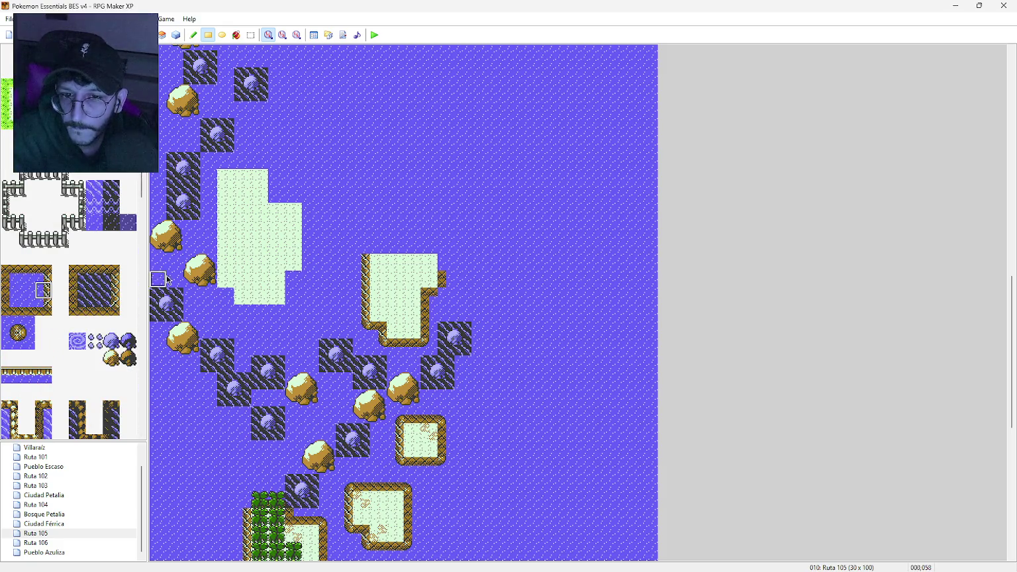
{"action": "left_click_drag", "start_coordinate": [223, 278], "coordinate": [226, 171]}
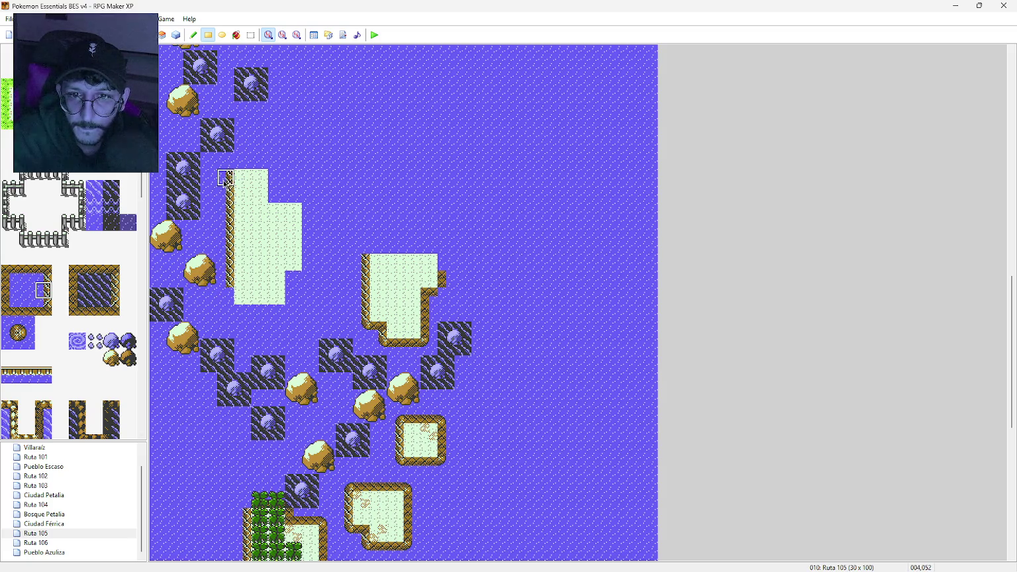
{"action": "left_click", "coordinate": [44, 275]}
{"action": "left_click", "coordinate": [242, 279]}
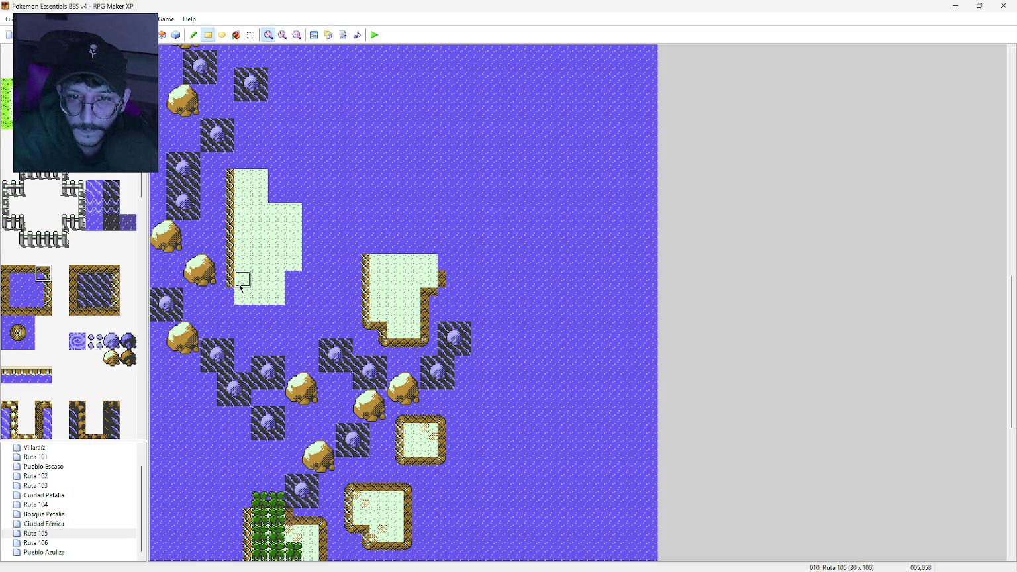
{"action": "left_click", "coordinate": [44, 291]}
{"action": "left_click", "coordinate": [243, 295]}
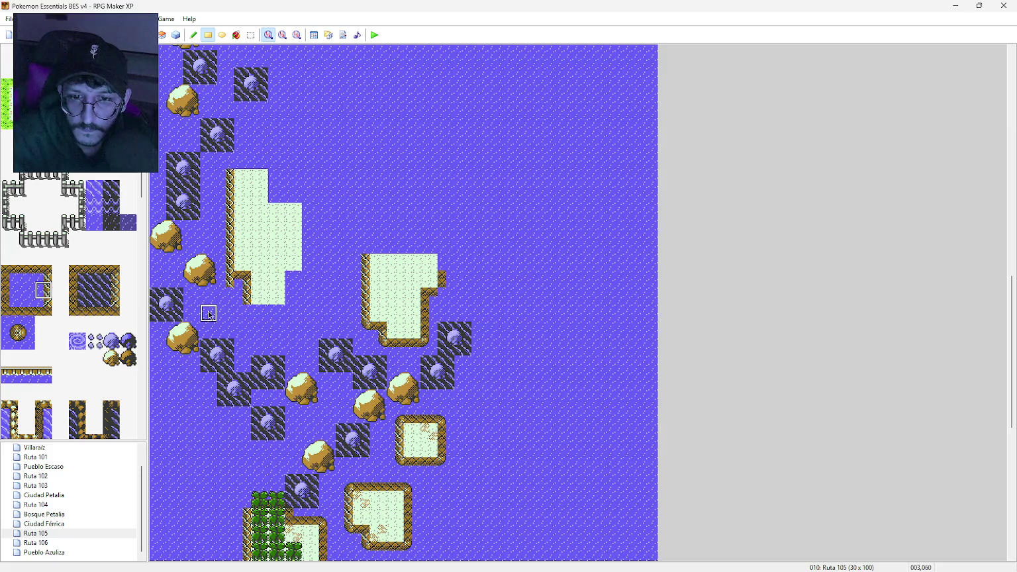
{"action": "left_click", "coordinate": [25, 324]}
{"action": "left_click", "coordinate": [220, 284]}
{"action": "left_click", "coordinate": [10, 341]}
{"action": "left_click", "coordinate": [225, 281]}
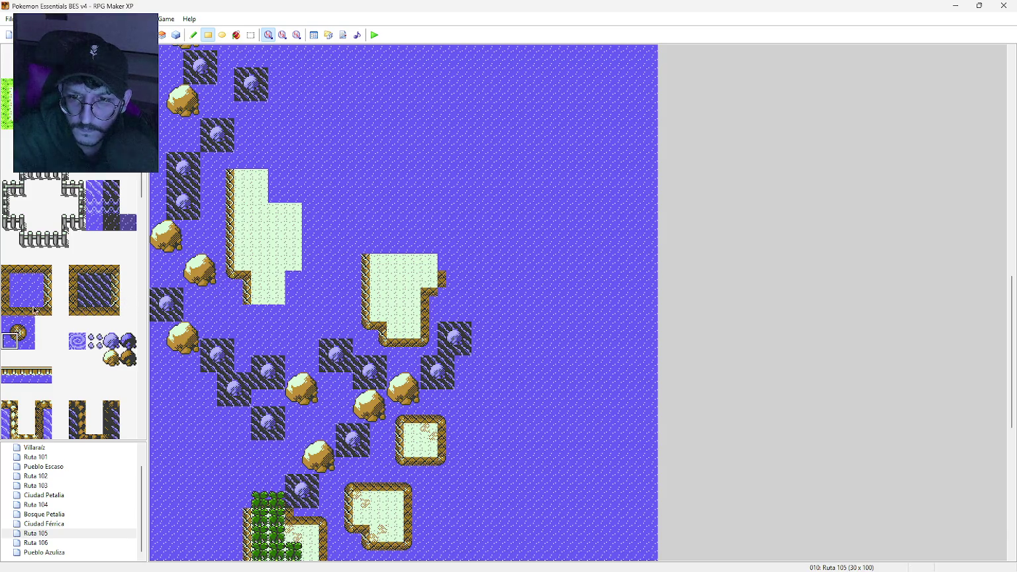
Step: Shore the island's bottom, step and lower right side with edge and corner pieces
{"action": "left_click", "coordinate": [28, 274]}
{"action": "left_click_drag", "start_coordinate": [256, 313], "coordinate": [276, 313]}
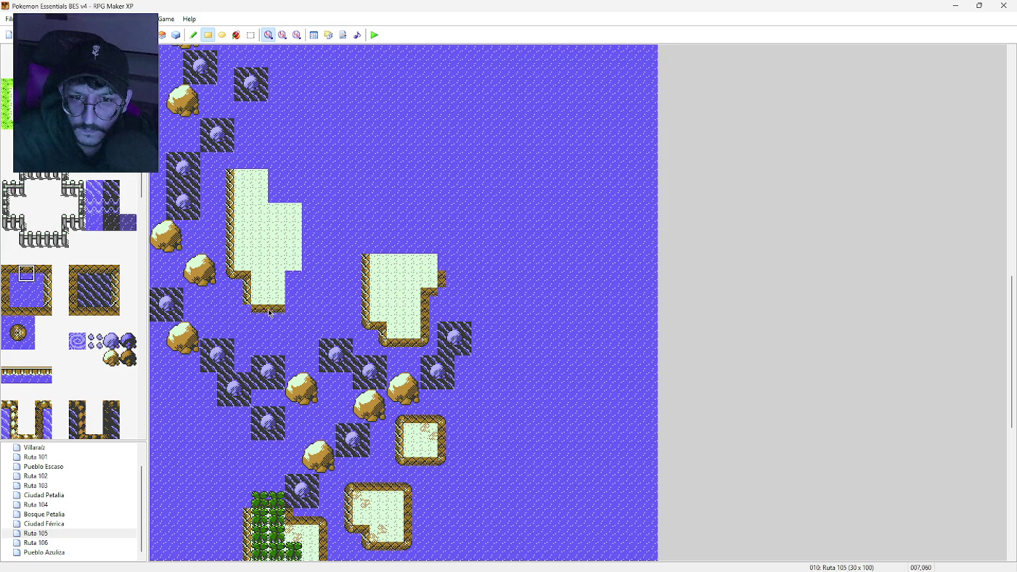
{"action": "left_click", "coordinate": [4, 296]}
{"action": "left_click", "coordinate": [295, 295]}
{"action": "left_click", "coordinate": [294, 279]}
{"action": "left_click", "coordinate": [10, 273]}
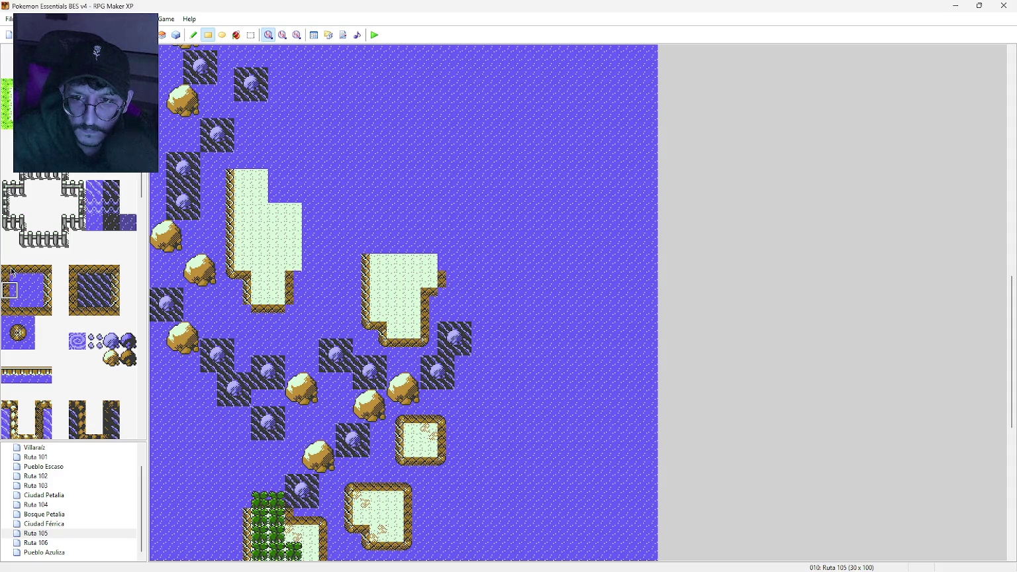
{"action": "left_click", "coordinate": [9, 307]}
{"action": "left_click", "coordinate": [278, 194]}
{"action": "left_click", "coordinate": [10, 289]}
{"action": "left_click", "coordinate": [277, 177]}
{"action": "left_click_drag", "start_coordinate": [312, 212], "coordinate": [309, 262]}
Step: Place a shore corner at the island's top-right, trying several edge pieces
{"action": "left_click", "coordinate": [26, 324]}
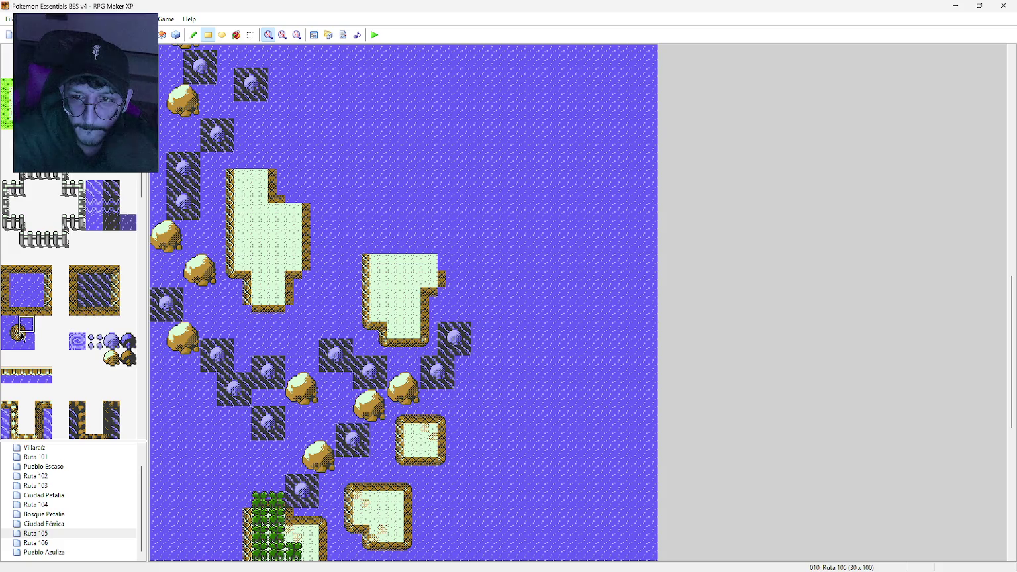
{"action": "left_click", "coordinate": [24, 341]}
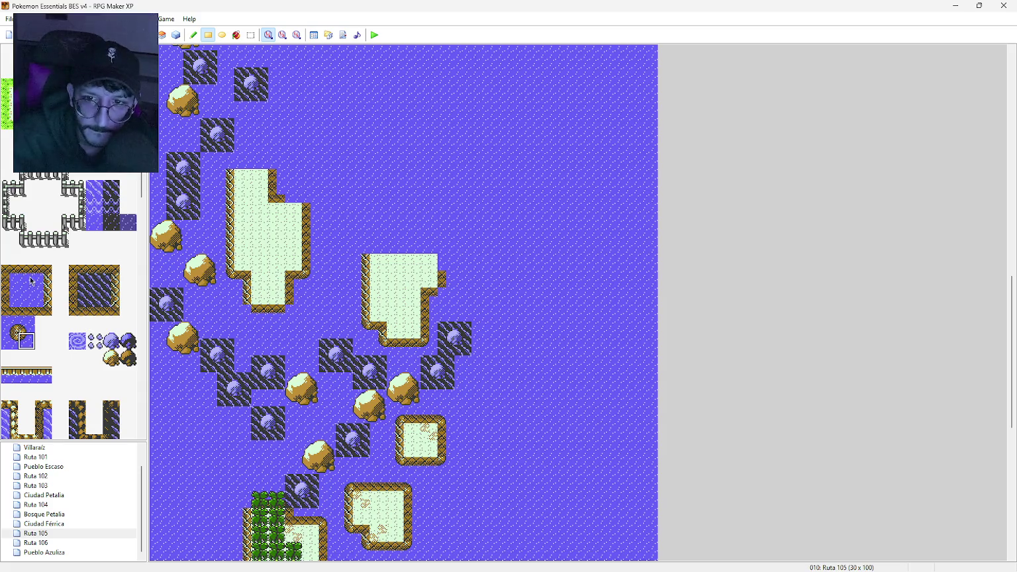
{"action": "left_click", "coordinate": [22, 325]}
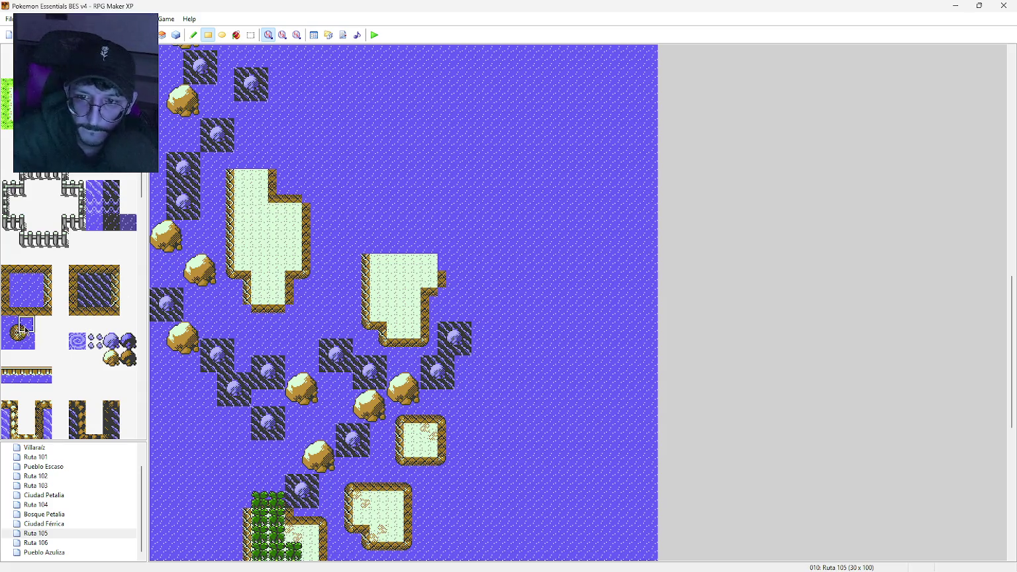
{"action": "left_click", "coordinate": [275, 162]}
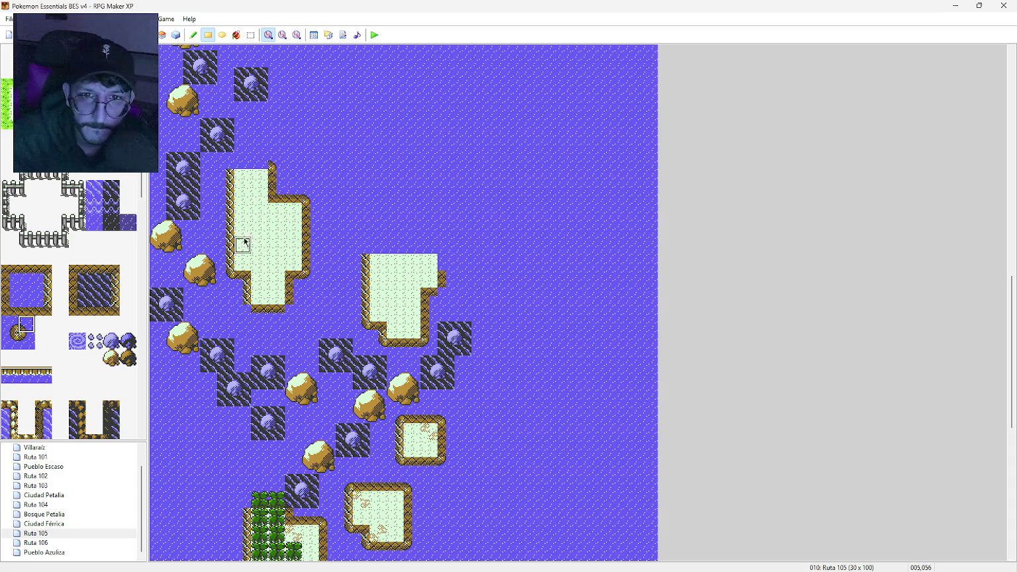
{"action": "left_click", "coordinate": [10, 325]}
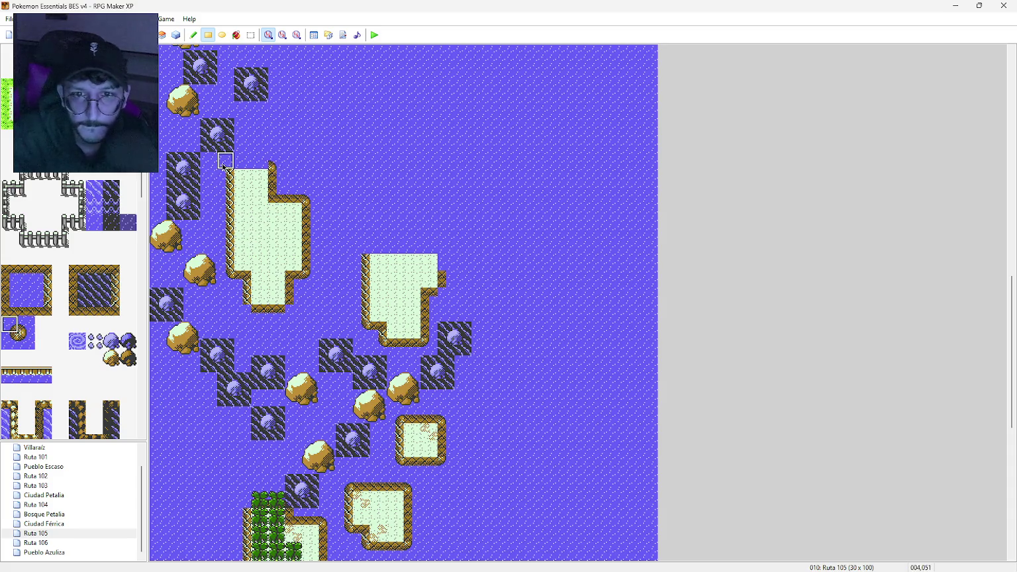
{"action": "left_click", "coordinate": [14, 341]}
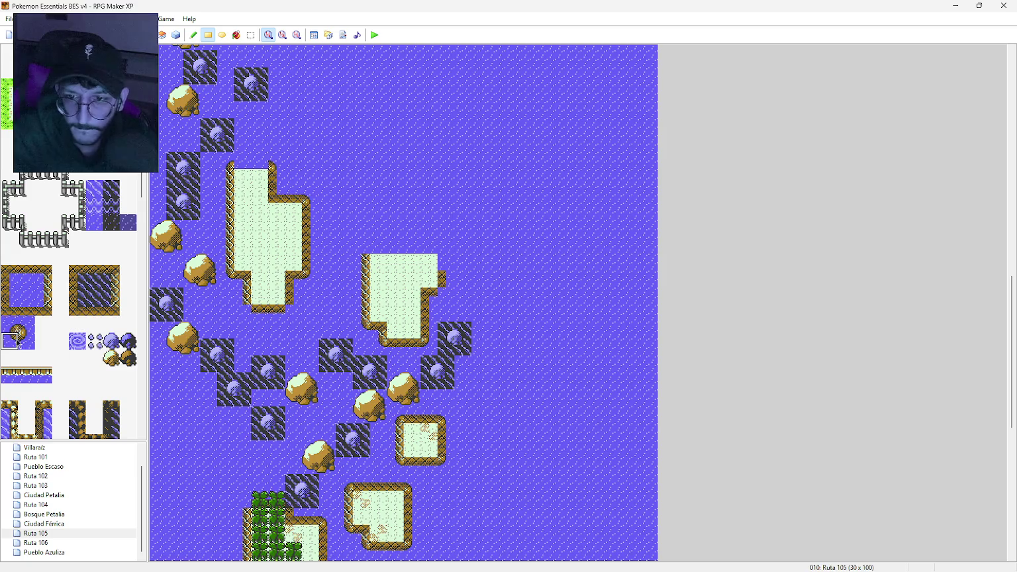
{"action": "left_click", "coordinate": [26, 341]}
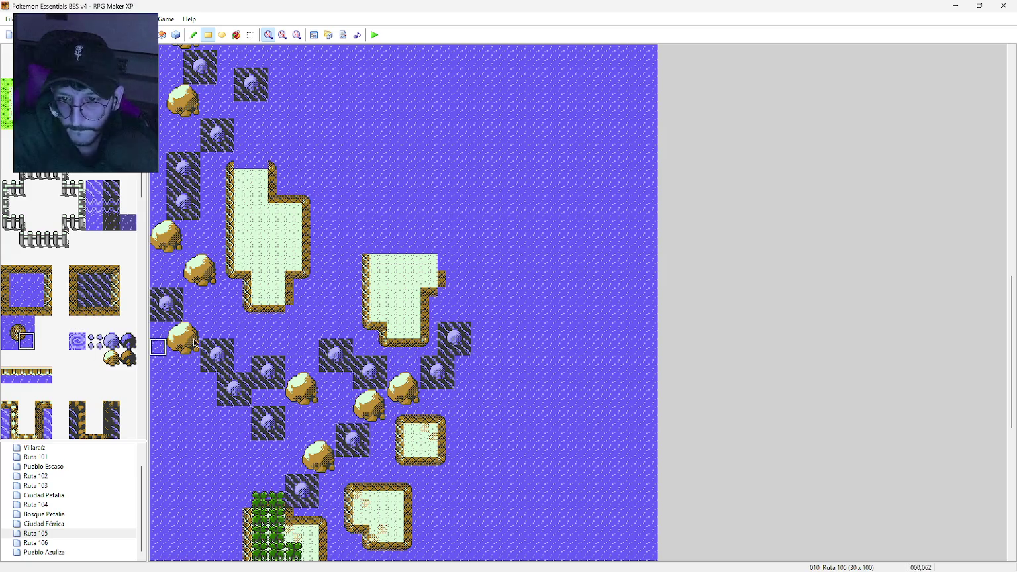
{"action": "left_click", "coordinate": [27, 308]}
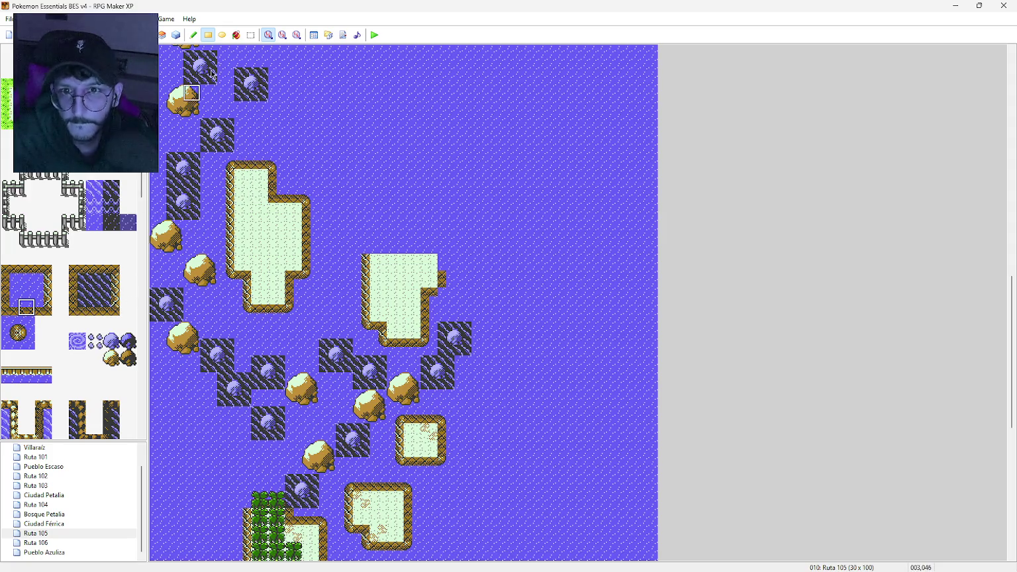
{"action": "scroll", "coordinate": [132, 221], "scroll_direction": "down", "scroll_amount": 15}
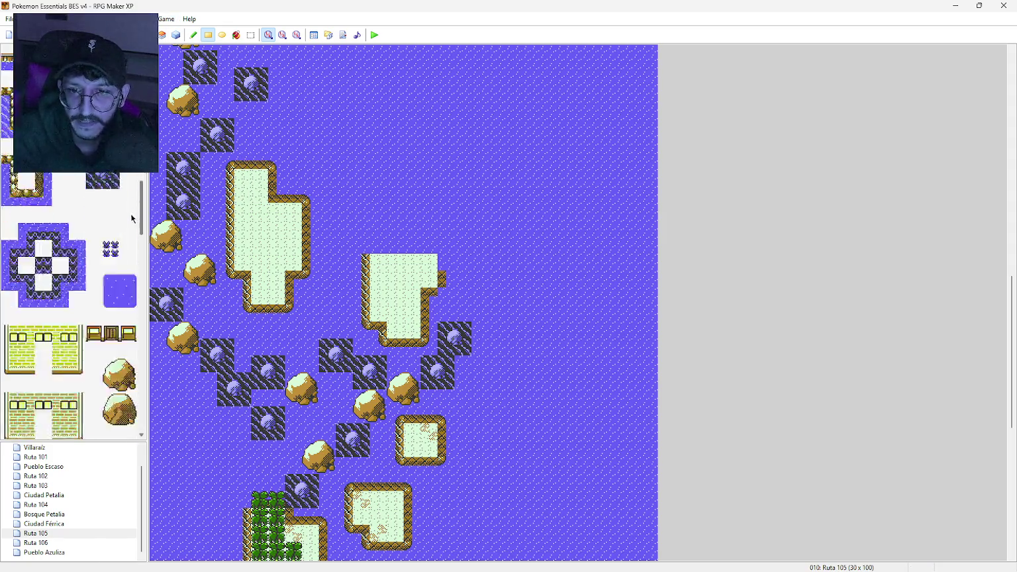
Step: Plant single palm trees on the tall island's top, middle and lower part
{"action": "scroll", "coordinate": [119, 369], "scroll_direction": "down", "scroll_amount": 3}
{"action": "left_click", "coordinate": [96, 360]}
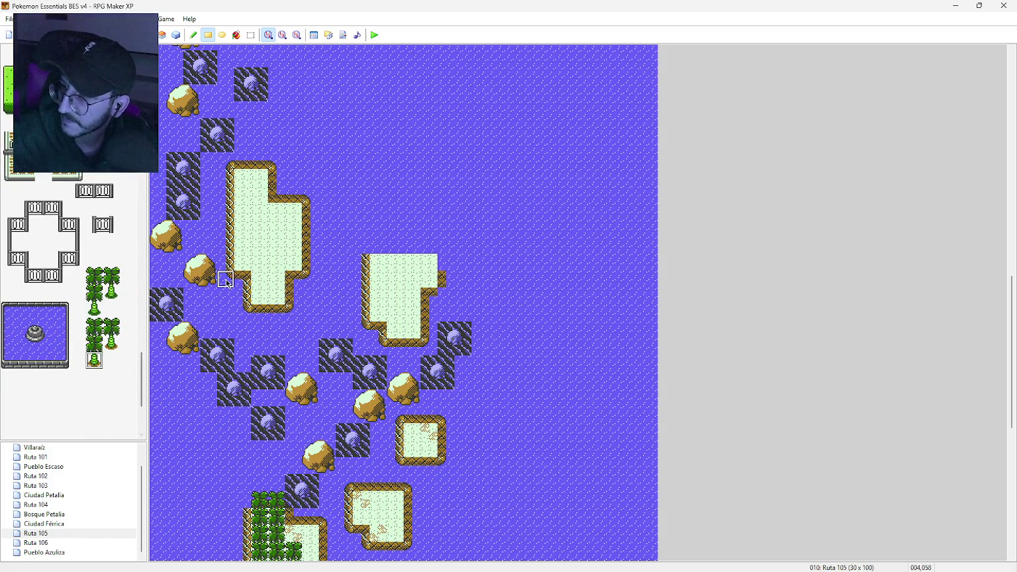
{"action": "left_click", "coordinate": [259, 282]}
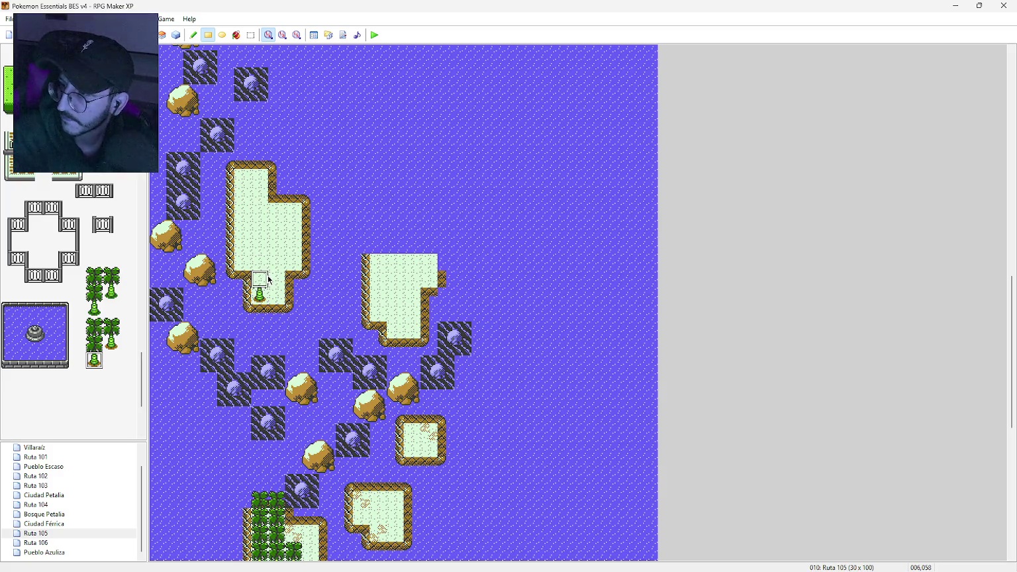
{"action": "left_click", "coordinate": [277, 279]}
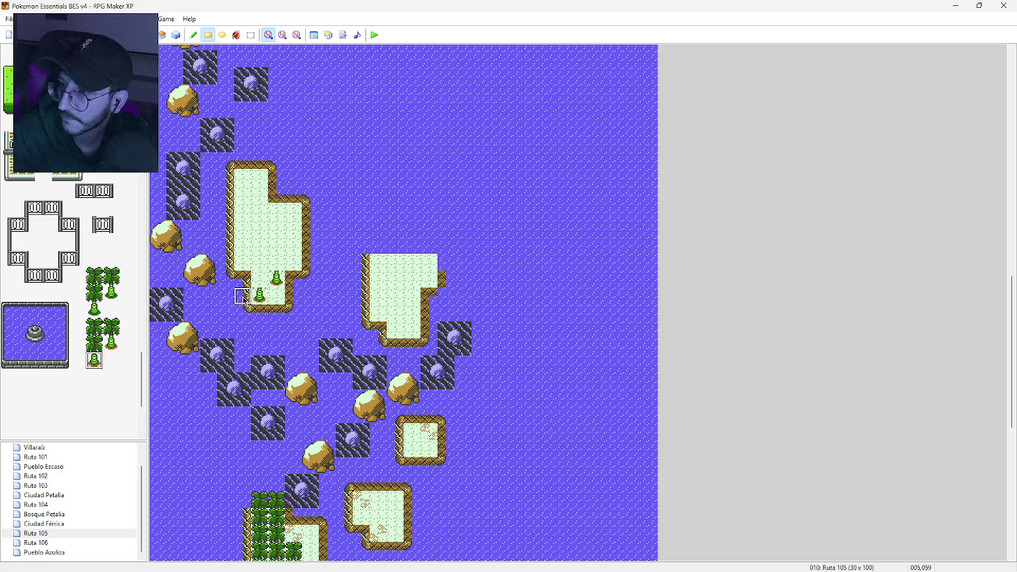
{"action": "left_click", "coordinate": [249, 201]}
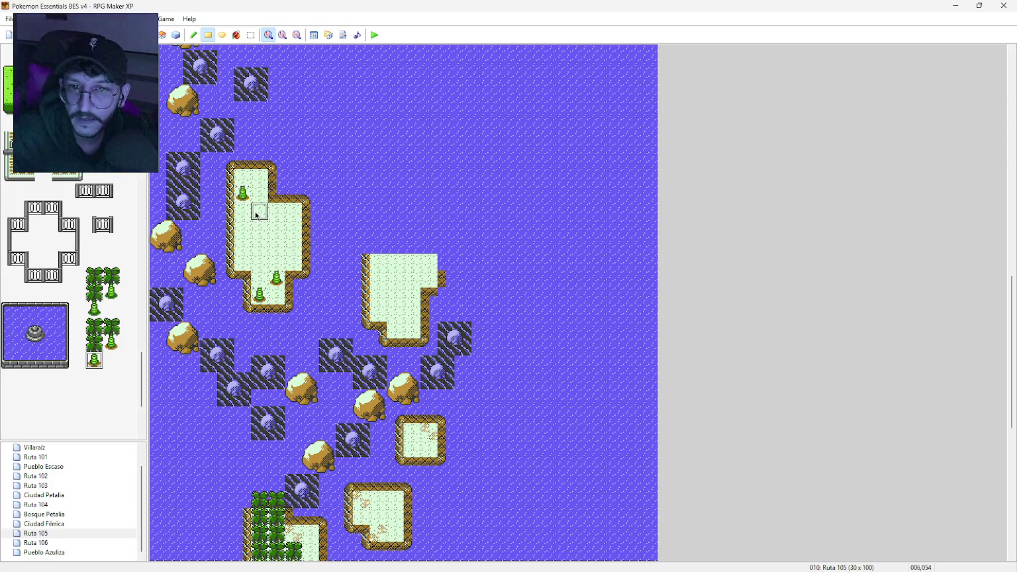
{"action": "left_click", "coordinate": [257, 225]}
{"action": "left_click", "coordinate": [98, 347]}
{"action": "left_click", "coordinate": [259, 279]}
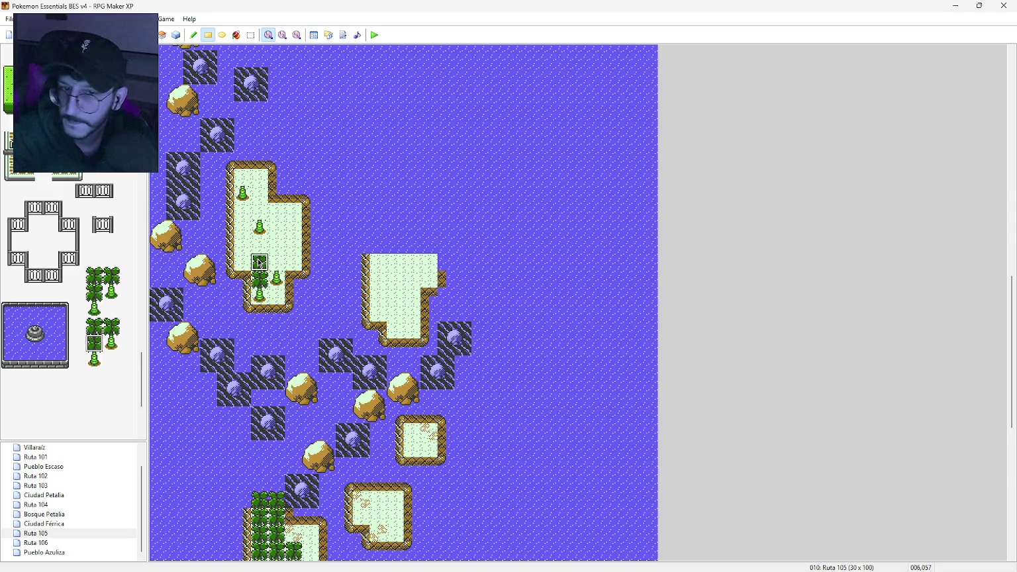
Step: Paint a column of palms and add palm tops to complete the two tree columns
{"action": "left_click_drag", "start_coordinate": [274, 264], "coordinate": [259, 177]}
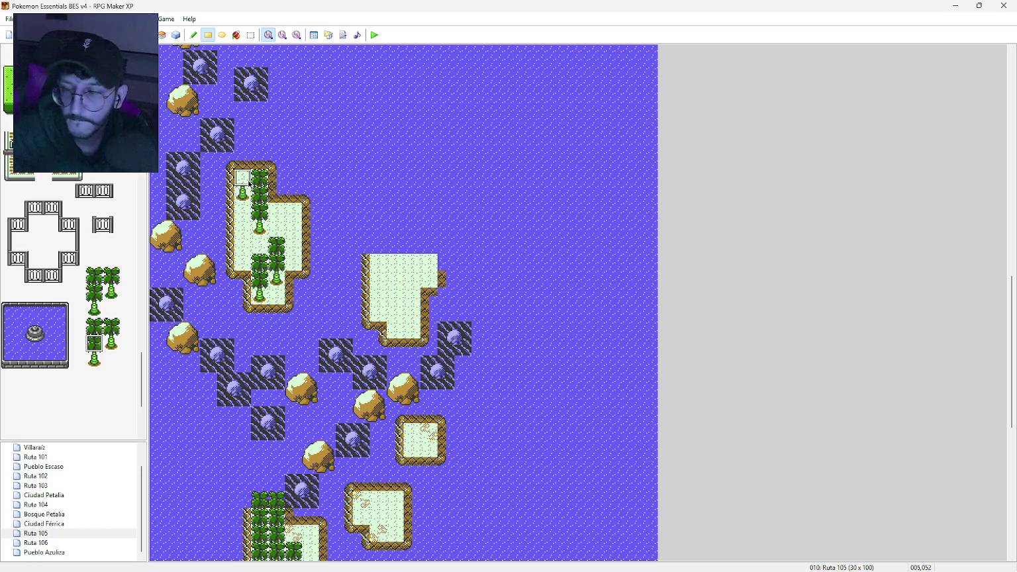
{"action": "left_click", "coordinate": [243, 179]}
{"action": "left_click", "coordinate": [98, 327]}
{"action": "left_click_drag", "start_coordinate": [243, 161], "coordinate": [259, 161]}
{"action": "left_click", "coordinate": [277, 228]}
{"action": "left_click", "coordinate": [260, 245]}
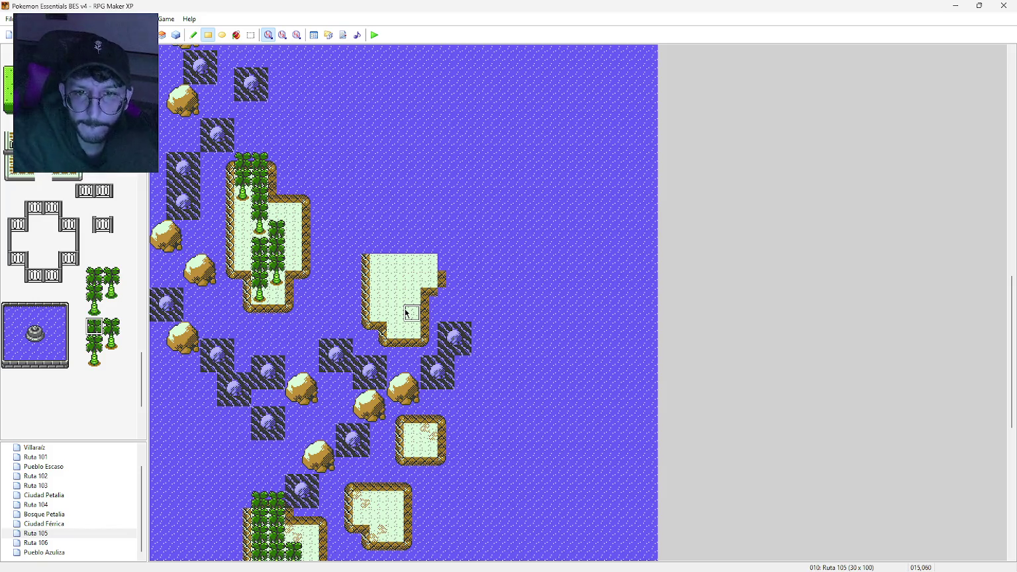
Step: Paint a chain of rock tiles stepping down from the right rock column into the water
{"action": "middle_click", "coordinate": [311, 223]}
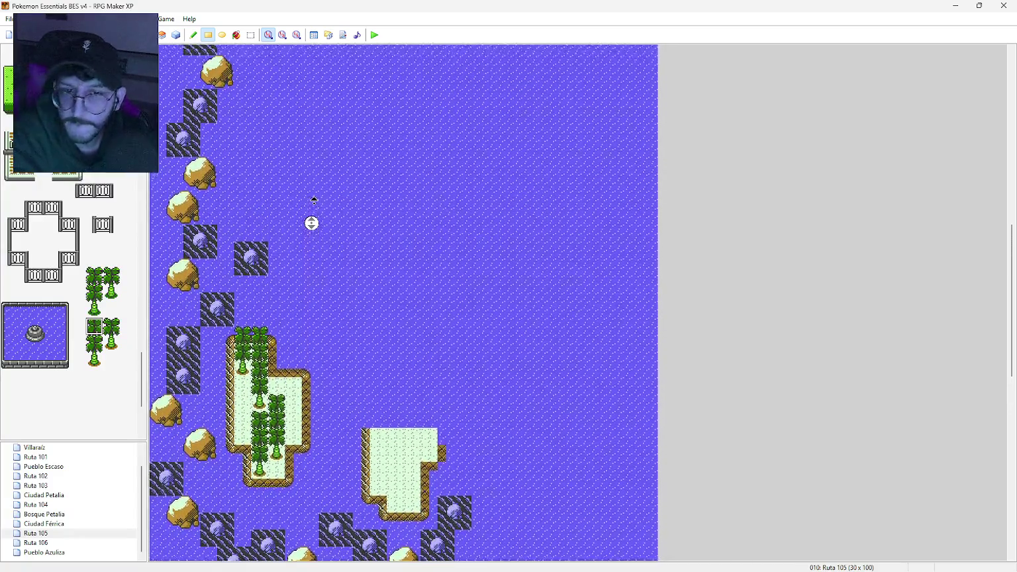
{"action": "left_click", "coordinate": [318, 231]}
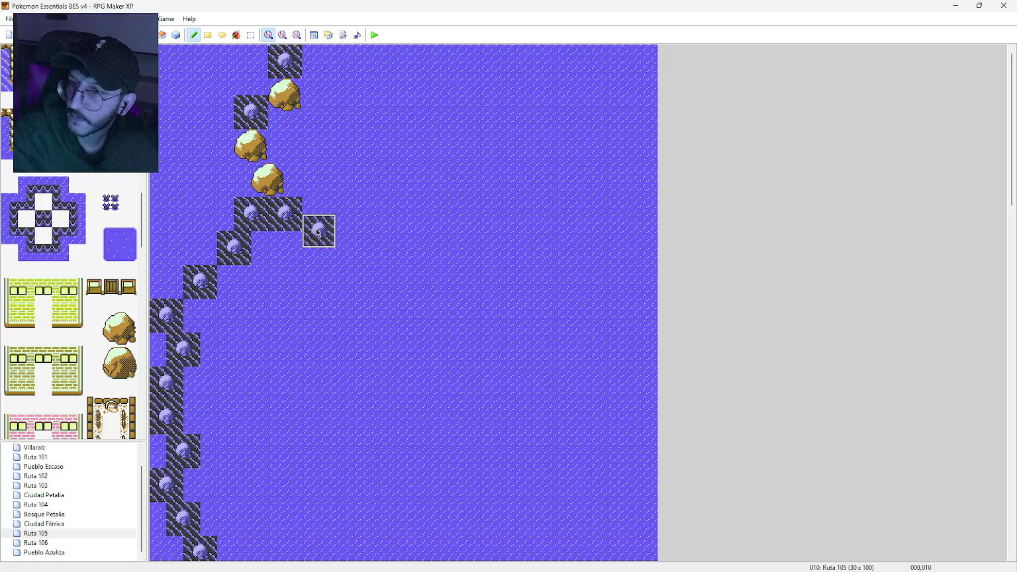
{"action": "left_click", "coordinate": [352, 248]}
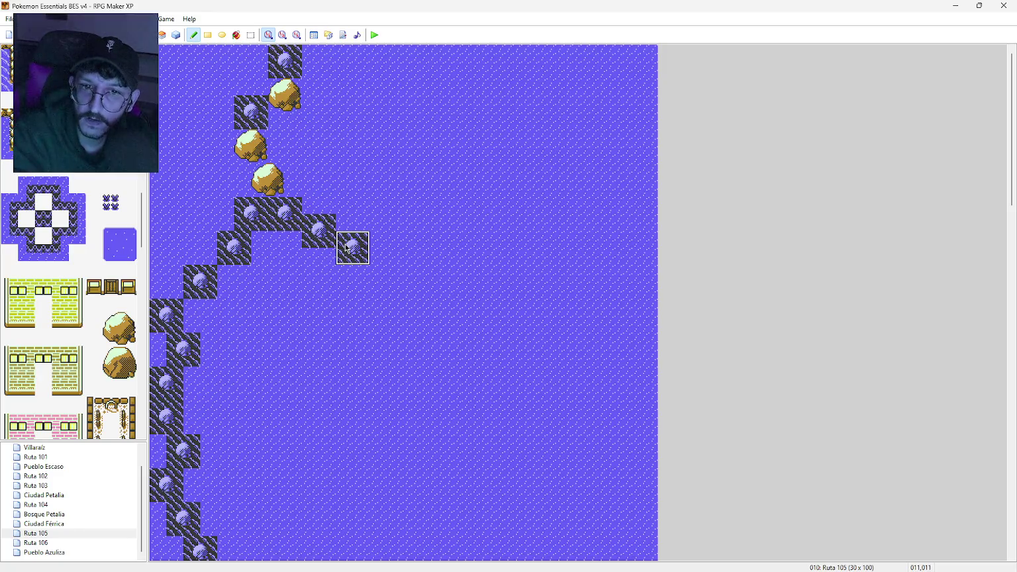
{"action": "left_click", "coordinate": [385, 224]}
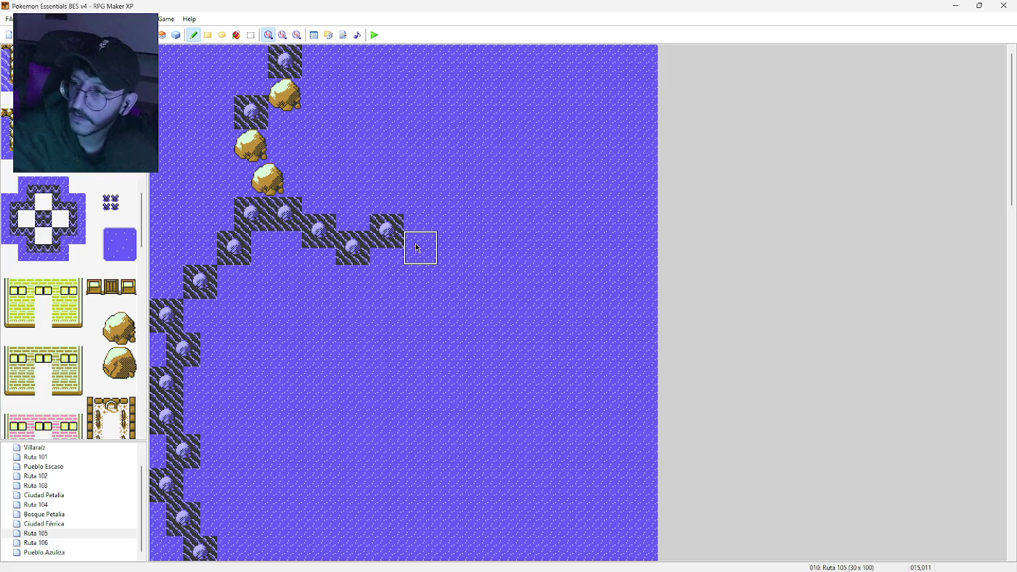
{"action": "left_click", "coordinate": [417, 248]}
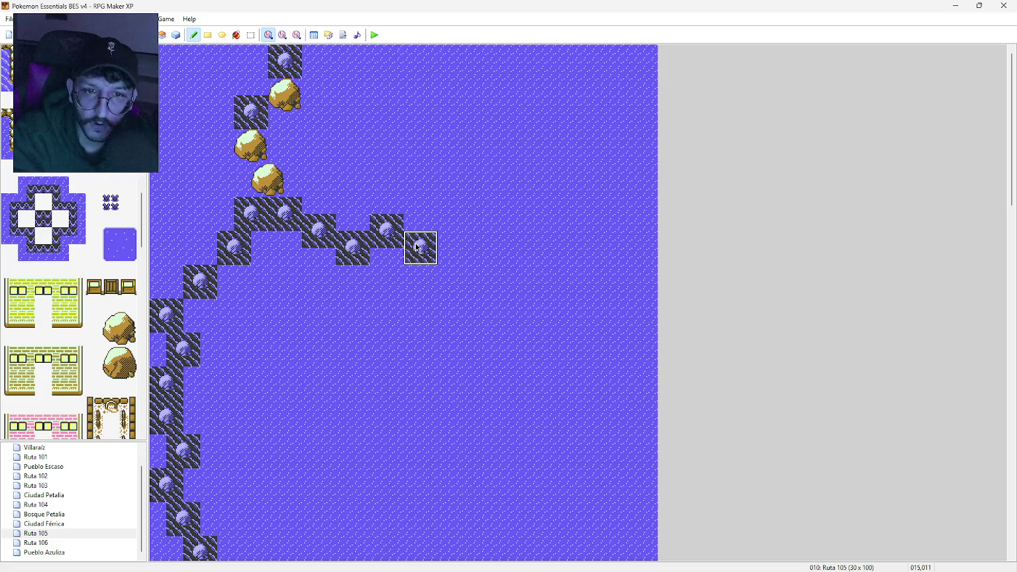
{"action": "left_click", "coordinate": [436, 274]}
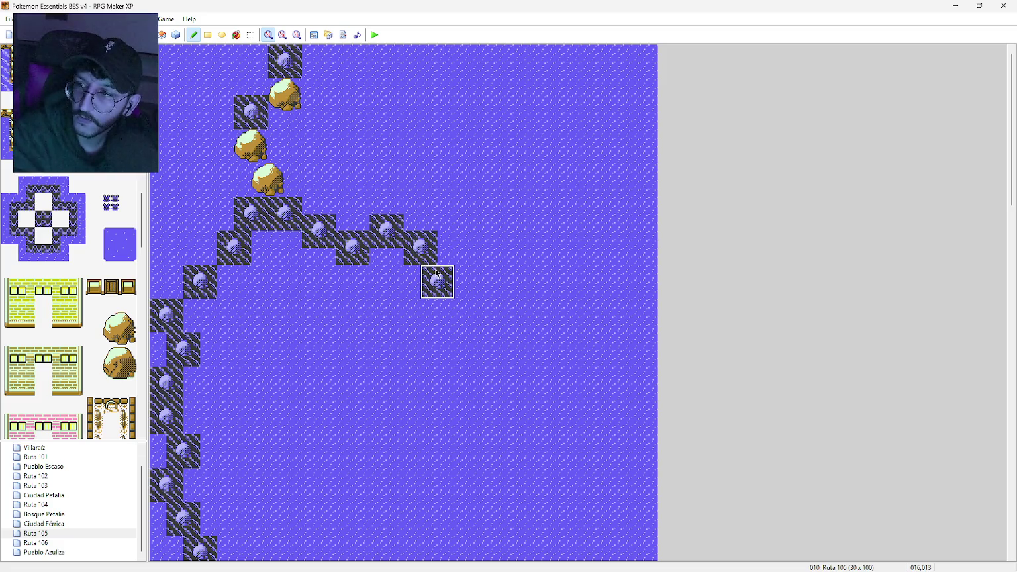
{"action": "left_click", "coordinate": [413, 308]}
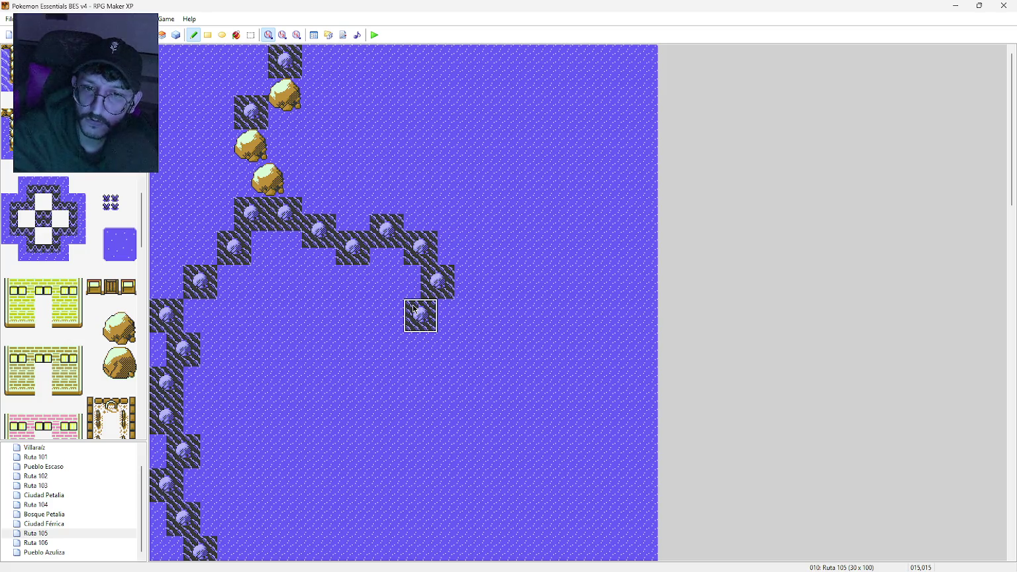
{"action": "left_click", "coordinate": [442, 326]}
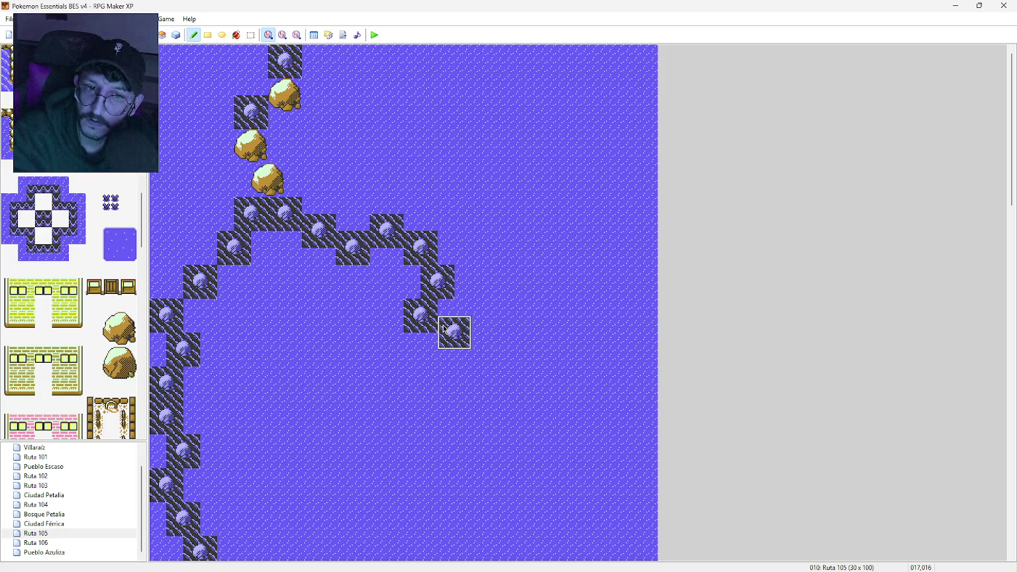
{"action": "left_click", "coordinate": [436, 361]}
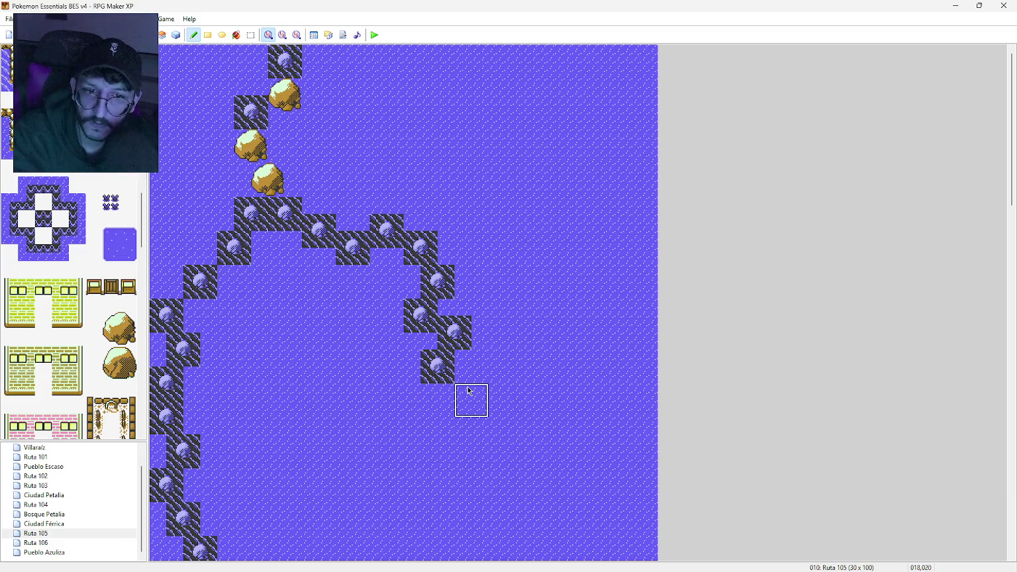
{"action": "left_click", "coordinate": [468, 383]}
{"action": "left_click", "coordinate": [450, 410]}
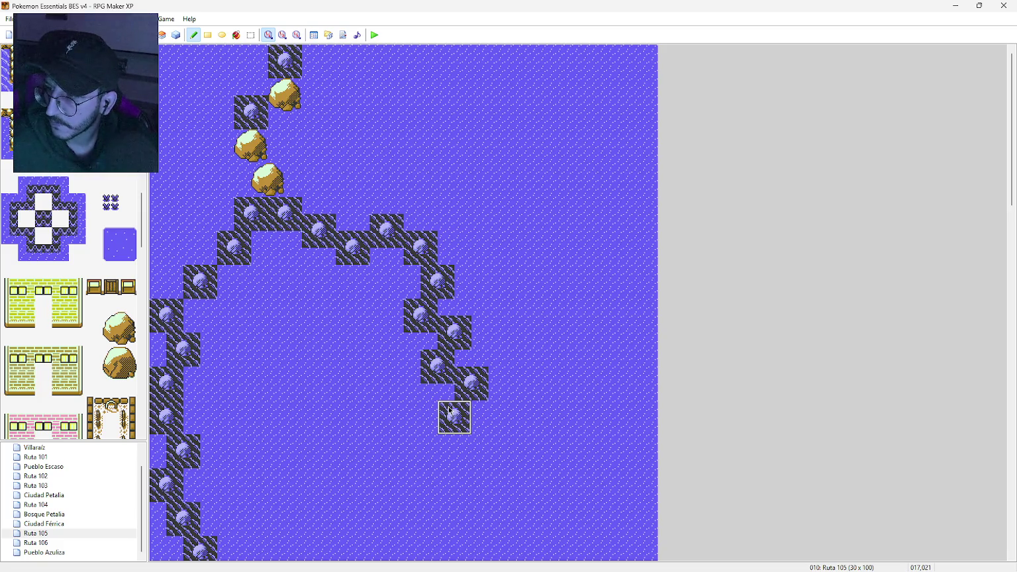
{"action": "left_click", "coordinate": [453, 441]}
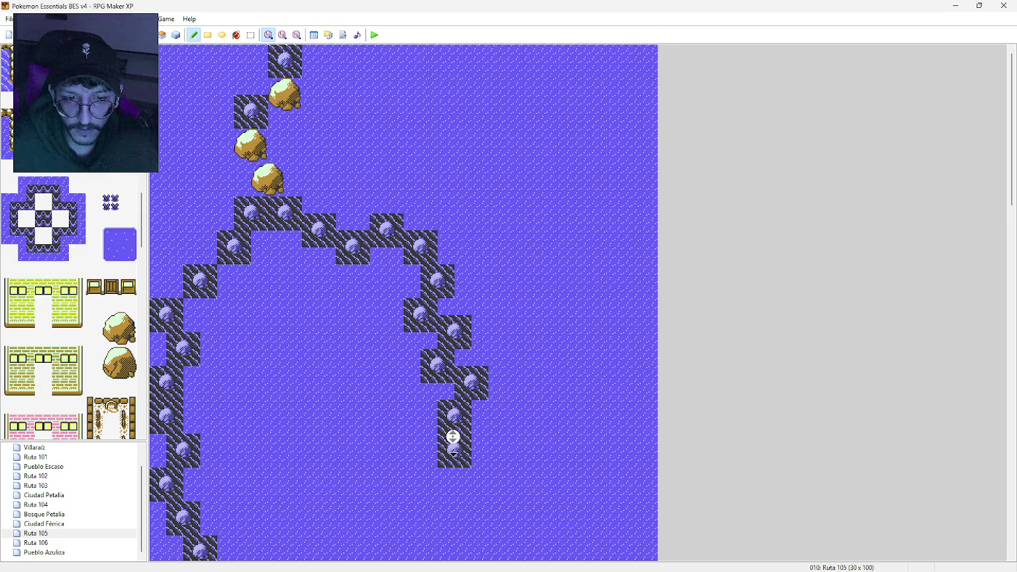
Step: Continue the right rock line further down-left with seven more rock tiles
{"action": "scroll", "coordinate": [453, 437], "scroll_direction": "down", "scroll_amount": 8}
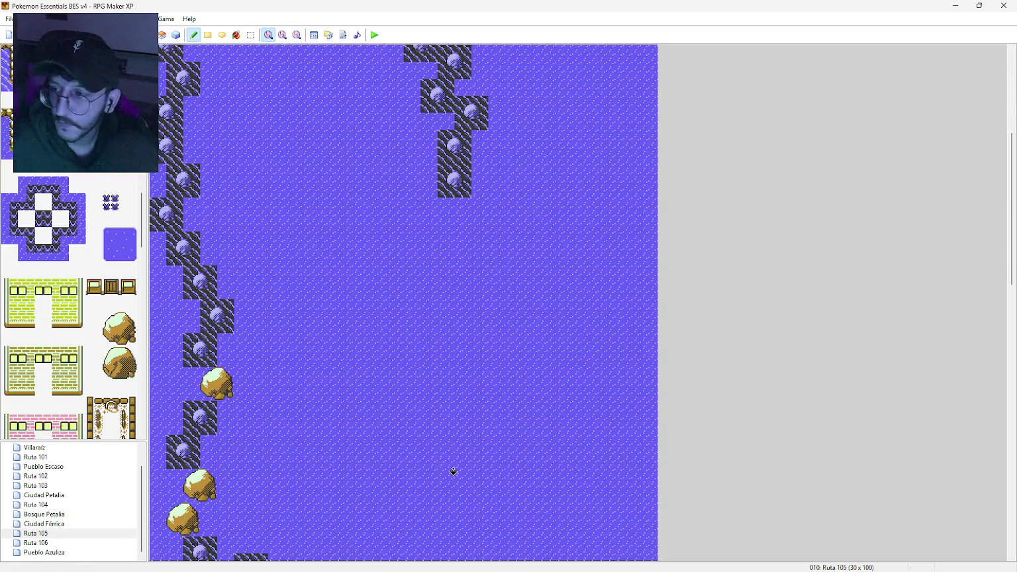
{"action": "left_click", "coordinate": [429, 205]}
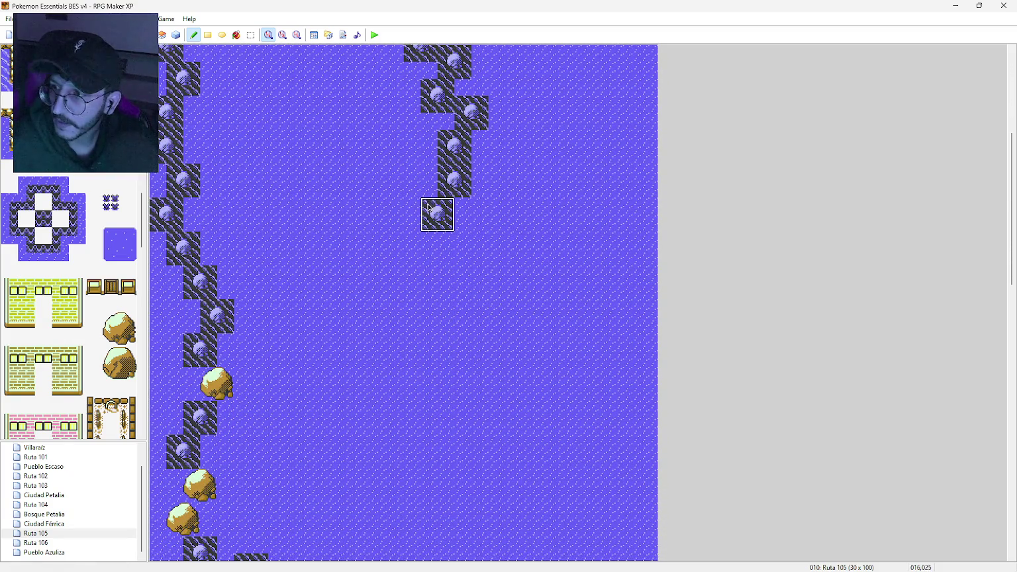
{"action": "left_click", "coordinate": [419, 243]}
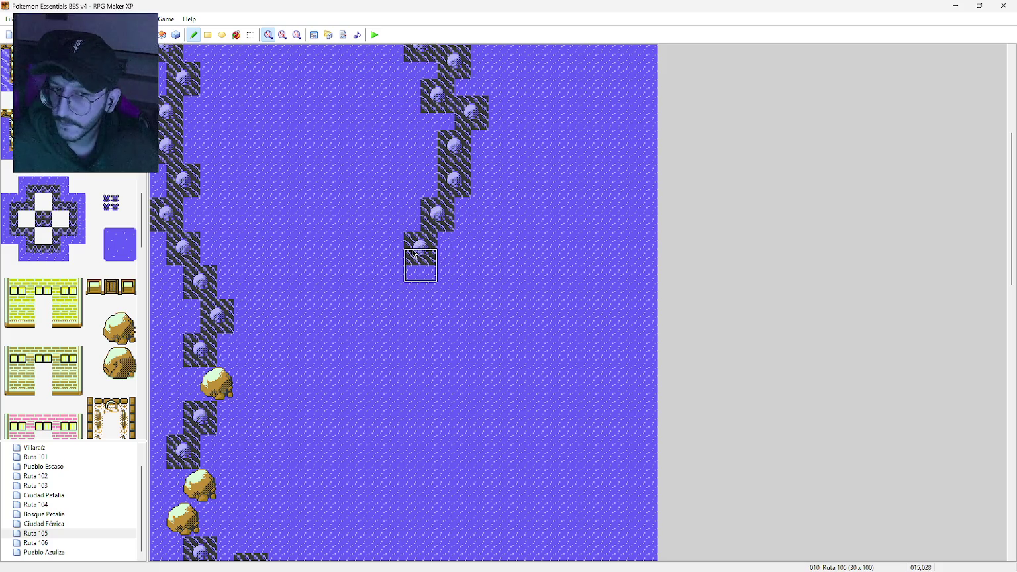
{"action": "left_click", "coordinate": [401, 281]}
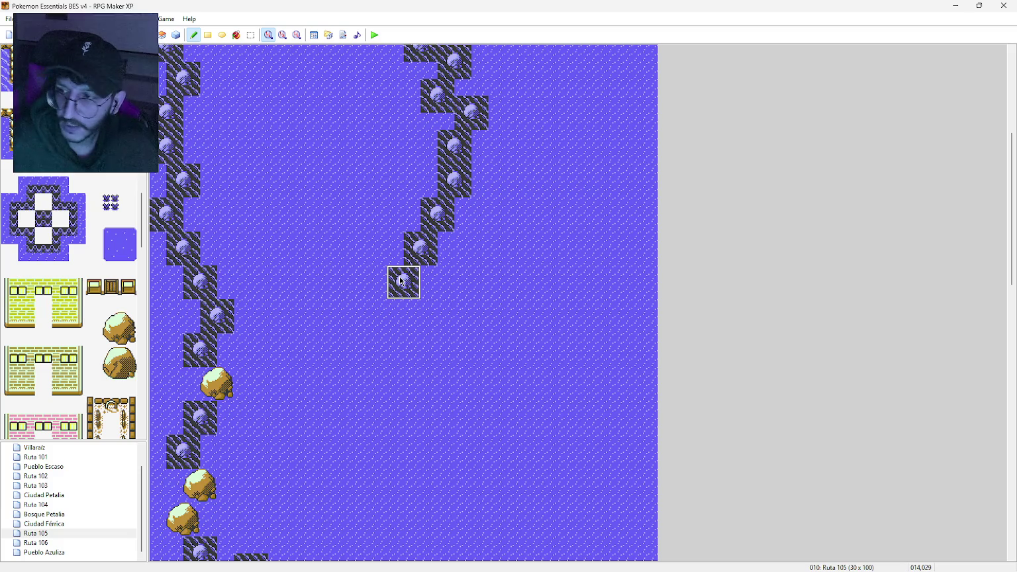
{"action": "left_click", "coordinate": [429, 298]}
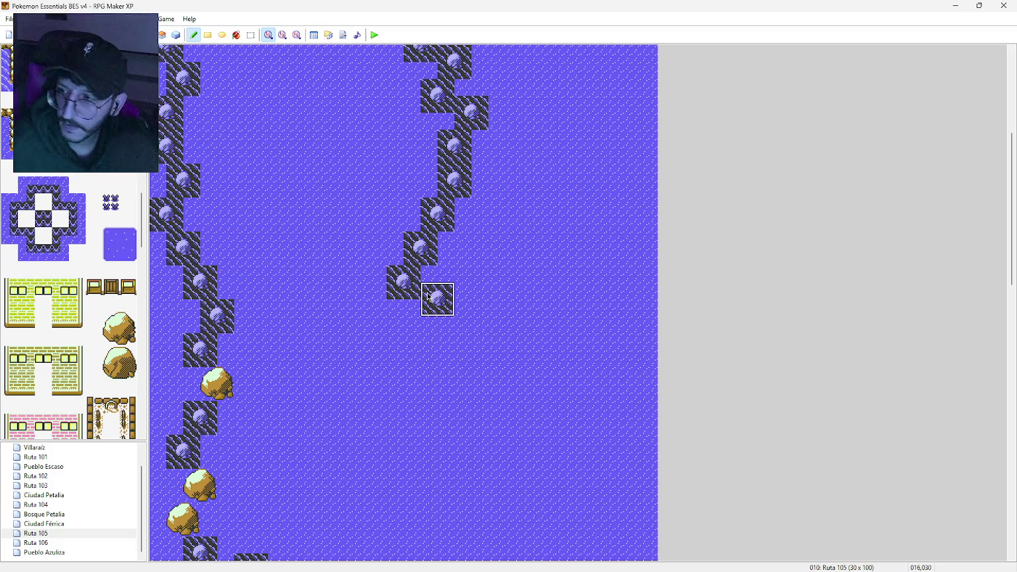
{"action": "left_click", "coordinate": [387, 316]}
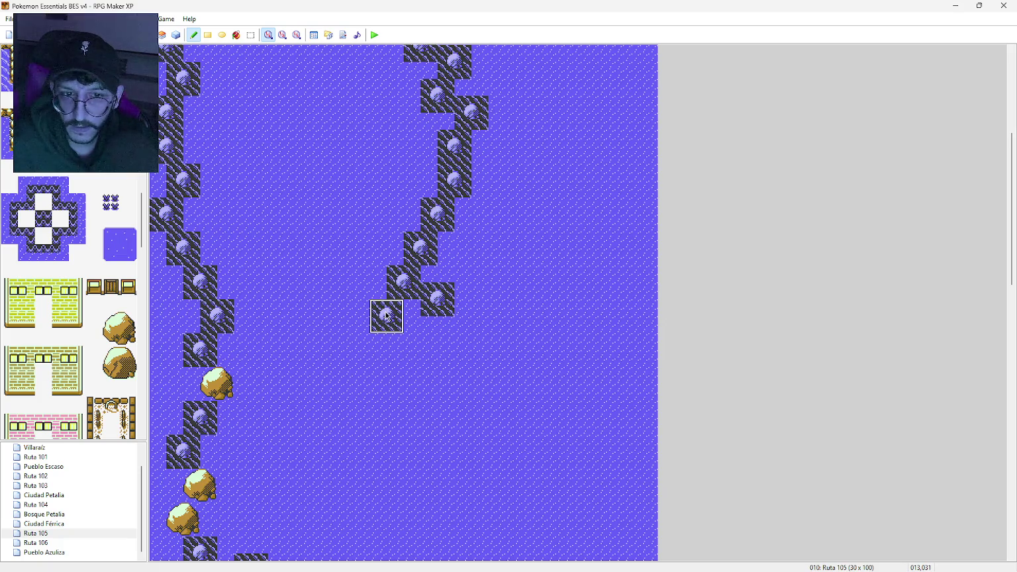
{"action": "left_click", "coordinate": [361, 347]}
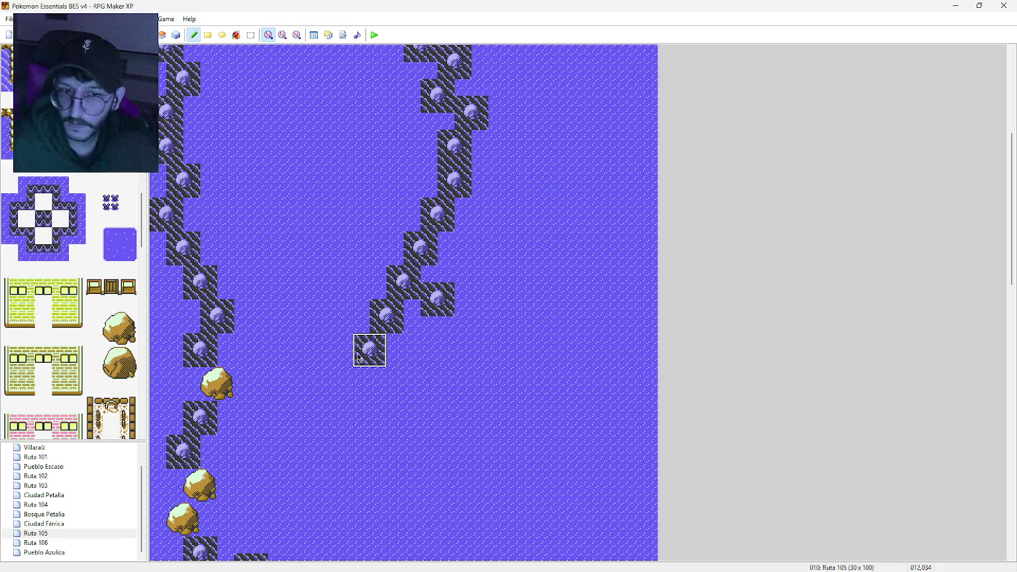
{"action": "left_click", "coordinate": [348, 374]}
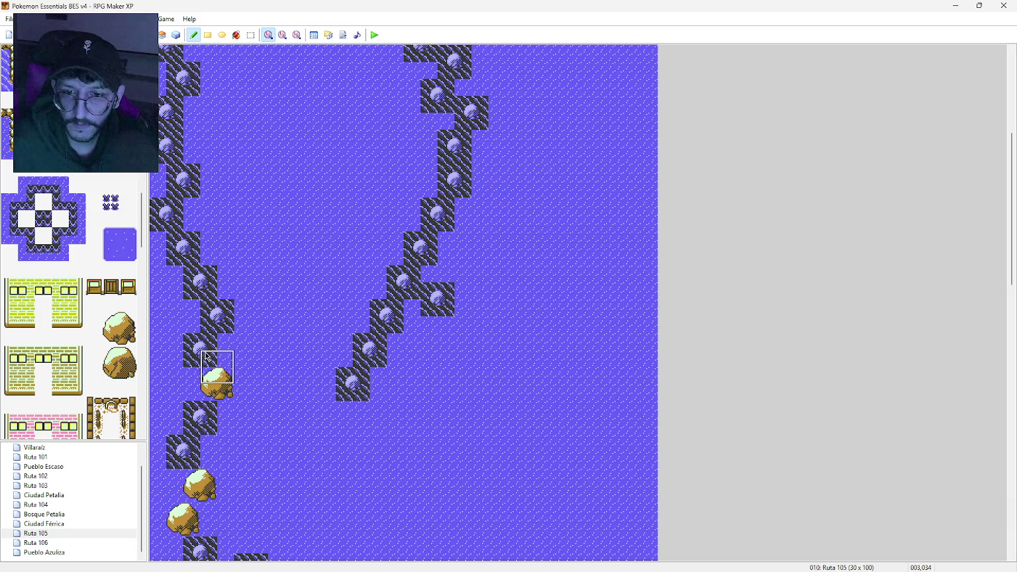
{"action": "left_click", "coordinate": [110, 323]}
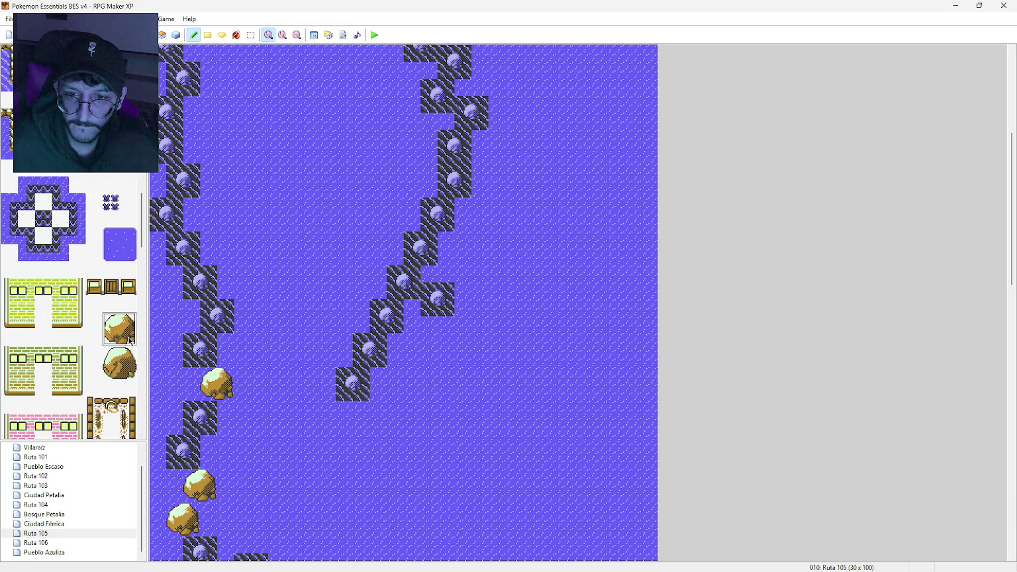
Step: Stack three boulders under the rock column and paint two rock tiles beneath them
{"action": "left_click", "coordinate": [364, 410]}
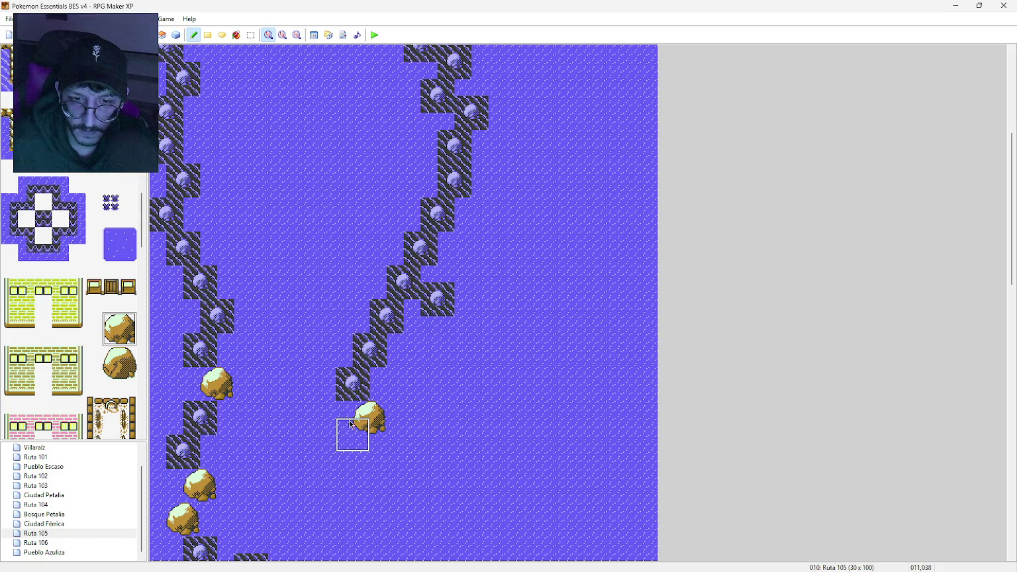
{"action": "left_click", "coordinate": [344, 446]}
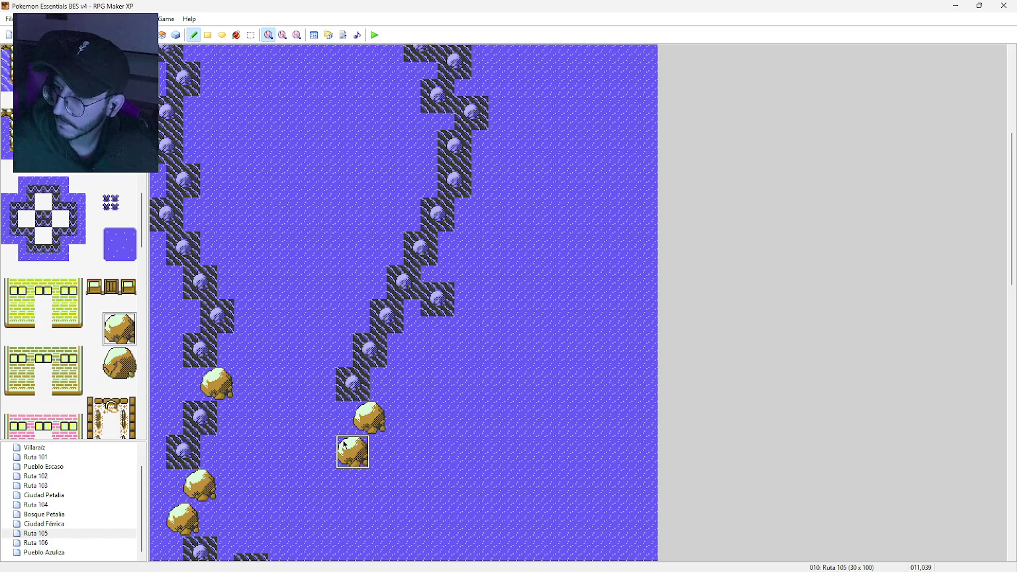
{"action": "left_click", "coordinate": [345, 475]}
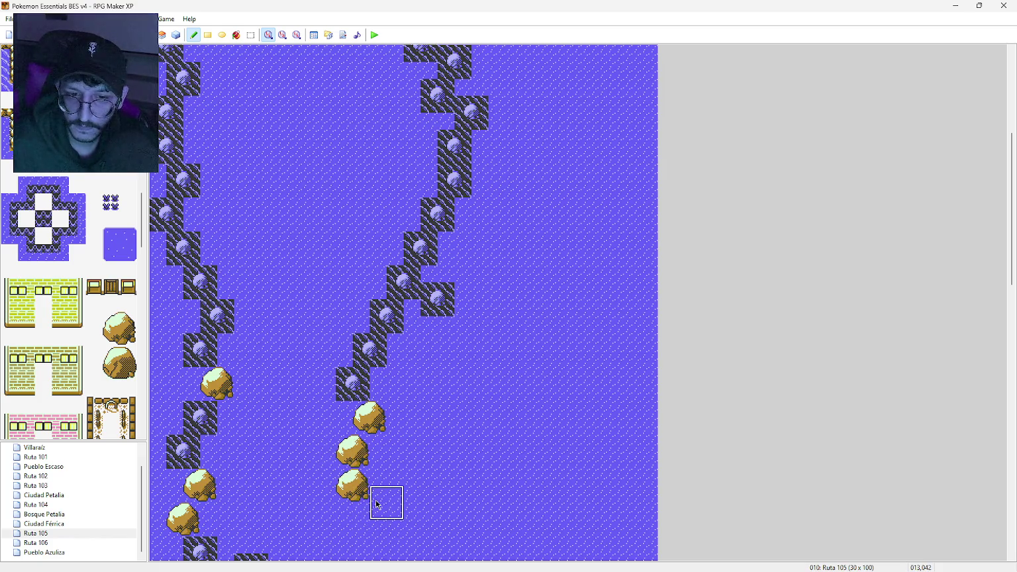
{"action": "left_click", "coordinate": [376, 504]}
{"action": "middle_click", "coordinate": [369, 466]}
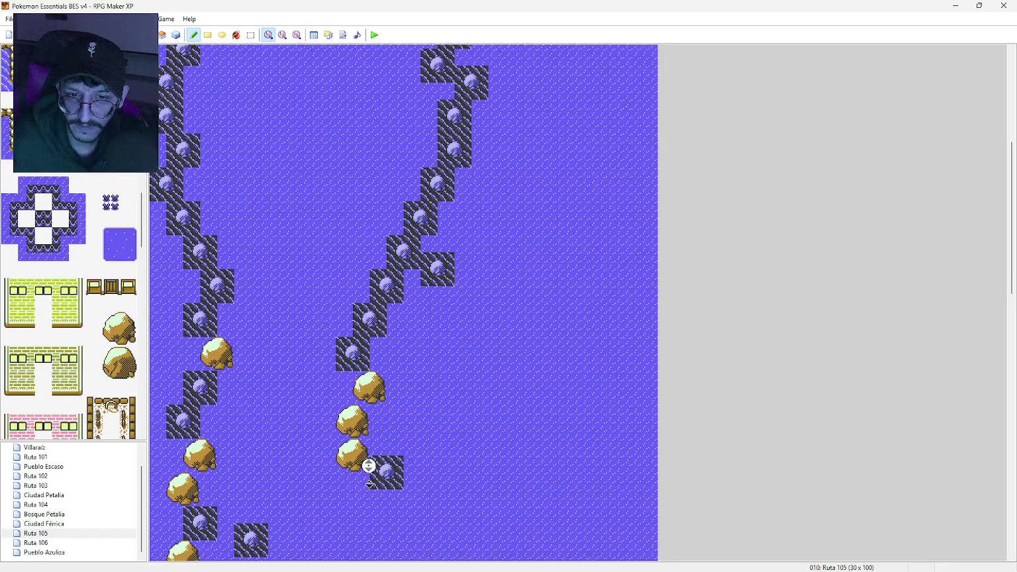
{"action": "middle_click", "coordinate": [369, 484]}
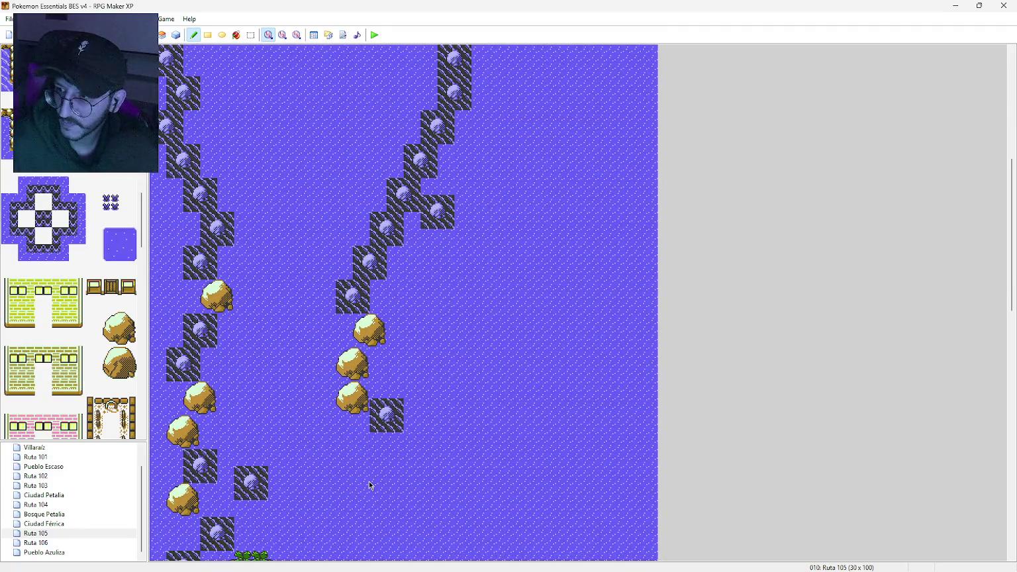
{"action": "left_click", "coordinate": [356, 444]}
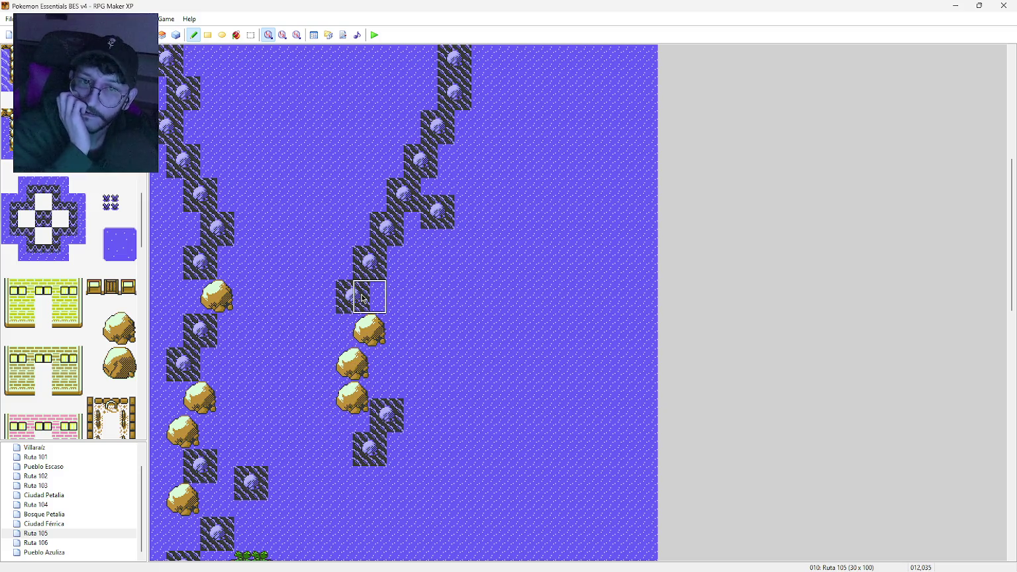
Step: Undo a stray rock tile placed near the left boulders, then scroll further down the map
{"action": "left_click", "coordinate": [251, 279]}
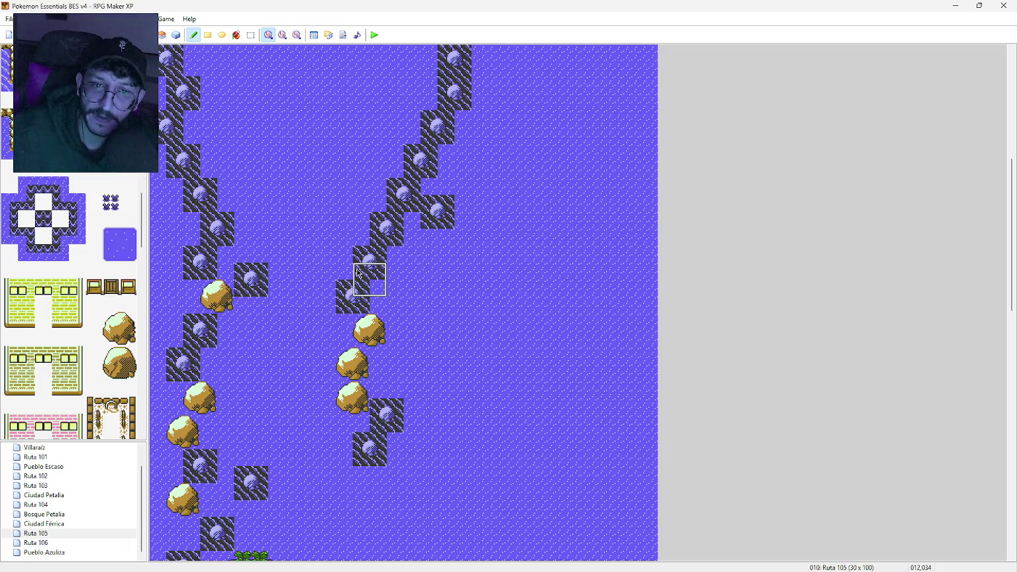
{"action": "key", "text": "ctrl+z"}
{"action": "middle_click", "coordinate": [397, 293]}
{"action": "middle_click", "coordinate": [420, 359]}
{"action": "middle_click", "coordinate": [414, 379]}
{"action": "middle_click", "coordinate": [409, 424]}
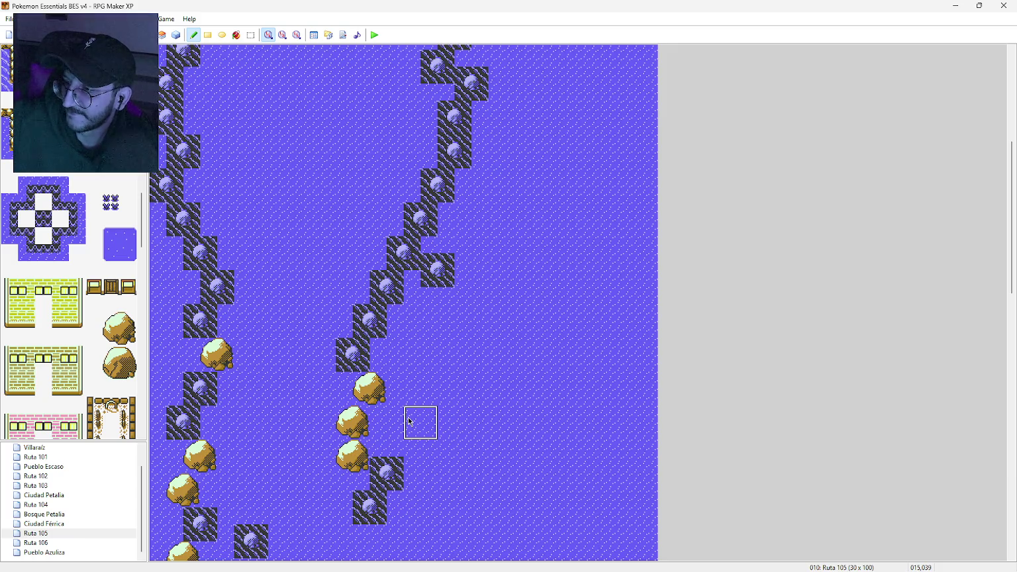
{"action": "middle_click", "coordinate": [402, 415]}
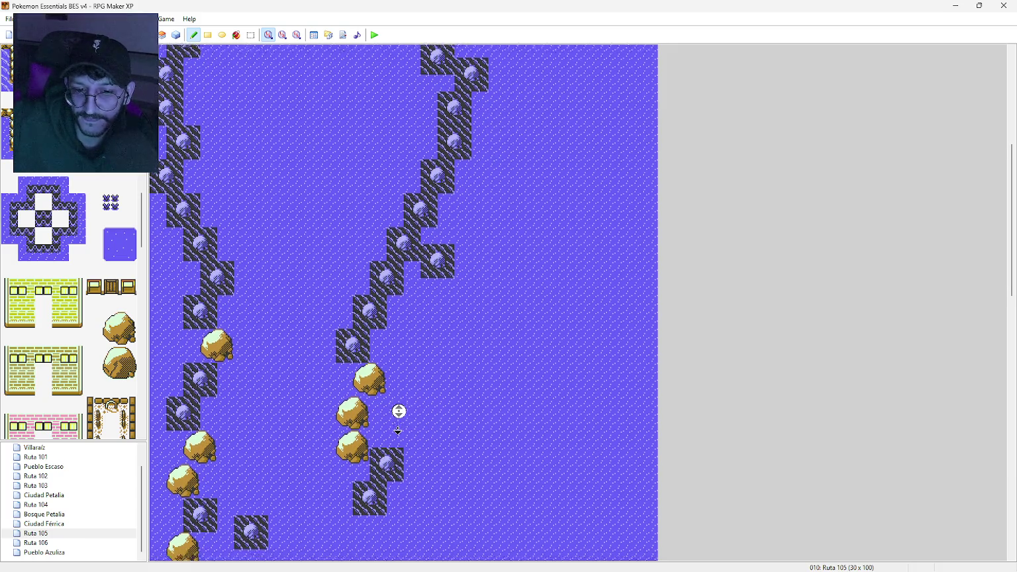
{"action": "middle_click", "coordinate": [334, 500]}
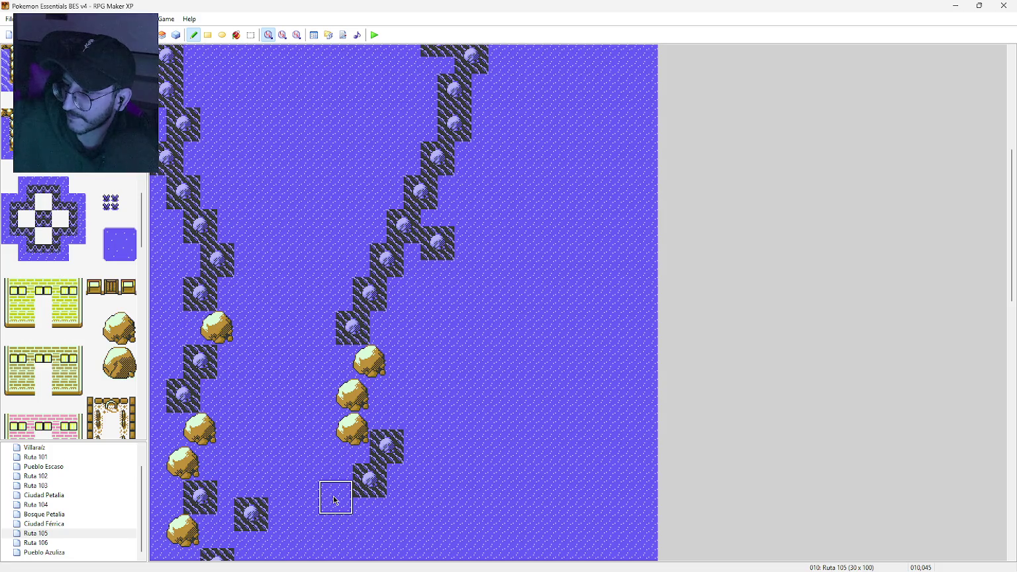
{"action": "middle_click", "coordinate": [334, 496]}
{"action": "middle_click", "coordinate": [333, 518]}
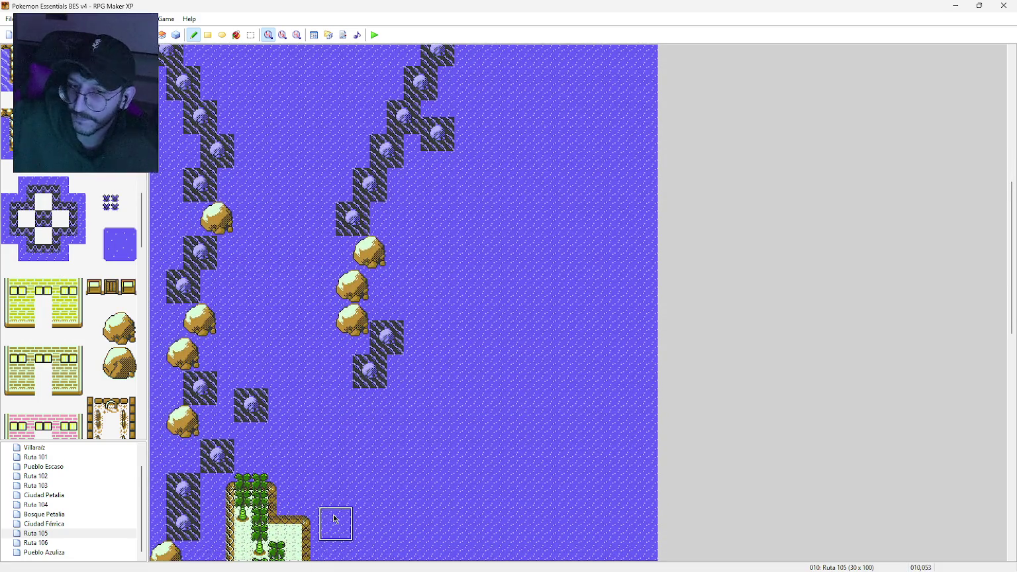
Step: Place three lone rock tiles in the water right of the boulders, then undo the recent placements
{"action": "middle_click", "coordinate": [368, 371]}
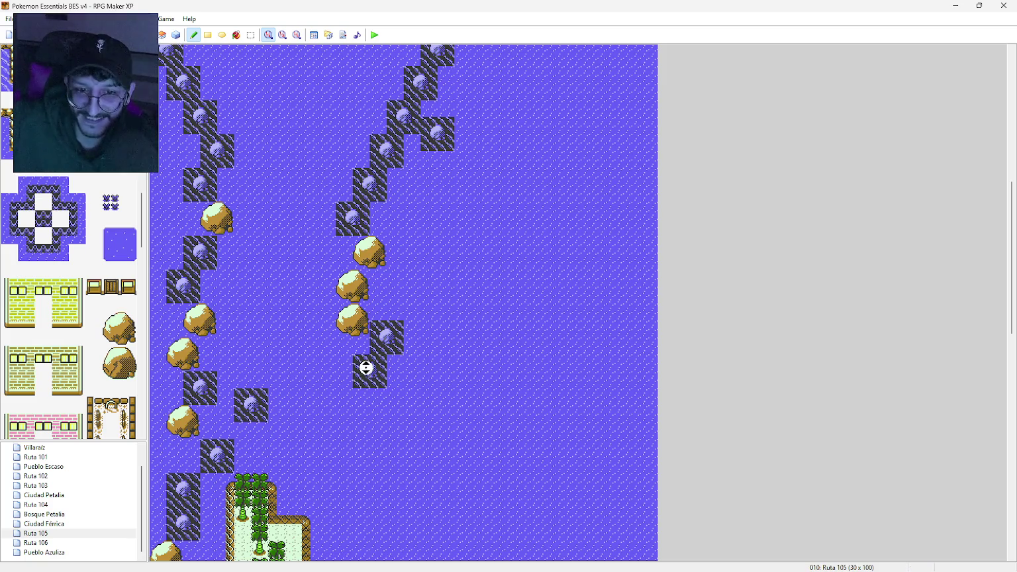
{"action": "middle_click", "coordinate": [364, 388]}
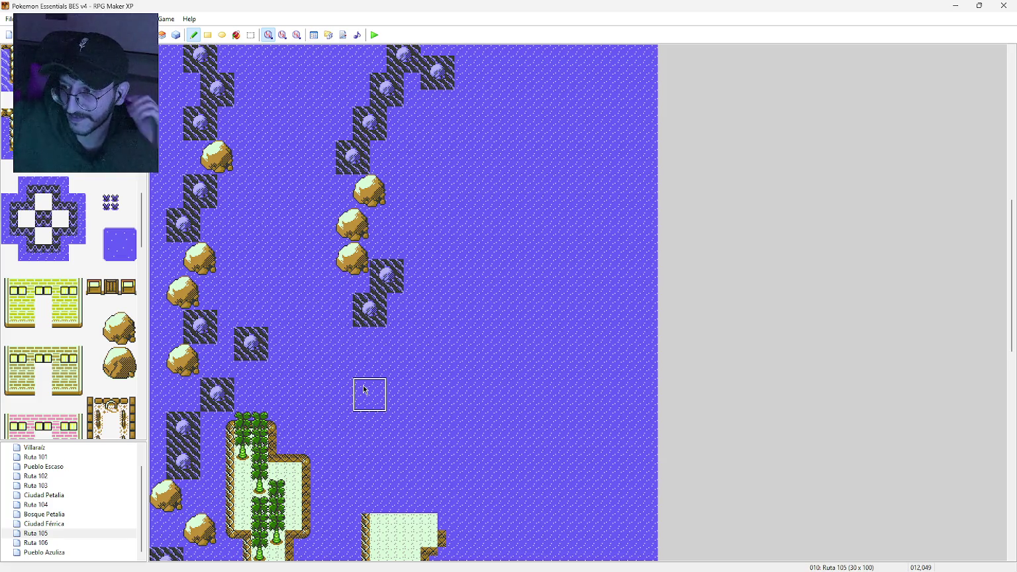
{"action": "left_click", "coordinate": [411, 238]}
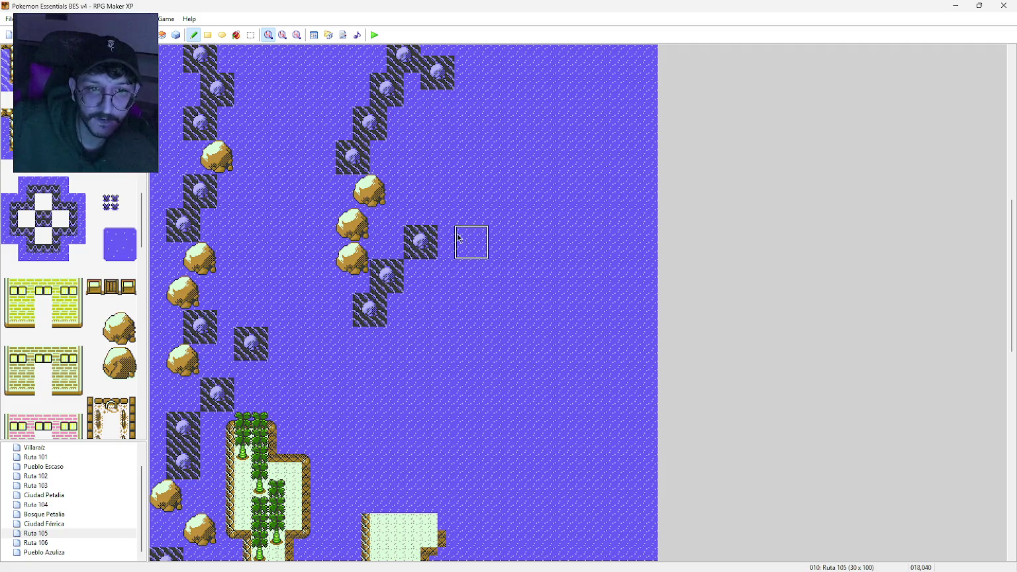
{"action": "left_click", "coordinate": [479, 239]}
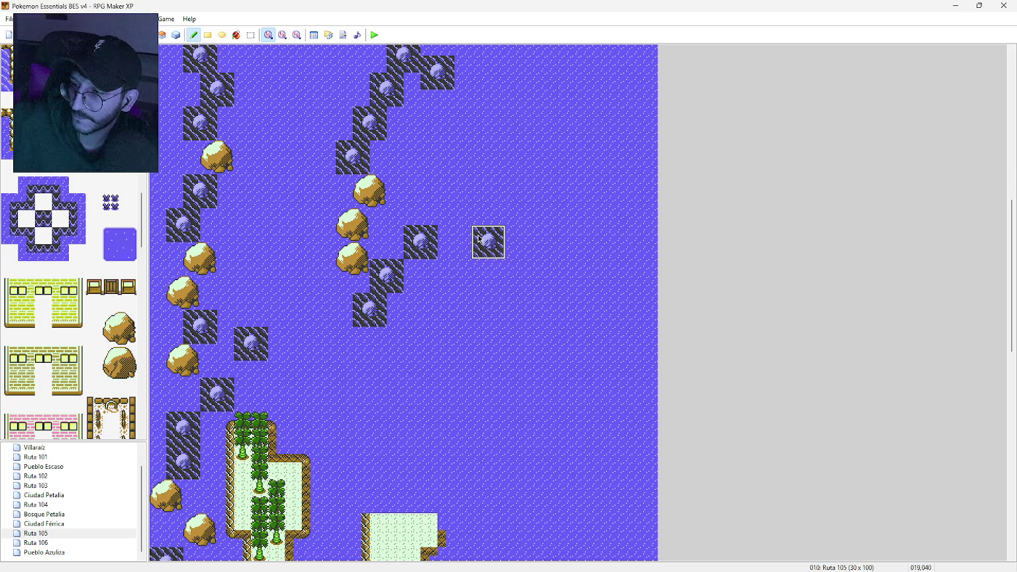
{"action": "left_click", "coordinate": [458, 154]}
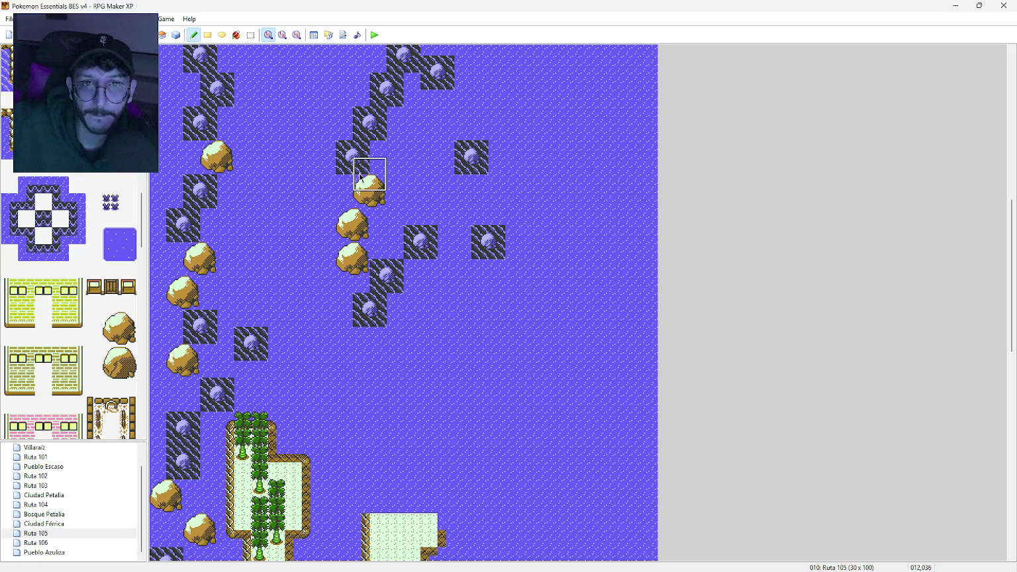
{"action": "middle_click", "coordinate": [413, 184]}
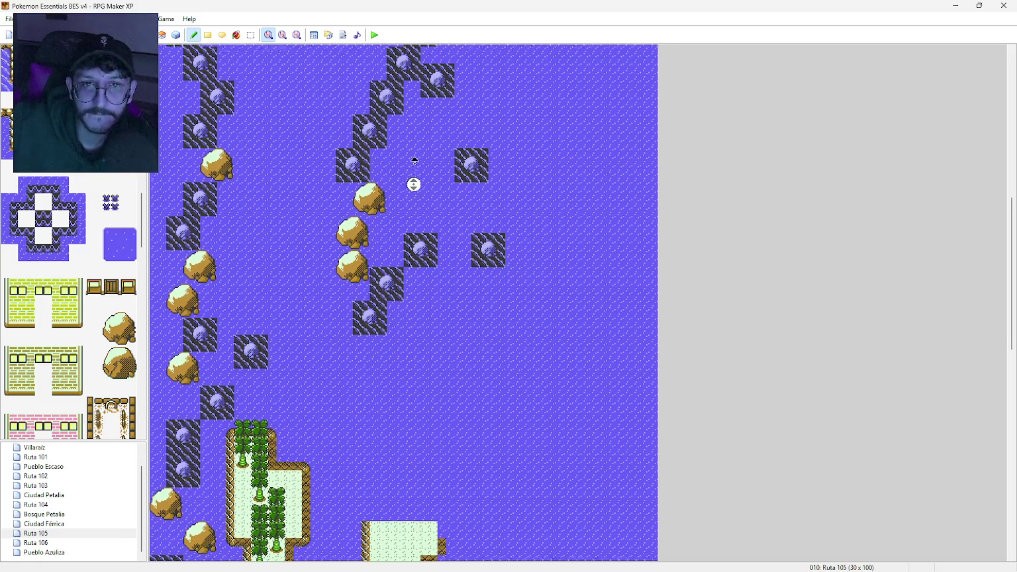
{"action": "middle_click", "coordinate": [407, 238]}
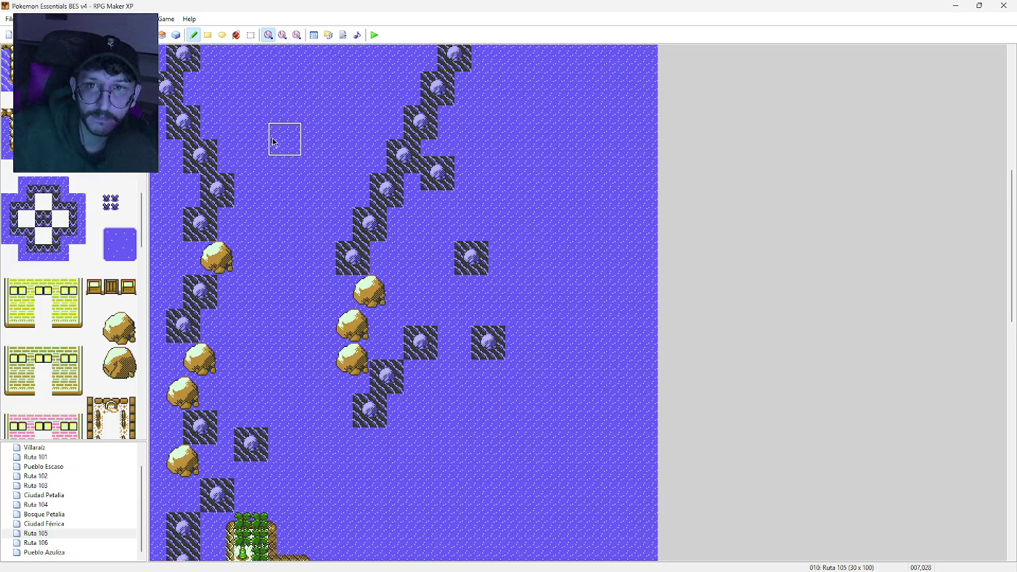
{"action": "key", "text": "ctrl+z"}
{"action": "key", "text": "ctrl+z"}
{"action": "key", "text": "ctrl+z"}
{"action": "key", "text": "ctrl+z"}
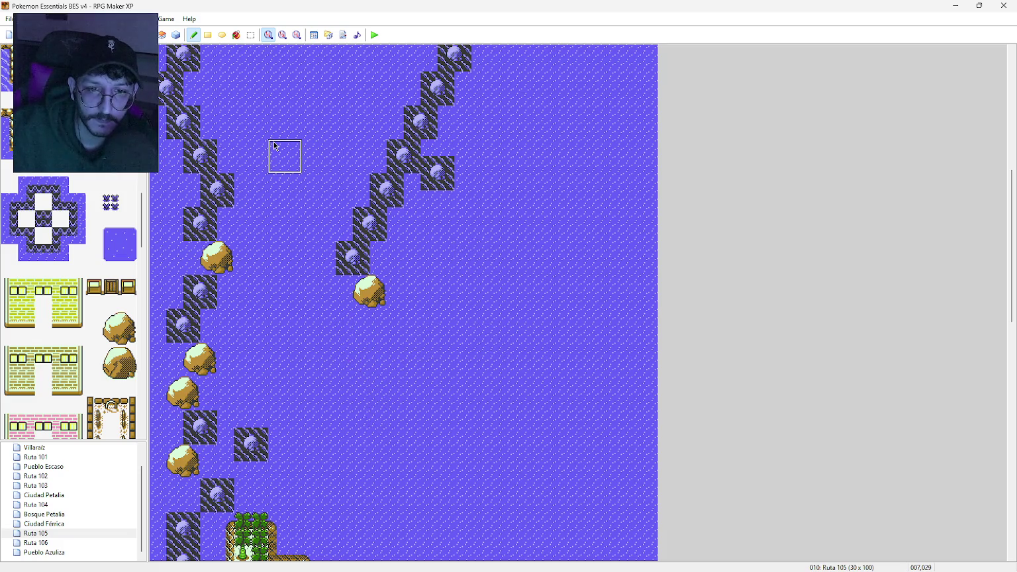
Step: Add two rock tiles down-left of the right ridge's end
{"action": "left_click", "coordinate": [351, 208]}
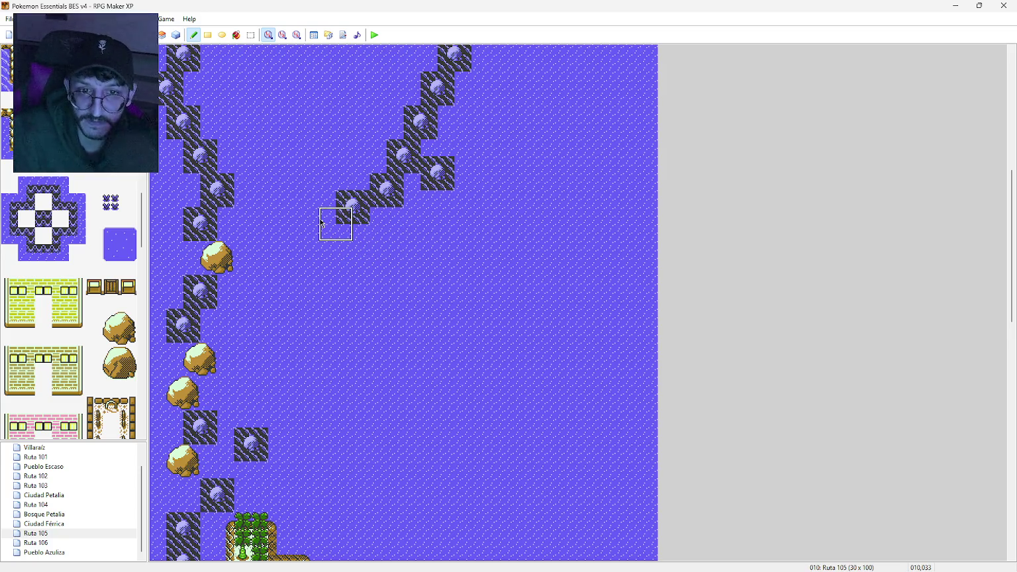
{"action": "left_click", "coordinate": [325, 232]}
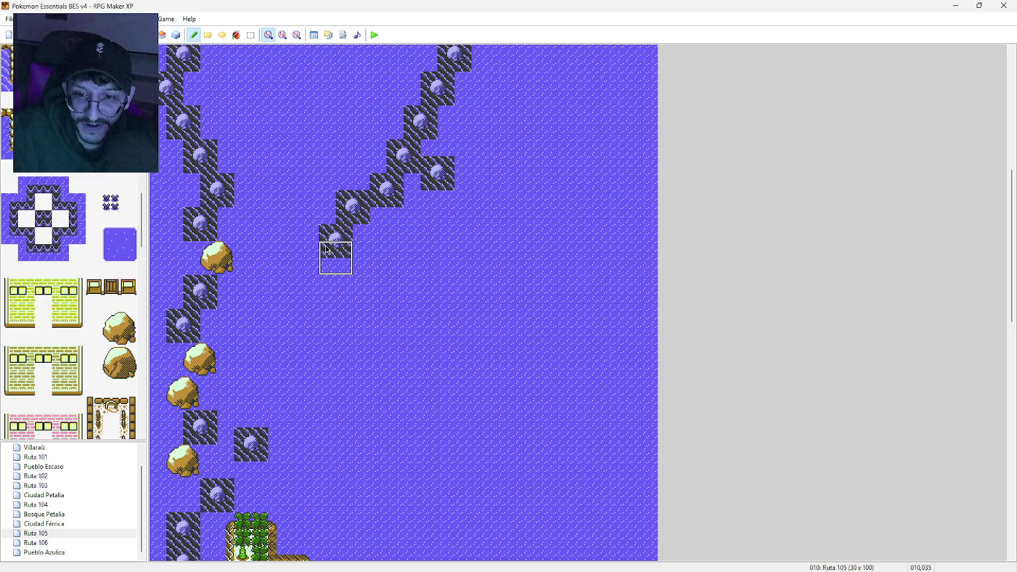
{"action": "left_click", "coordinate": [65, 515]}
Step: Browse the Bosque Petalia, Pueblo Azuliza, Ruta 106 and Ciudad Férrica maps, then return to Ruta 105
{"action": "left_click", "coordinate": [65, 553]}
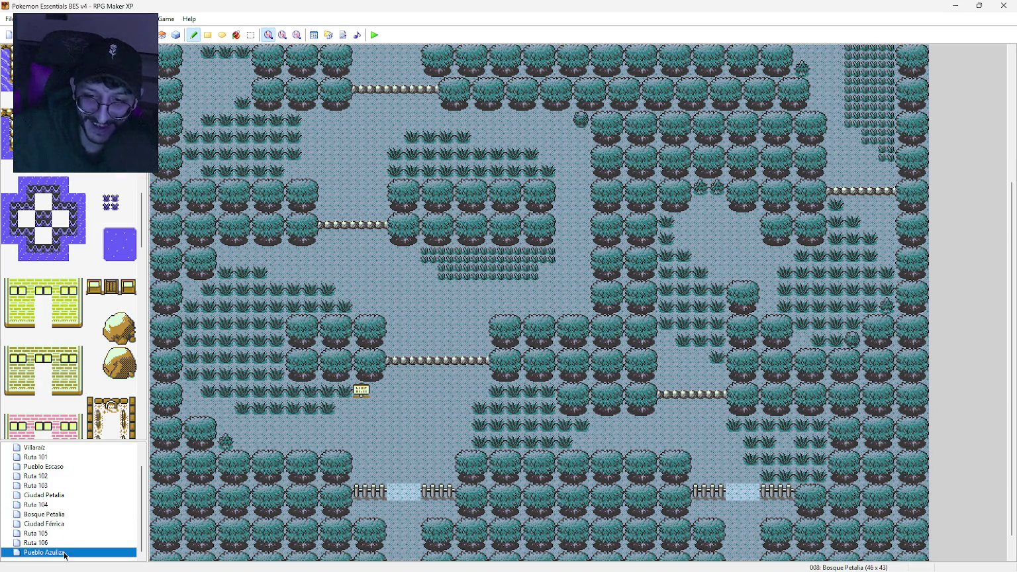
{"action": "left_click", "coordinate": [64, 524]}
{"action": "left_click", "coordinate": [65, 543]}
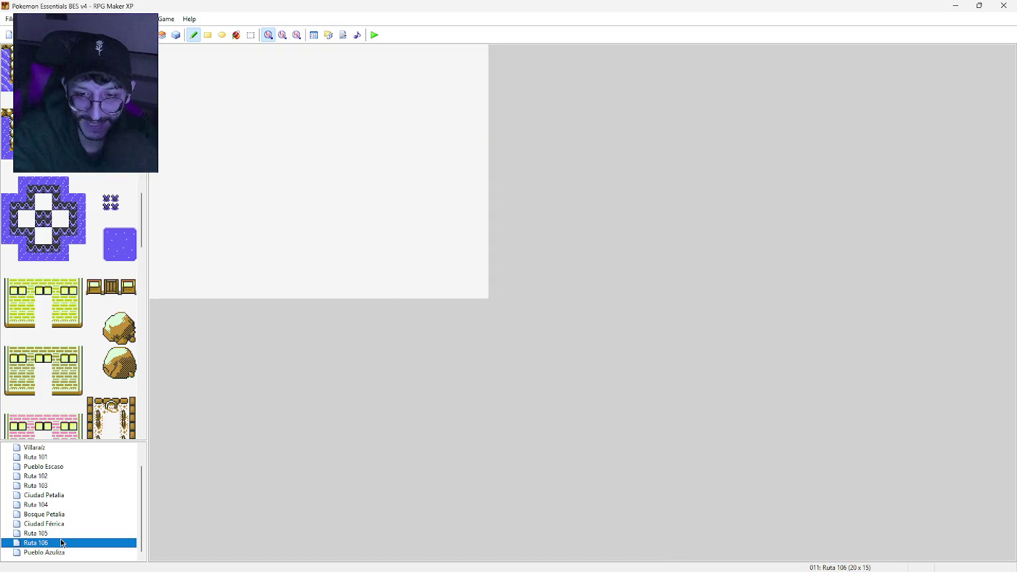
{"action": "left_click", "coordinate": [59, 554]}
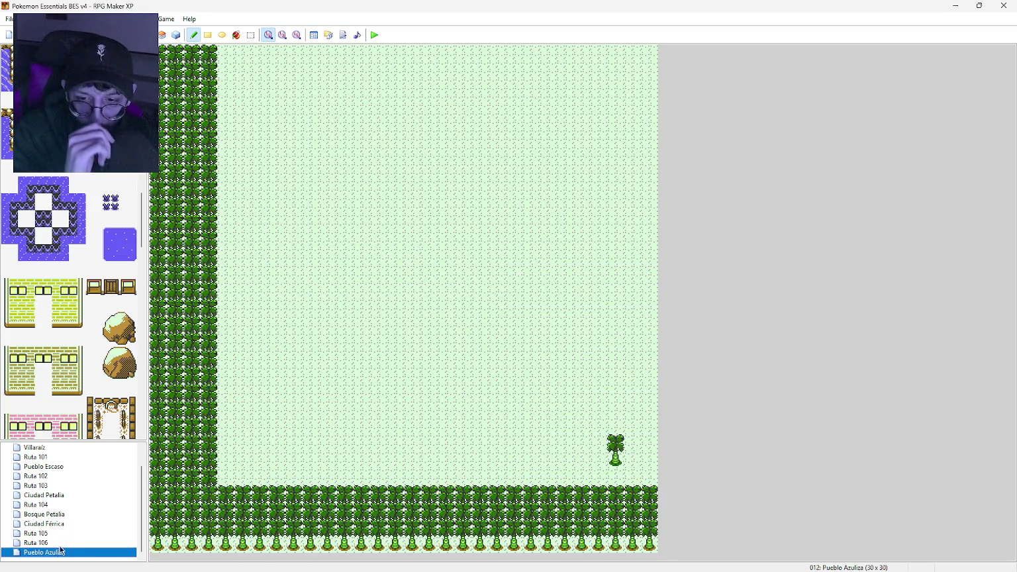
{"action": "left_click", "coordinate": [62, 523]}
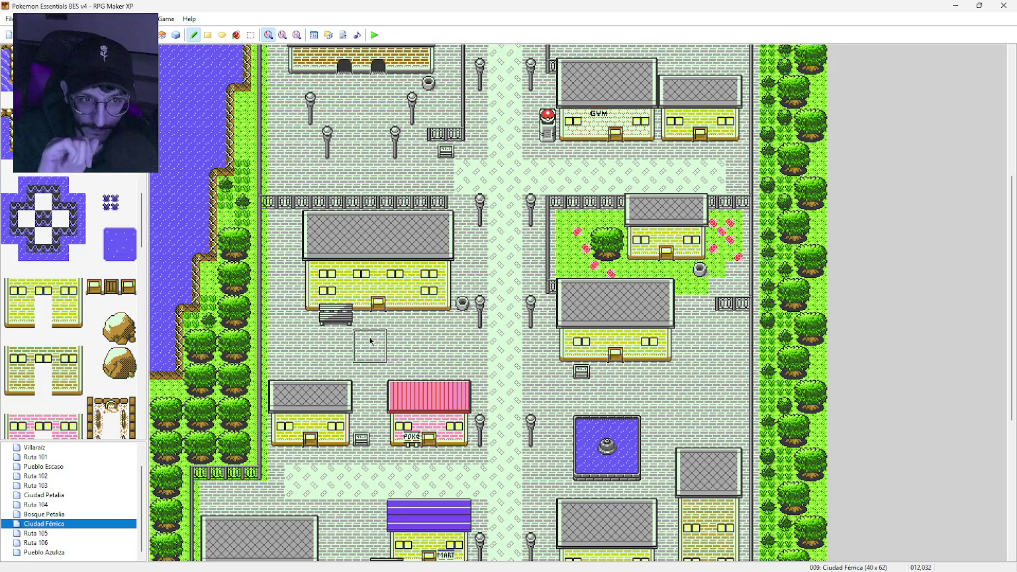
{"action": "middle_click", "coordinate": [347, 361]}
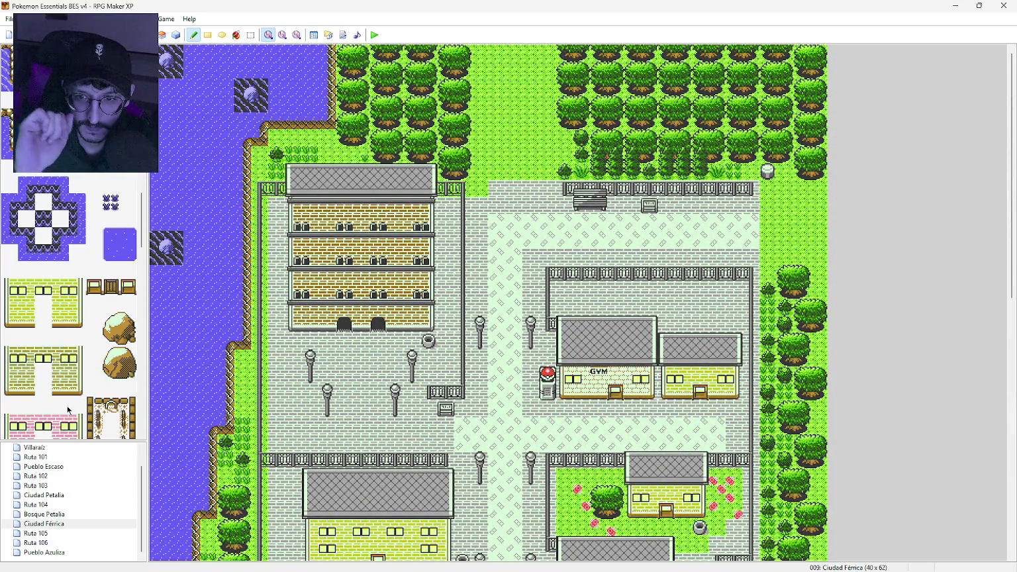
{"action": "left_click", "coordinate": [56, 534]}
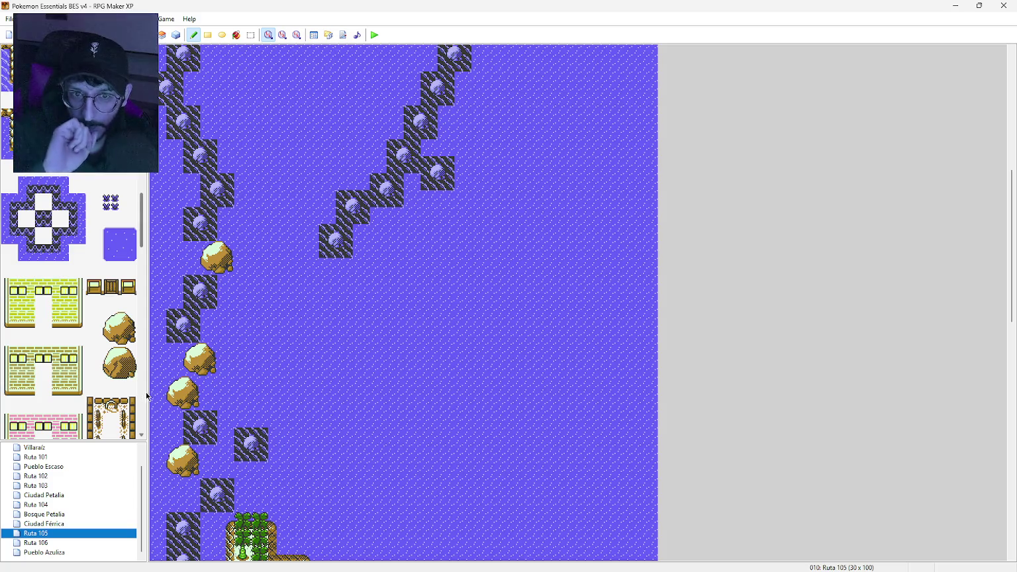
{"action": "left_click", "coordinate": [114, 323]}
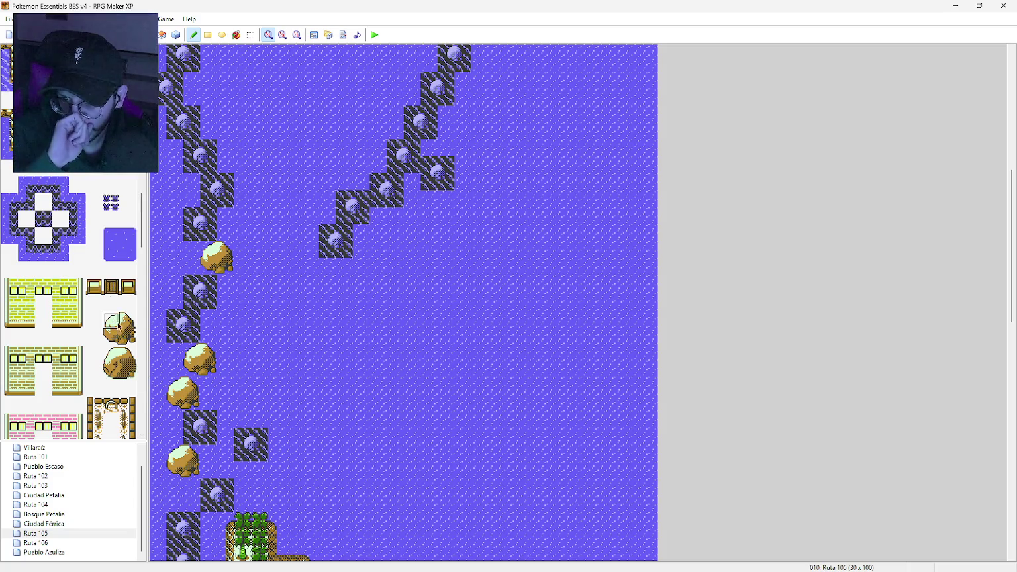
Step: Place three stacked boulders below the right rock line's end and drag dark rock beside them
{"action": "left_click", "coordinate": [340, 276]}
{"action": "left_click", "coordinate": [331, 307]}
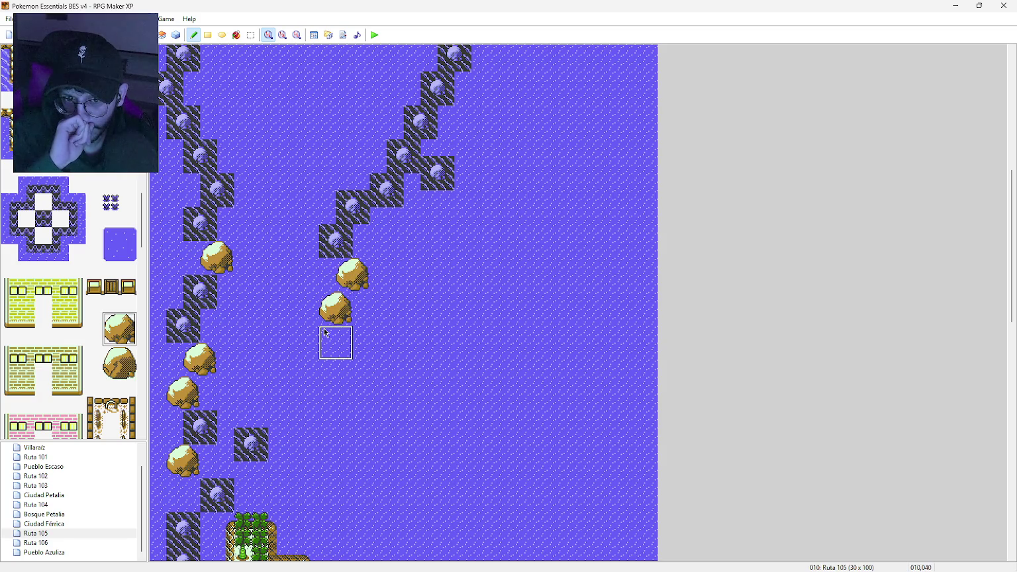
{"action": "left_click", "coordinate": [324, 333]}
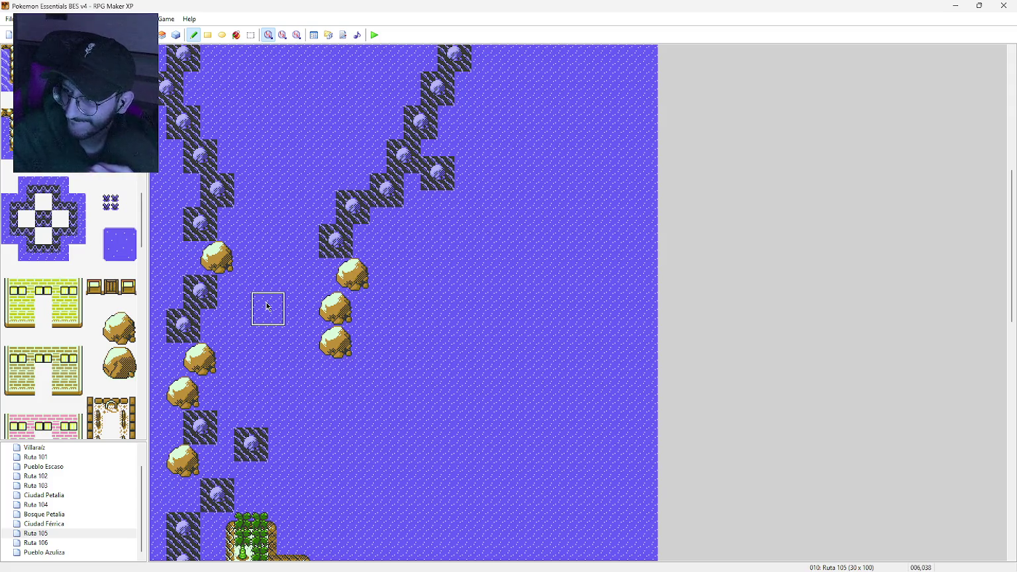
{"action": "mouse_move", "coordinate": [346, 375]}
{"action": "left_mouse_down"}
{"action": "mouse_move", "coordinate": [361, 340]}
{"action": "mouse_move", "coordinate": [362, 360]}
{"action": "left_mouse_up"}
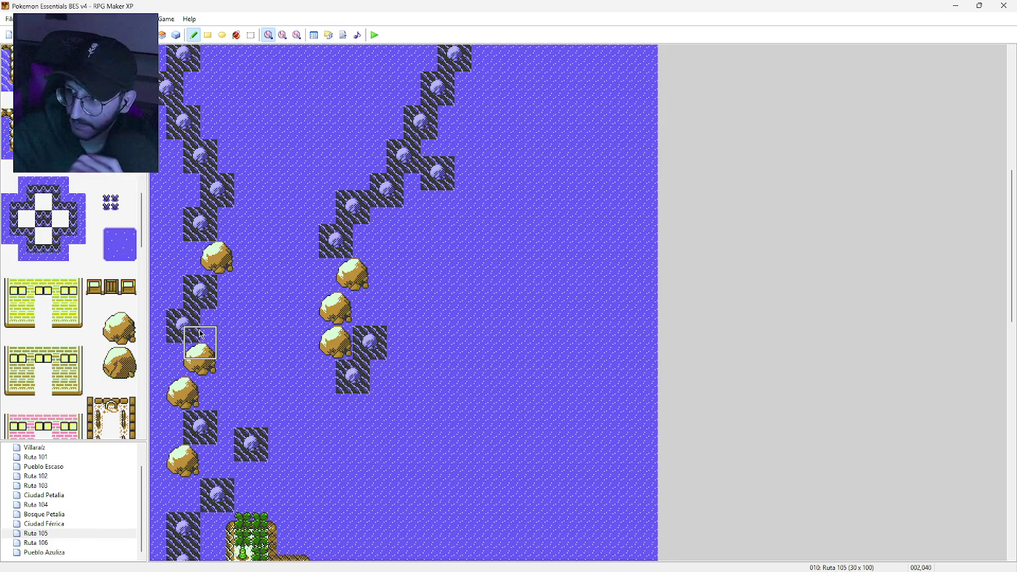
{"action": "left_click_drag", "start_coordinate": [145, 241], "coordinate": [143, 190]}
{"action": "scroll", "coordinate": [144, 178], "scroll_direction": "up", "scroll_amount": 1}
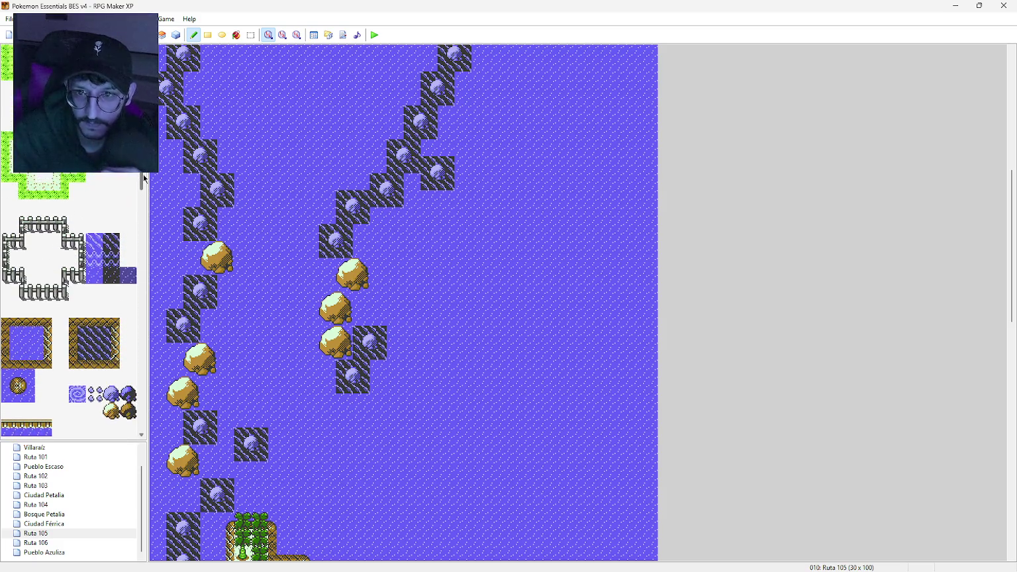
Step: Fill a large dark rock rectangle on the right side of Ruta 105
{"action": "scroll", "coordinate": [143, 179], "scroll_direction": "down", "scroll_amount": 6}
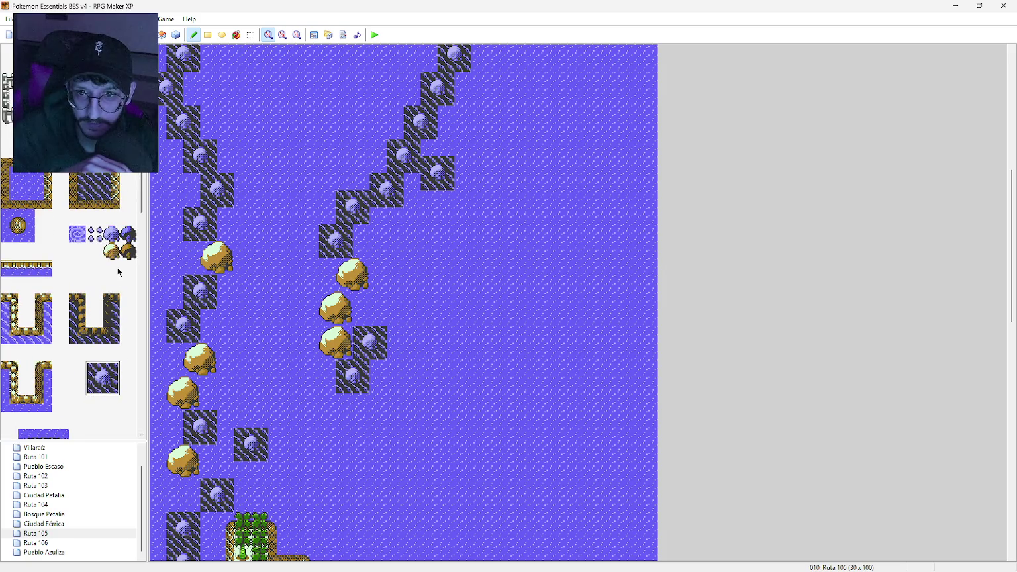
{"action": "right_click", "coordinate": [293, 232]}
{"action": "mouse_move", "coordinate": [445, 299]}
{"action": "left_mouse_down"}
{"action": "mouse_move", "coordinate": [584, 431]}
{"action": "mouse_move", "coordinate": [581, 453]}
{"action": "left_mouse_up"}
{"action": "key", "text": "ctrl+z"}
{"action": "left_click", "coordinate": [207, 34]}
{"action": "mouse_move", "coordinate": [459, 311]}
{"action": "left_mouse_down"}
{"action": "mouse_move", "coordinate": [479, 316]}
{"action": "mouse_move", "coordinate": [635, 483]}
{"action": "left_mouse_up"}
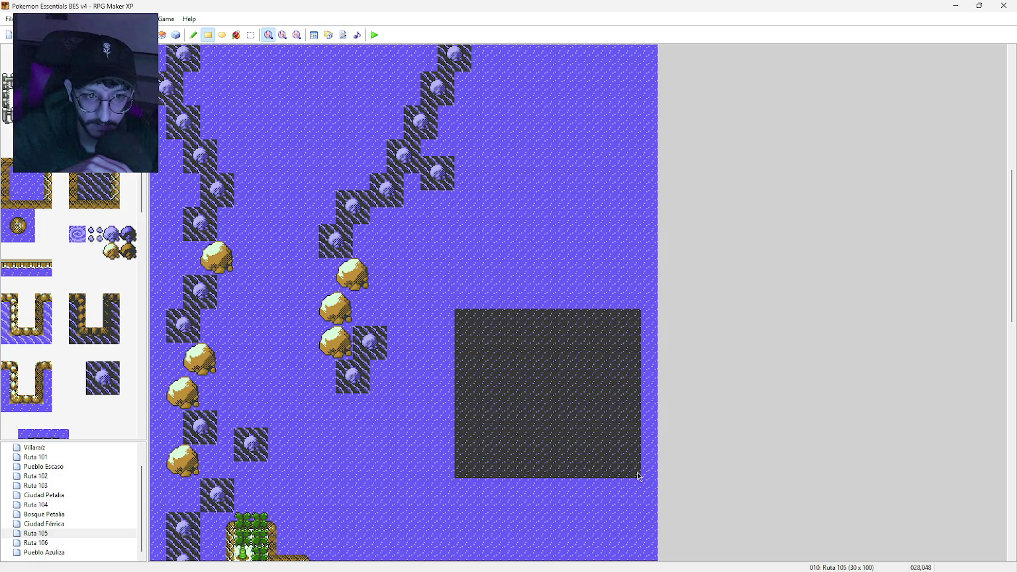
Step: Line the dark area's top, right and bottom edges with round rock tiles
{"action": "left_click", "coordinate": [126, 236]}
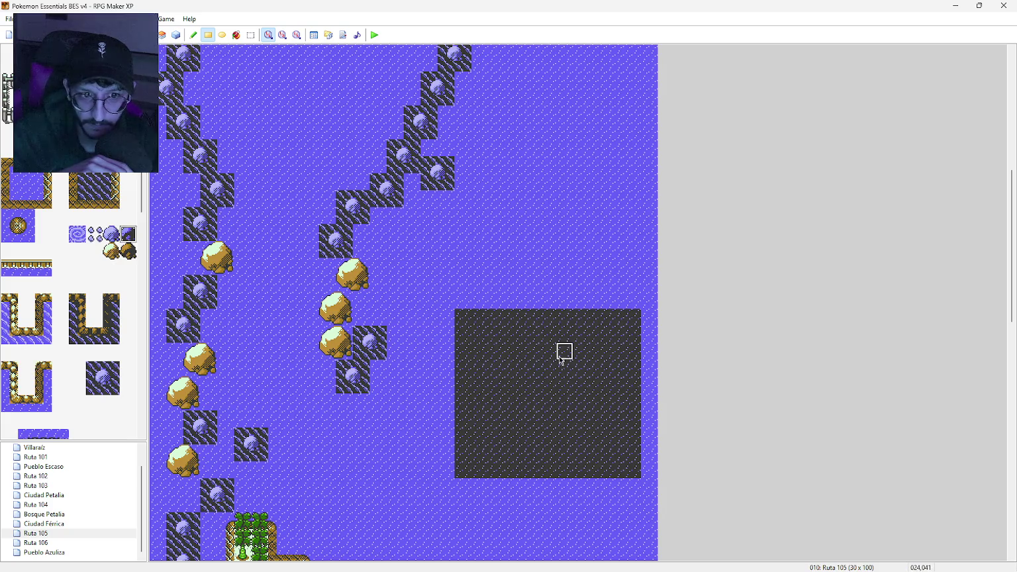
{"action": "left_click_drag", "start_coordinate": [546, 317], "coordinate": [616, 317]}
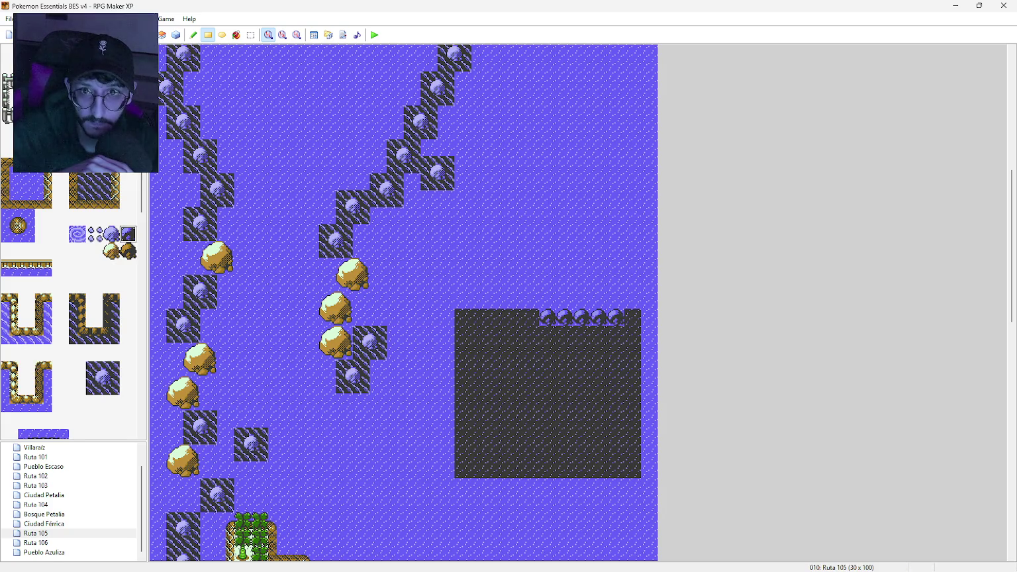
{"action": "key", "text": "ctrl+z"}
{"action": "mouse_move", "coordinate": [530, 317]}
{"action": "left_mouse_down"}
{"action": "mouse_move", "coordinate": [623, 334]}
{"action": "mouse_move", "coordinate": [613, 334]}
{"action": "mouse_move", "coordinate": [631, 420]}
{"action": "mouse_move", "coordinate": [616, 436]}
{"action": "mouse_move", "coordinate": [621, 464]}
{"action": "mouse_move", "coordinate": [561, 468]}
{"action": "mouse_move", "coordinate": [598, 453]}
{"action": "left_mouse_up"}
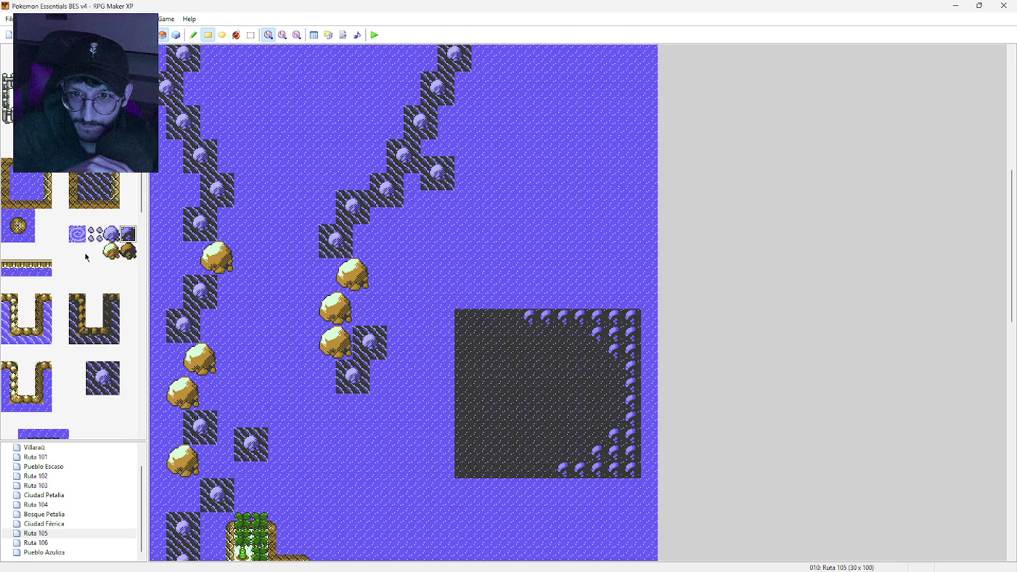
{"action": "scroll", "coordinate": [86, 258], "scroll_direction": "up", "scroll_amount": 10}
{"action": "scroll", "coordinate": [88, 254], "scroll_direction": "down", "scroll_amount": 10}
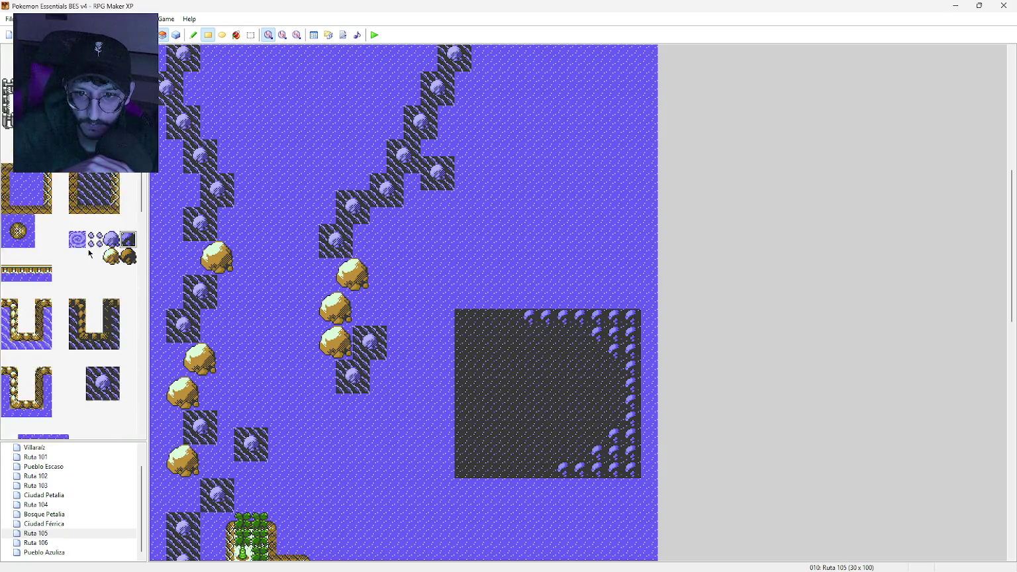
{"action": "scroll", "coordinate": [89, 254], "scroll_direction": "down", "scroll_amount": 5}
Step: Paint a wide water patch near the top of the dark rock area
{"action": "left_click", "coordinate": [110, 256]}
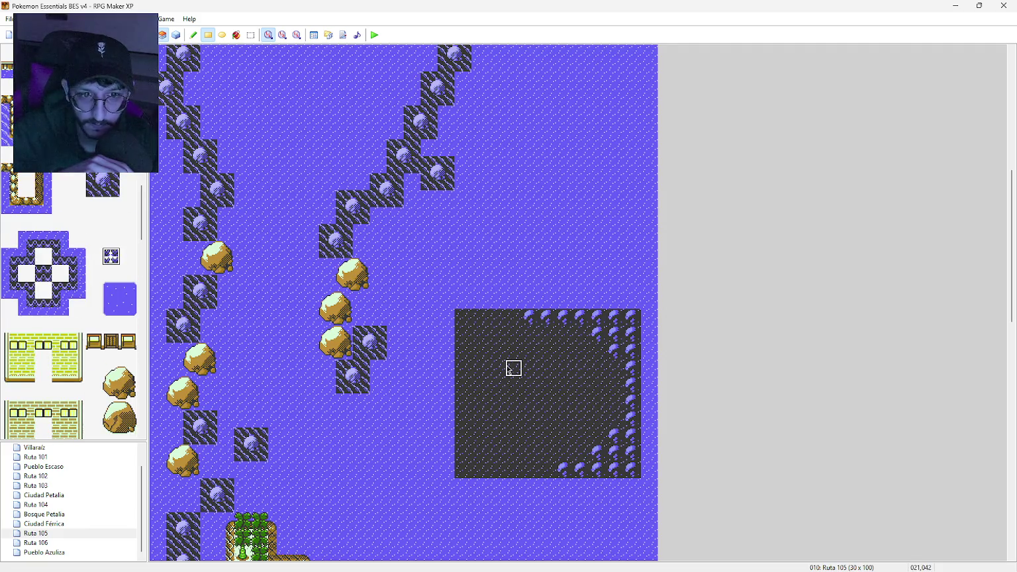
{"action": "mouse_move", "coordinate": [494, 351]}
{"action": "left_mouse_down"}
{"action": "mouse_move", "coordinate": [530, 386]}
{"action": "mouse_move", "coordinate": [568, 355]}
{"action": "left_mouse_up"}
{"action": "left_click", "coordinate": [515, 336]}
{"action": "left_click_drag", "start_coordinate": [499, 344], "coordinate": [486, 355]}
{"action": "left_click", "coordinate": [481, 371]}
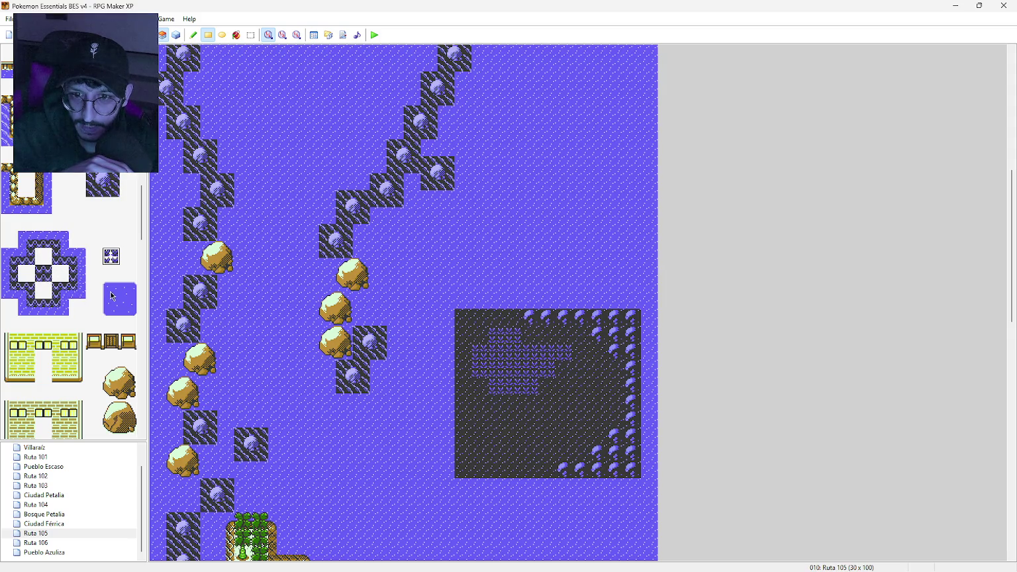
{"action": "scroll", "coordinate": [111, 296], "scroll_direction": "up", "scroll_amount": 10}
{"action": "scroll", "coordinate": [100, 281], "scroll_direction": "up", "scroll_amount": 10}
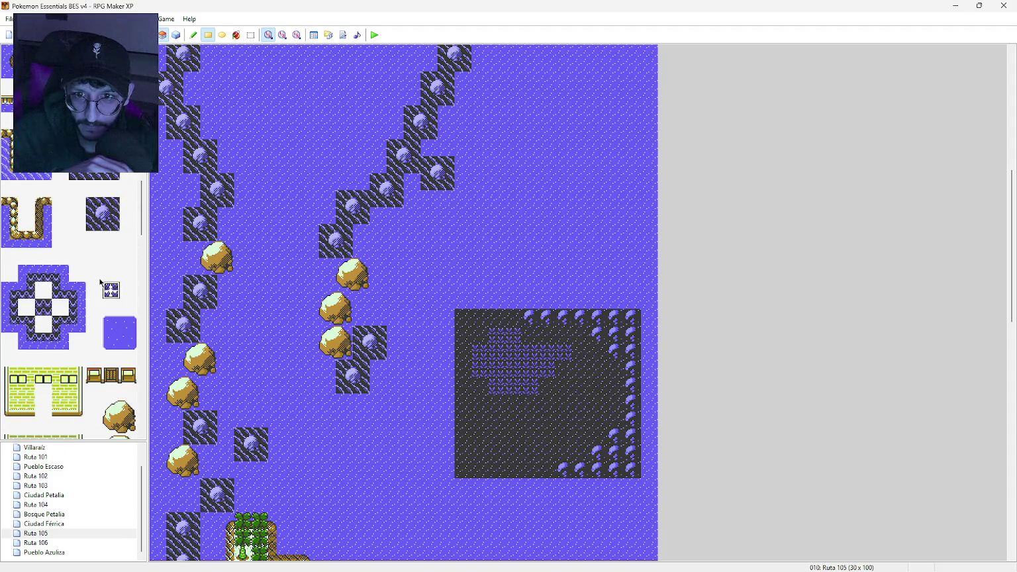
{"action": "scroll", "coordinate": [100, 282], "scroll_direction": "up", "scroll_amount": 10}
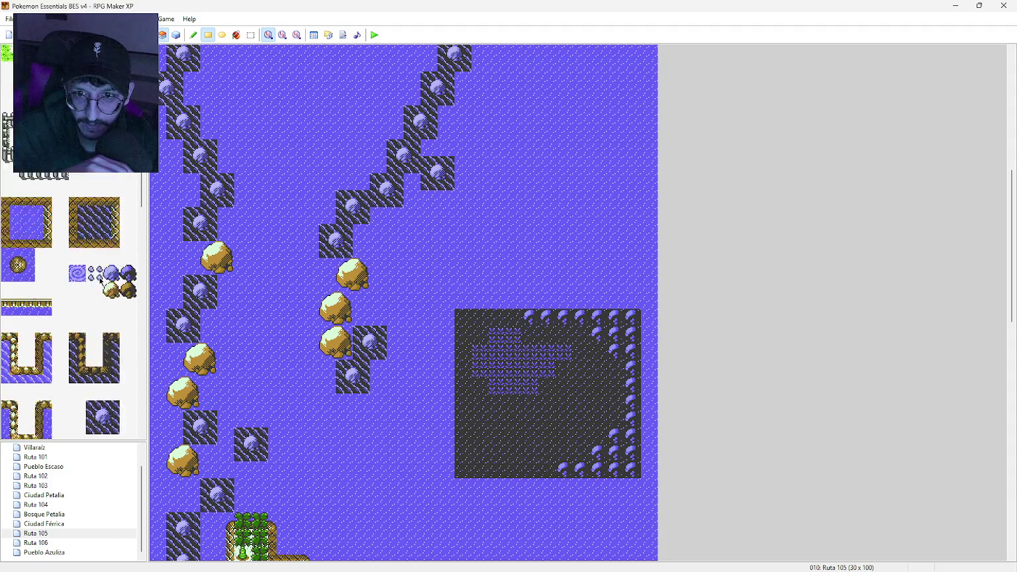
{"action": "scroll", "coordinate": [100, 281], "scroll_direction": "up", "scroll_amount": 5}
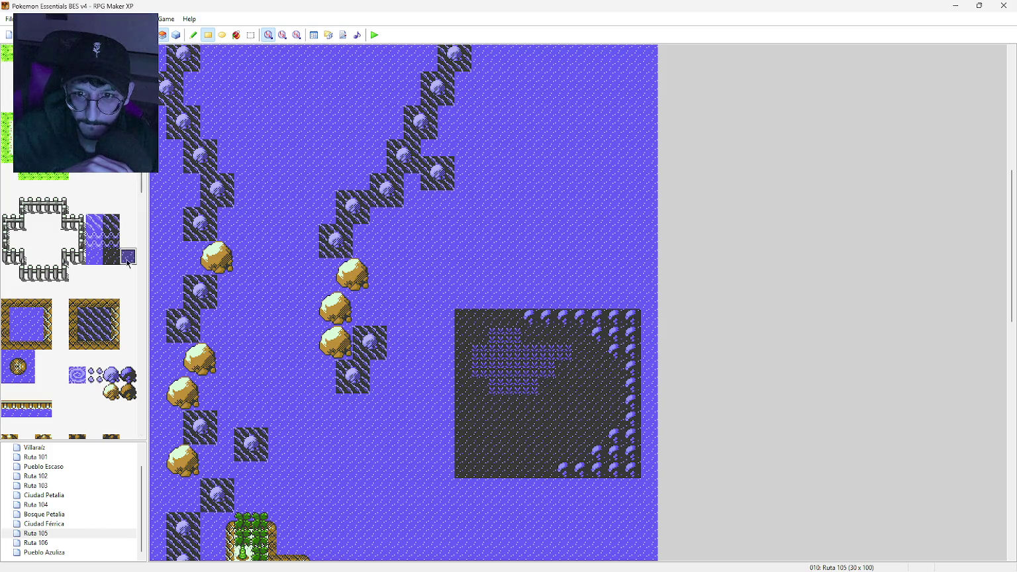
Step: Carve a plus-shaped water pool near the bottom and widen the dark area one column left
{"action": "left_click", "coordinate": [483, 440]}
{"action": "left_click", "coordinate": [482, 469]}
{"action": "left_click", "coordinate": [465, 455]}
{"action": "left_click", "coordinate": [498, 454]}
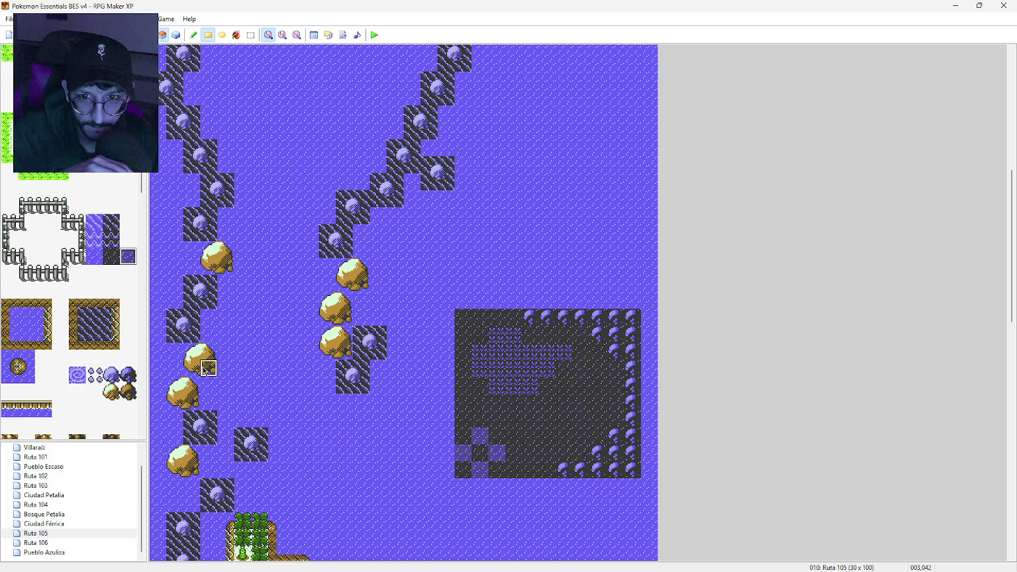
{"action": "left_click", "coordinate": [94, 257]}
{"action": "left_click", "coordinate": [480, 453]}
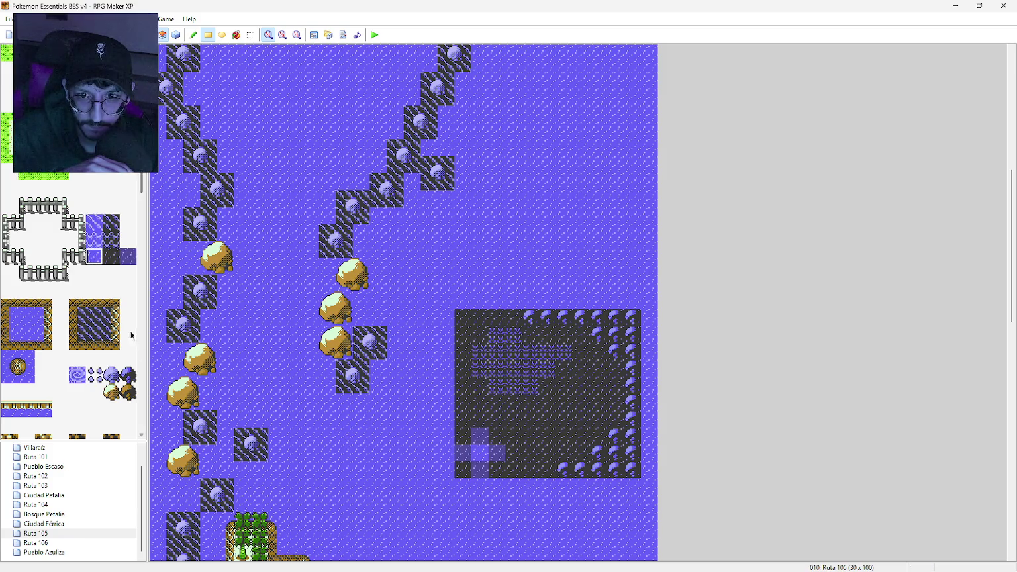
{"action": "left_click", "coordinate": [112, 257]}
{"action": "mouse_move", "coordinate": [446, 318]}
{"action": "left_mouse_down"}
{"action": "mouse_move", "coordinate": [445, 483]}
{"action": "mouse_move", "coordinate": [633, 488]}
{"action": "left_mouse_up"}
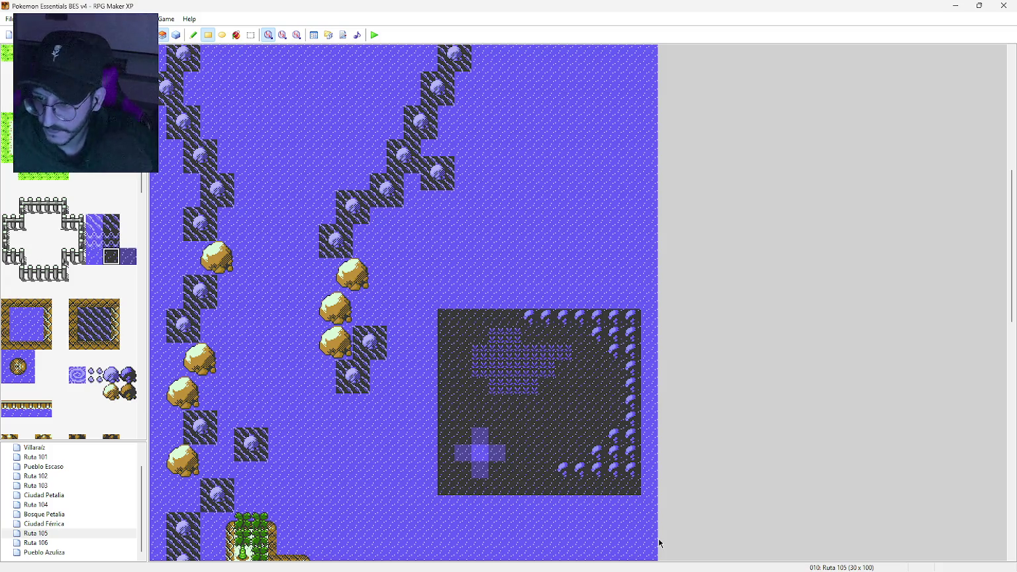
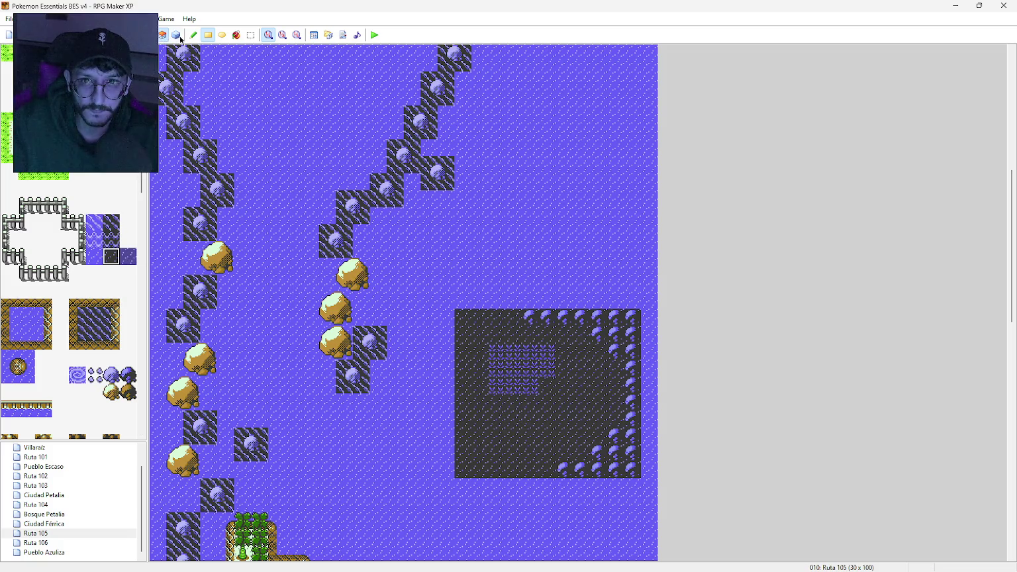
Step: Fill the dark rectangle on the map's right side with water using the Rectangle tool
{"action": "left_click", "coordinate": [43, 240]}
{"action": "mouse_move", "coordinate": [463, 318]}
{"action": "left_mouse_down"}
{"action": "mouse_move", "coordinate": [512, 389]}
{"action": "mouse_move", "coordinate": [618, 471]}
{"action": "mouse_move", "coordinate": [634, 472]}
{"action": "left_mouse_up"}
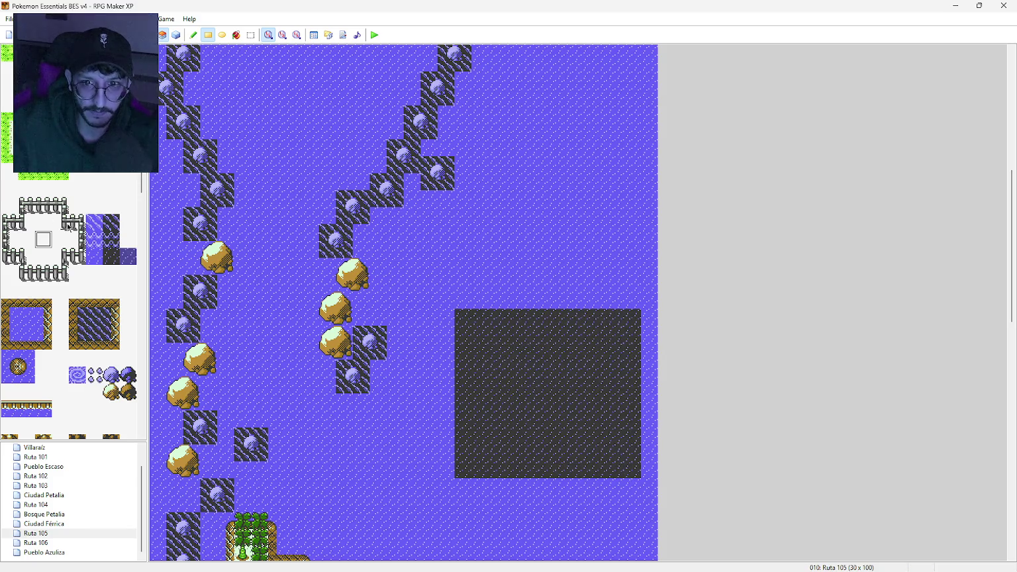
{"action": "mouse_move", "coordinate": [463, 317]}
{"action": "left_mouse_down"}
{"action": "mouse_move", "coordinate": [539, 418]}
{"action": "mouse_move", "coordinate": [630, 474]}
{"action": "left_mouse_up"}
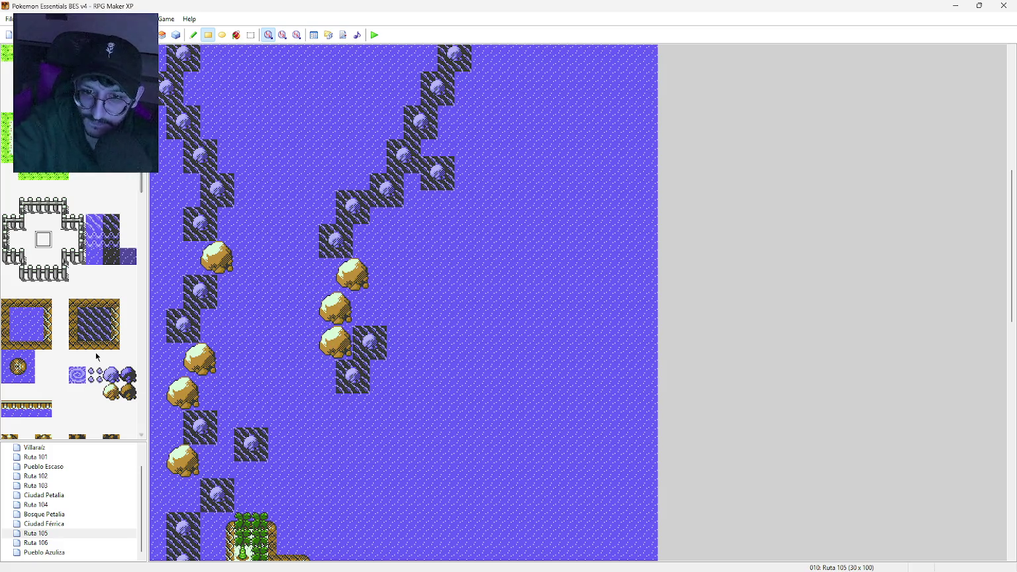
{"action": "scroll", "coordinate": [95, 350], "scroll_direction": "down", "scroll_amount": 3}
{"action": "scroll", "coordinate": [95, 343], "scroll_direction": "down", "scroll_amount": 10}
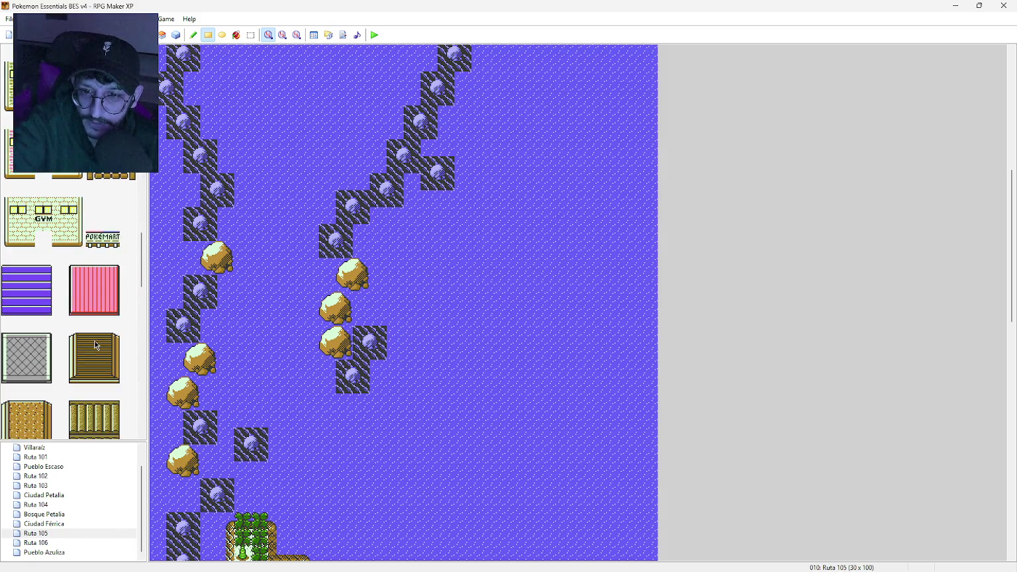
{"action": "scroll", "coordinate": [94, 345], "scroll_direction": "up", "scroll_amount": 12}
{"action": "scroll", "coordinate": [94, 344], "scroll_direction": "up", "scroll_amount": 10}
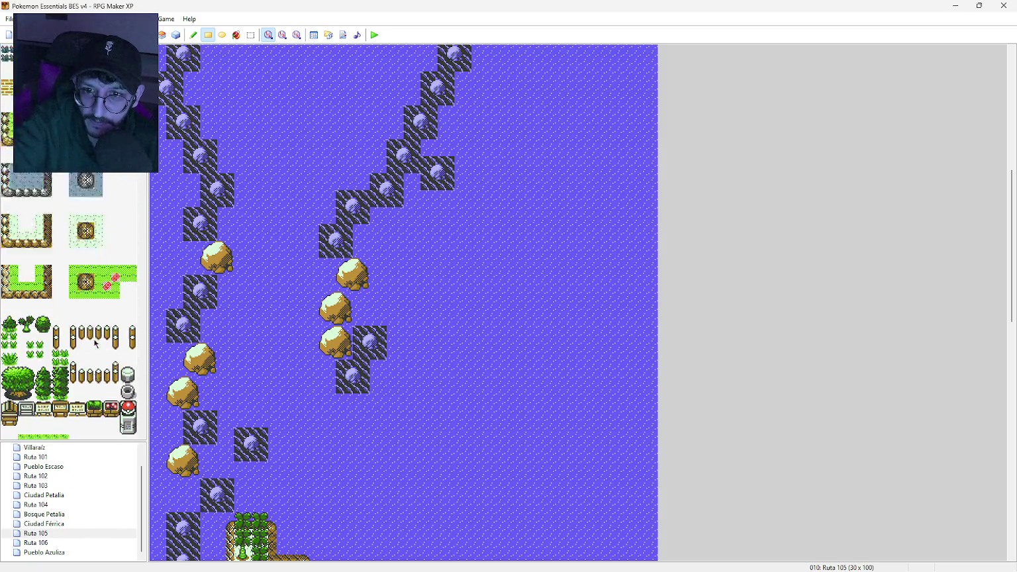
{"action": "scroll", "coordinate": [95, 340], "scroll_direction": "down", "scroll_amount": 3}
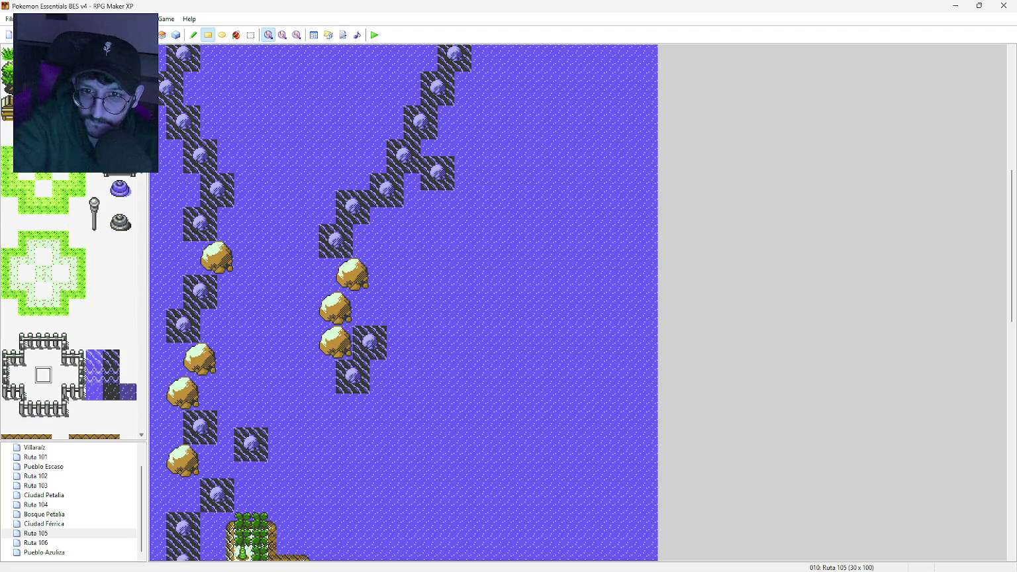
{"action": "scroll", "coordinate": [79, 338], "scroll_direction": "down", "scroll_amount": 10}
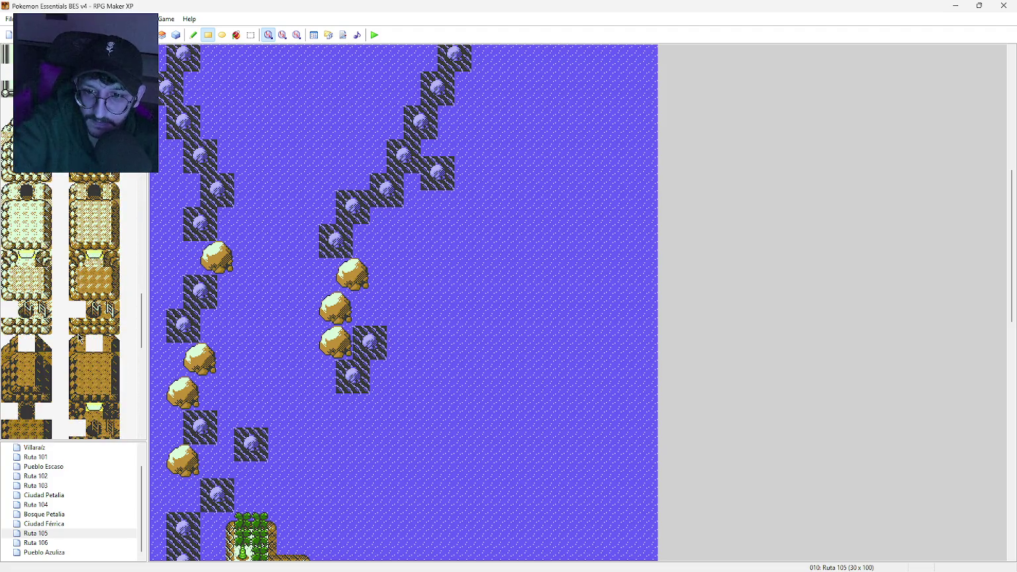
{"action": "left_click_drag", "start_coordinate": [28, 177], "coordinate": [59, 176]}
{"action": "left_click_drag", "start_coordinate": [442, 331], "coordinate": [481, 349]}
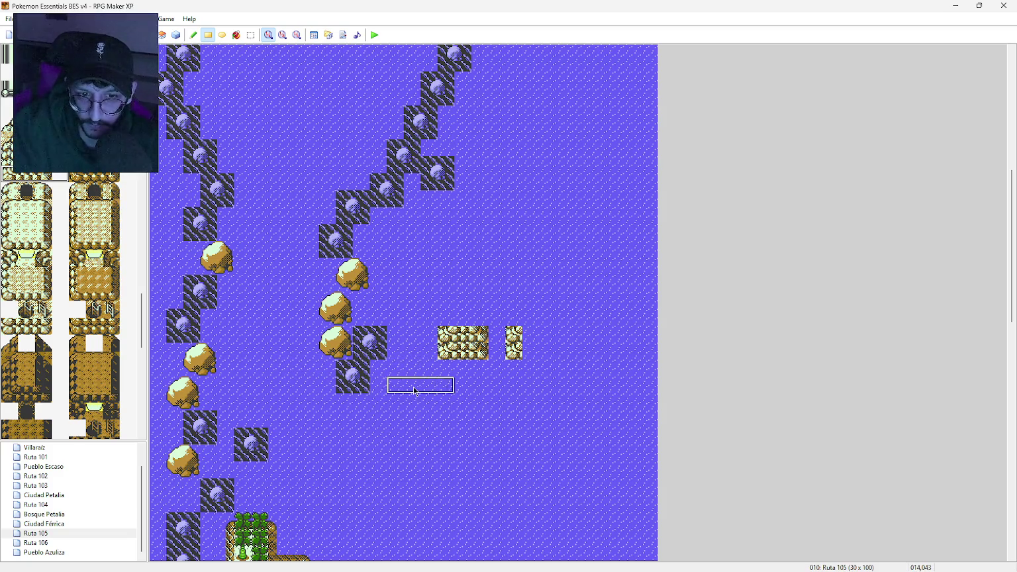
{"action": "key", "text": "ctrl+z"}
{"action": "scroll", "coordinate": [51, 290], "scroll_direction": "up", "scroll_amount": 3}
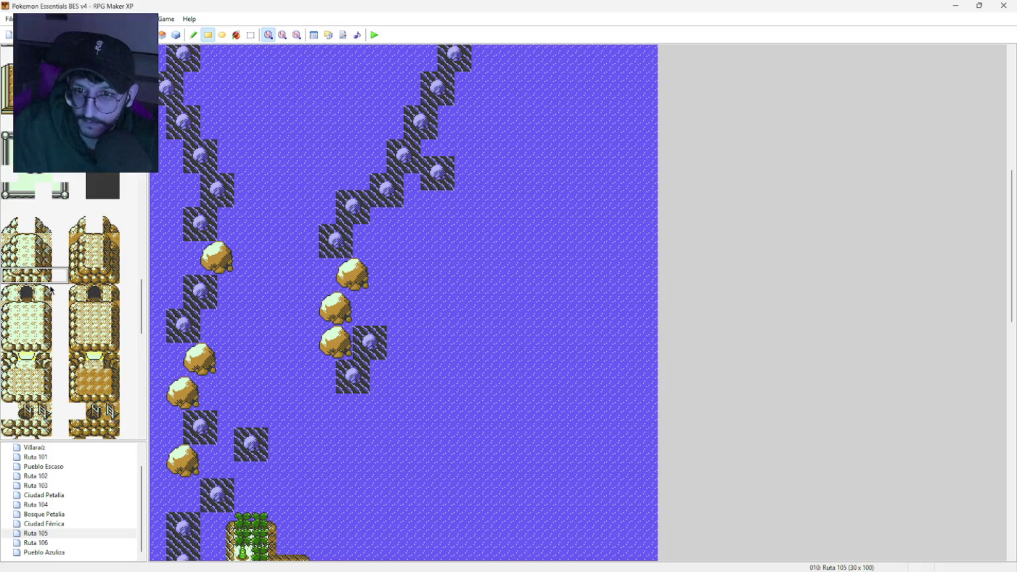
{"action": "scroll", "coordinate": [56, 288], "scroll_direction": "up", "scroll_amount": 1}
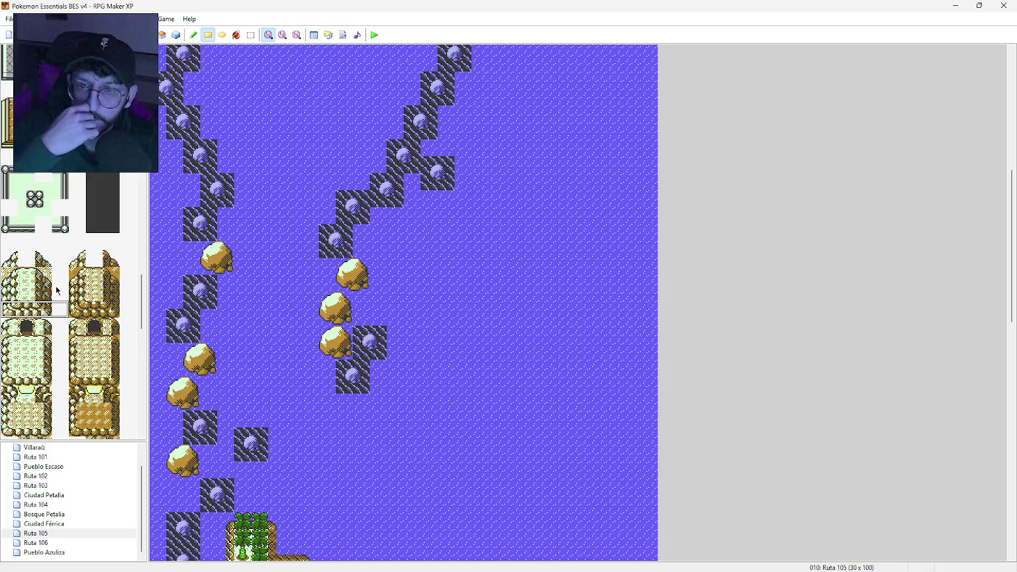
{"action": "left_click_drag", "start_coordinate": [141, 306], "coordinate": [145, 221]}
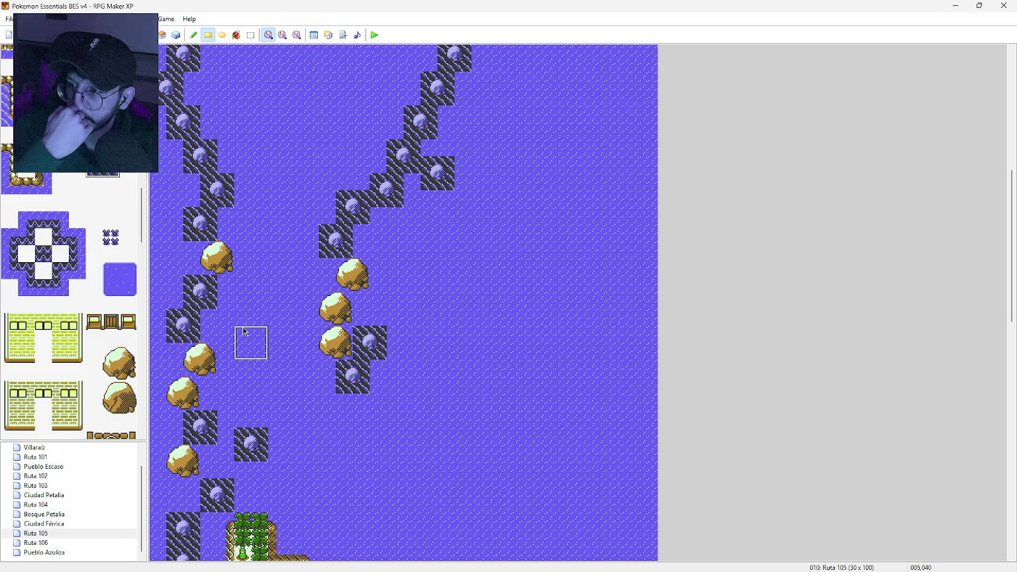
{"action": "left_click", "coordinate": [386, 332]}
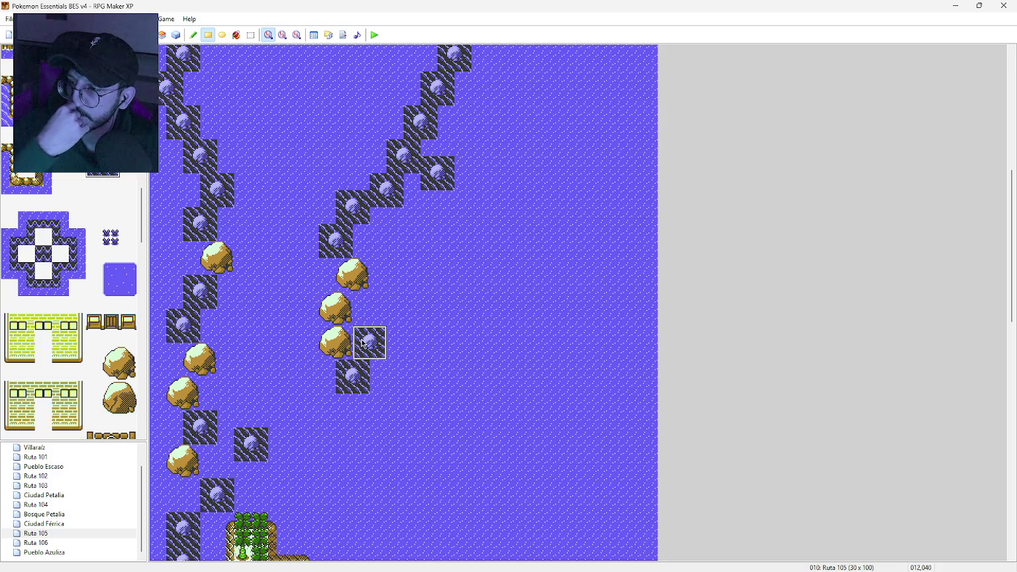
Step: Erase the rocks beside the boulders to water, then place five lone rock tiles east and north
{"action": "left_click", "coordinate": [43, 236]}
{"action": "mouse_move", "coordinate": [362, 334]}
{"action": "left_mouse_down"}
{"action": "mouse_move", "coordinate": [371, 344]}
{"action": "mouse_move", "coordinate": [356, 368]}
{"action": "mouse_move", "coordinate": [366, 392]}
{"action": "left_mouse_up"}
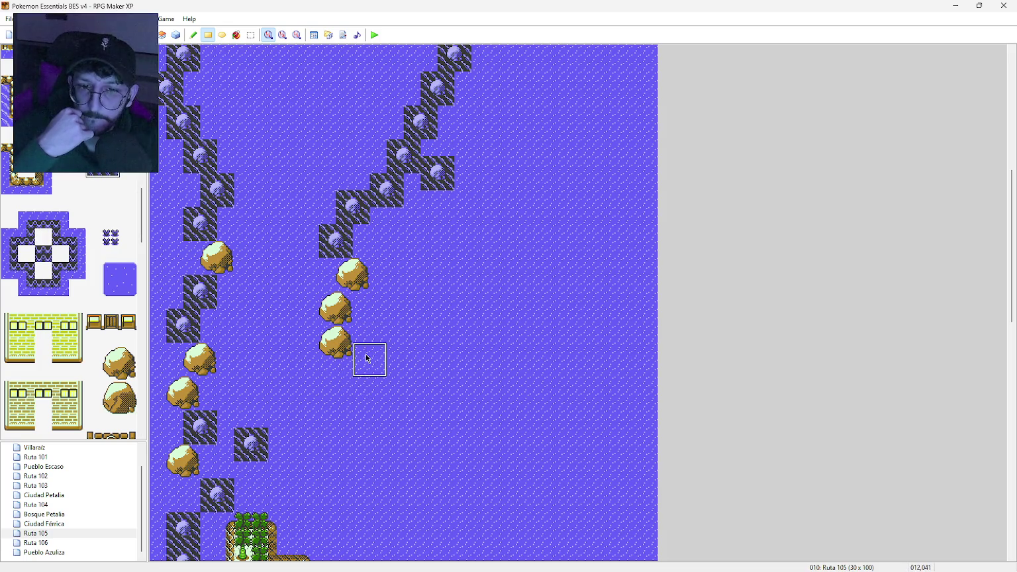
{"action": "left_click", "coordinate": [368, 358]}
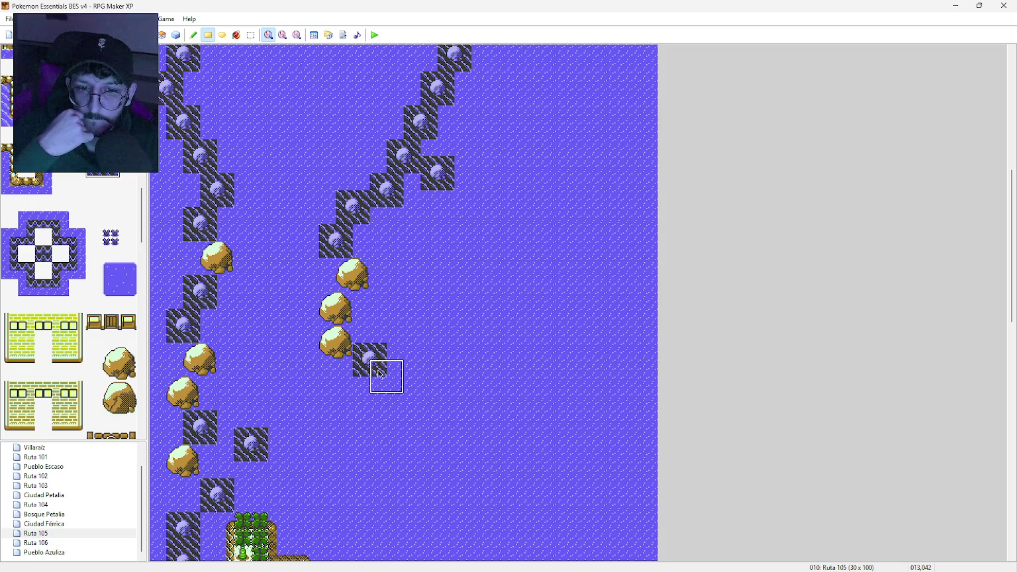
{"action": "left_click", "coordinate": [348, 388]}
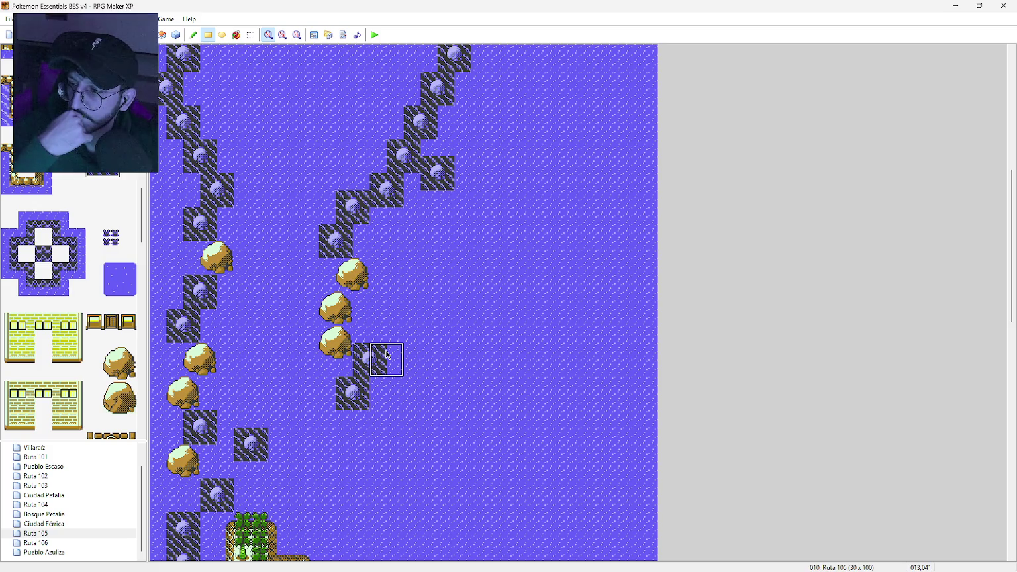
{"action": "left_click", "coordinate": [395, 328]}
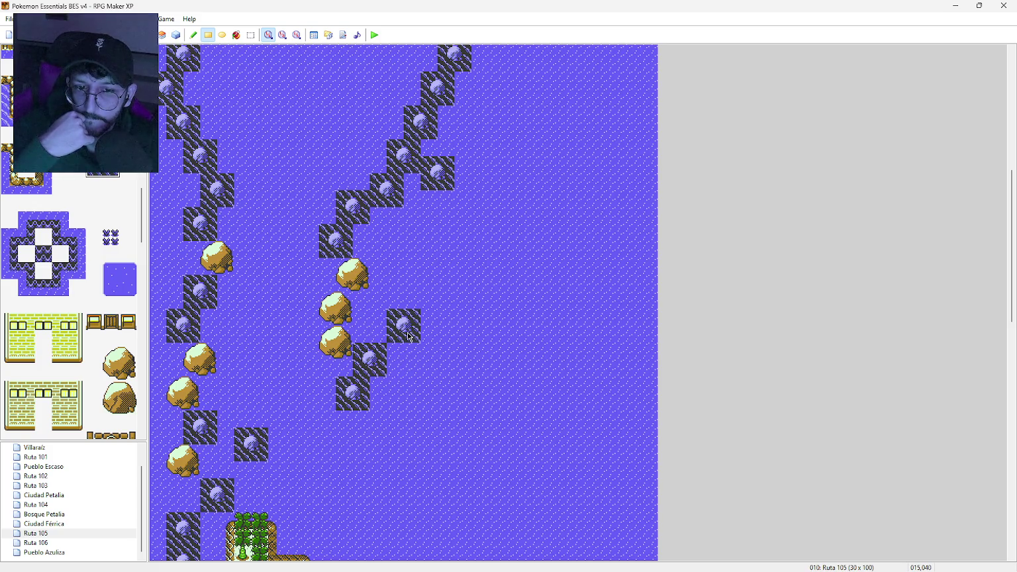
{"action": "left_click", "coordinate": [469, 326]}
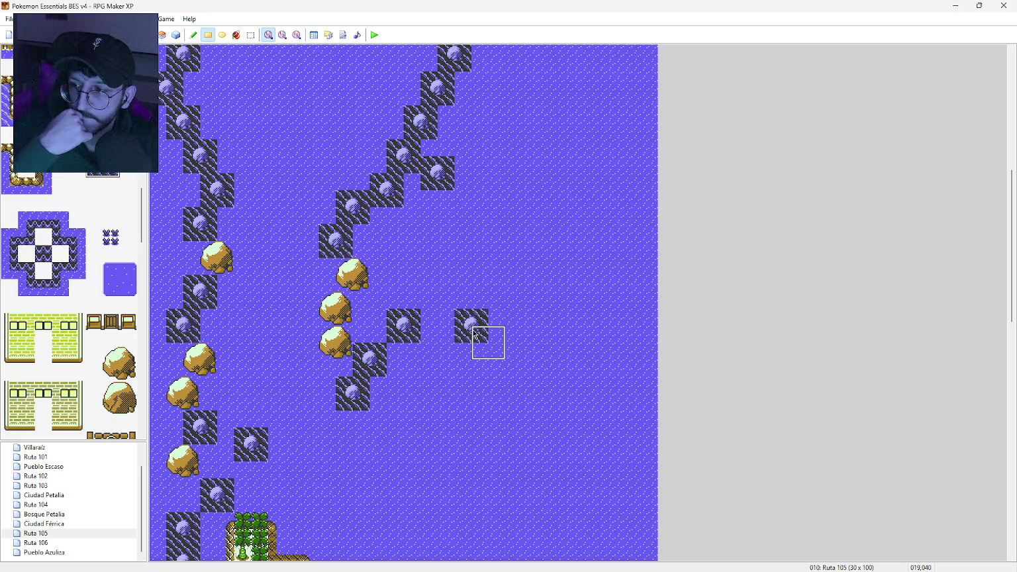
{"action": "left_click", "coordinate": [453, 240]}
{"action": "scroll", "coordinate": [408, 368], "scroll_direction": "up", "scroll_amount": 8}
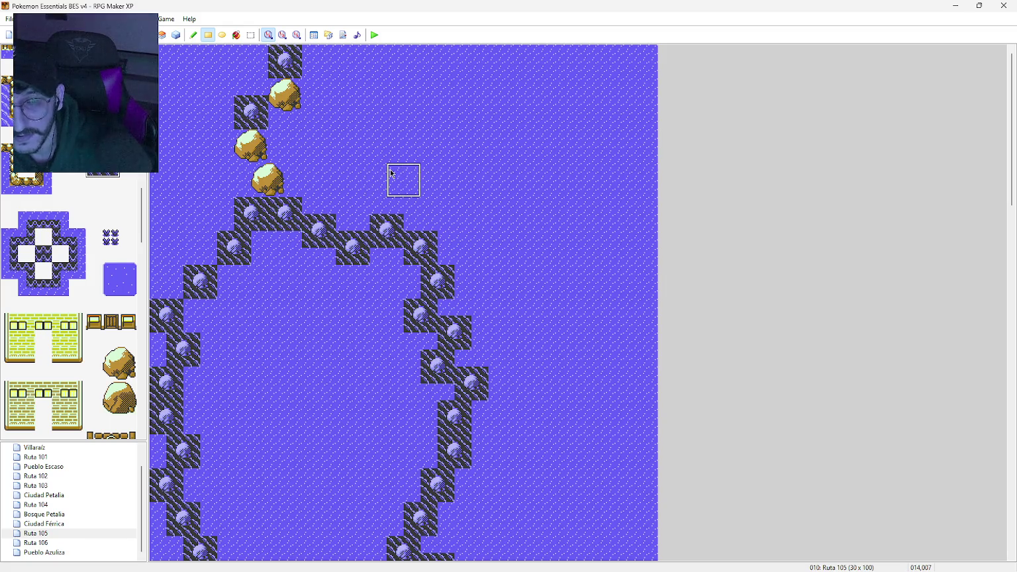
Step: Place a lone rock tile and a sandy boulder in the water north of the rock ring
{"action": "left_click", "coordinate": [391, 174]}
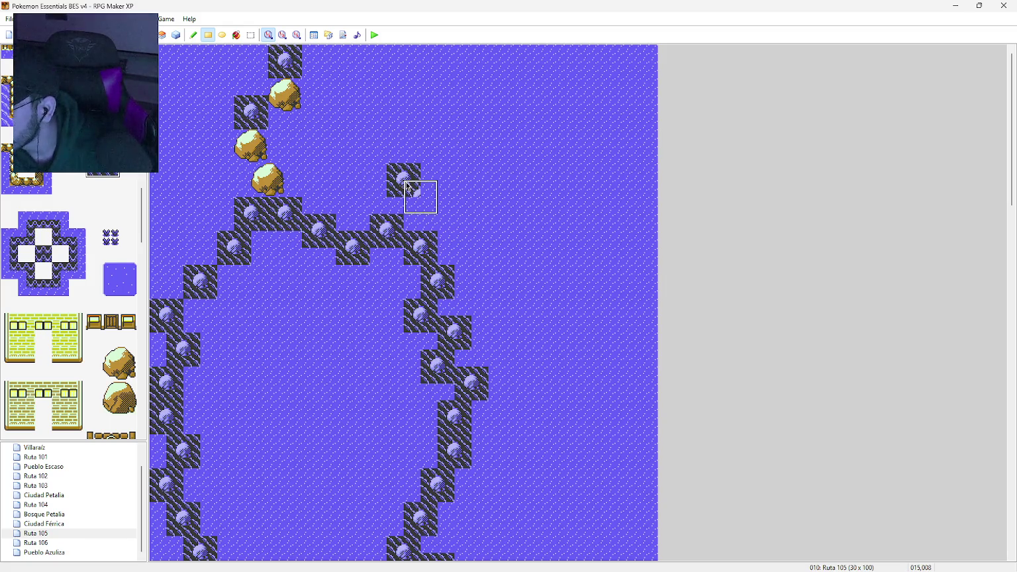
{"action": "left_click", "coordinate": [117, 362]}
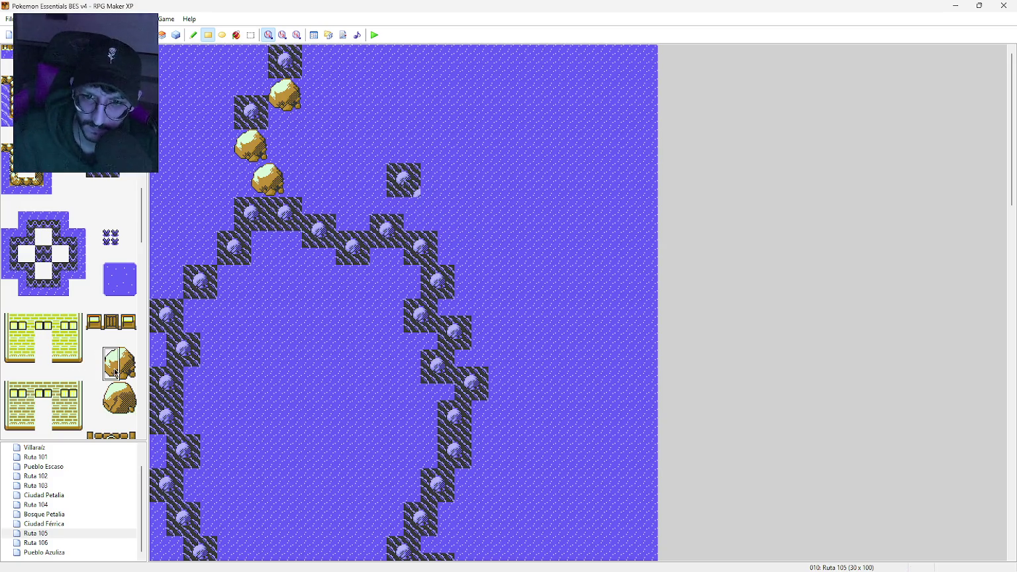
{"action": "left_click", "coordinate": [361, 129]}
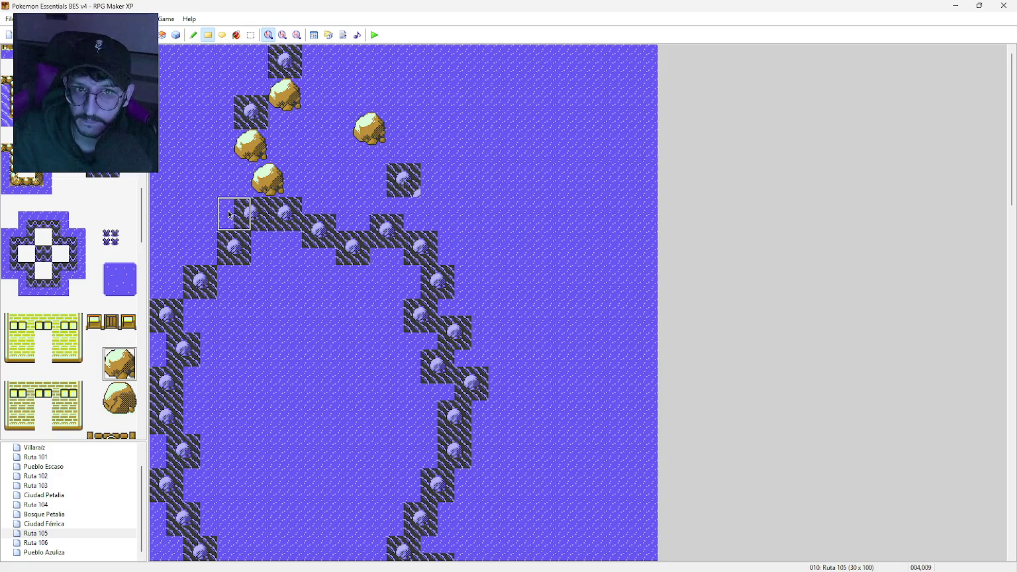
{"action": "scroll", "coordinate": [406, 281], "scroll_direction": "down", "scroll_amount": 2}
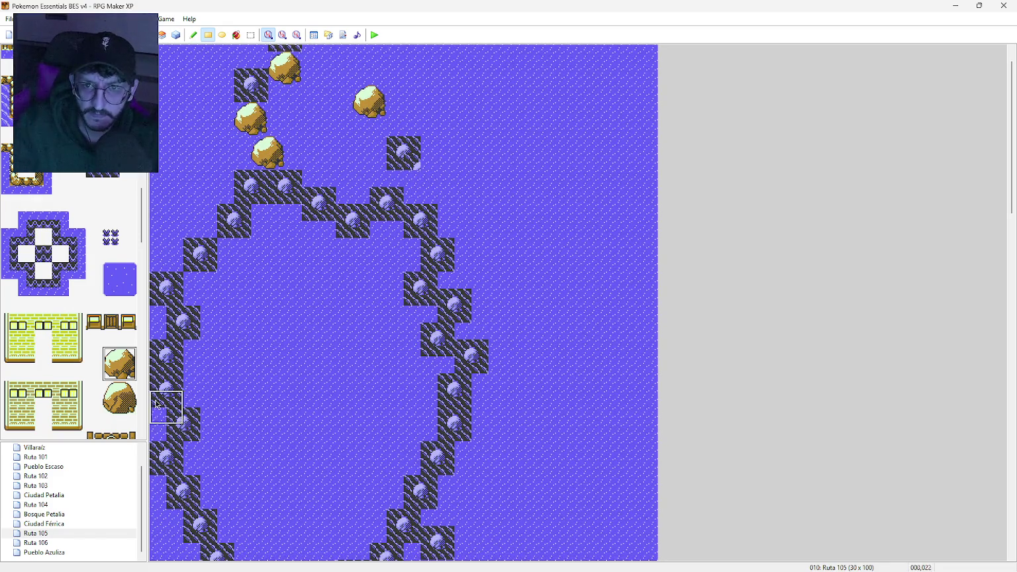
{"action": "left_click", "coordinate": [113, 162]}
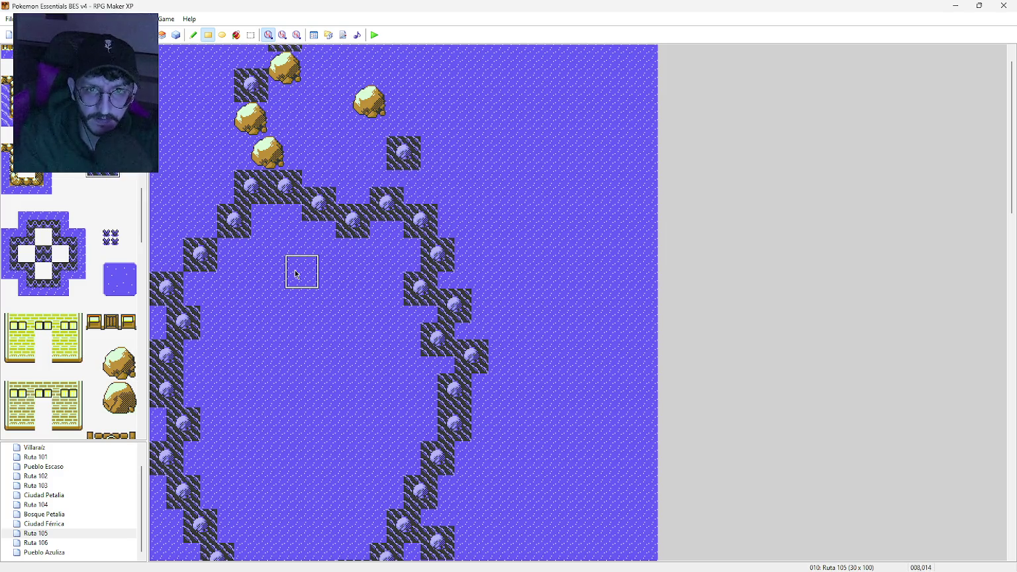
{"action": "scroll", "coordinate": [331, 302], "scroll_direction": "down", "scroll_amount": 5}
{"action": "scroll", "coordinate": [332, 351], "scroll_direction": "down", "scroll_amount": 10}
{"action": "middle_click", "coordinate": [318, 288]}
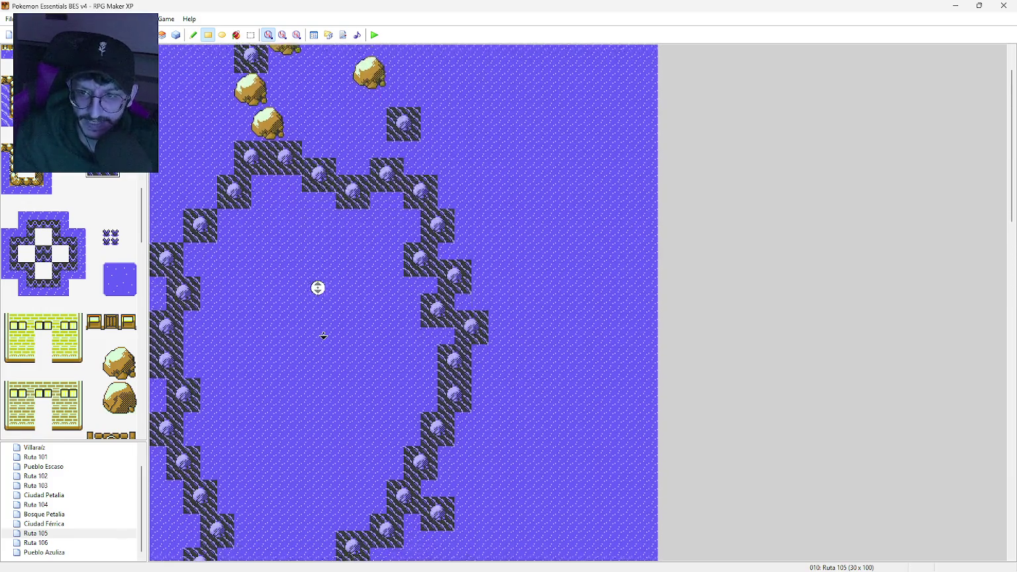
Step: Try a boulder and three small rocks in the ring's middle, then undo them all
{"action": "middle_click", "coordinate": [323, 336]}
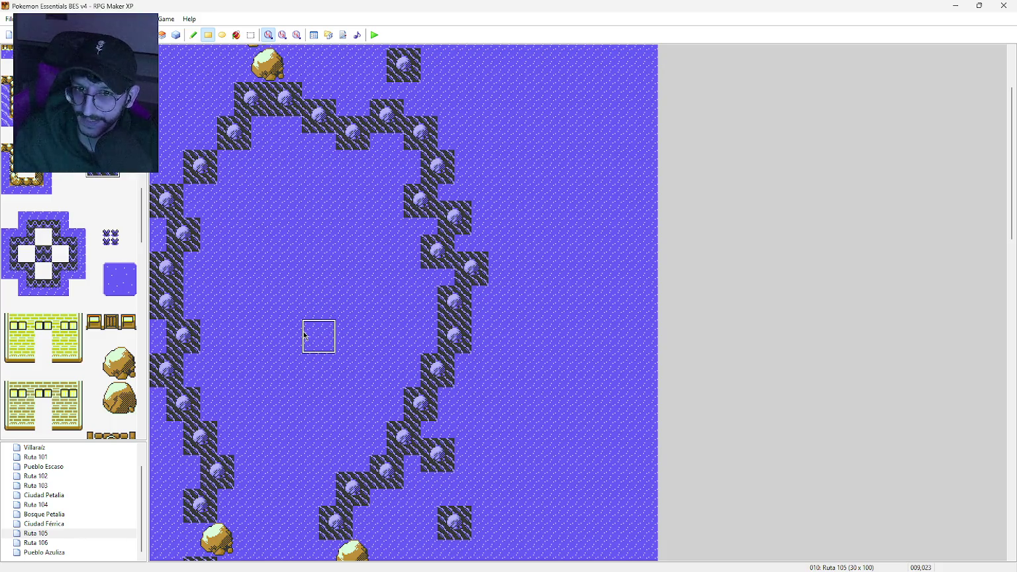
{"action": "left_click", "coordinate": [114, 360]}
{"action": "left_click", "coordinate": [295, 311]}
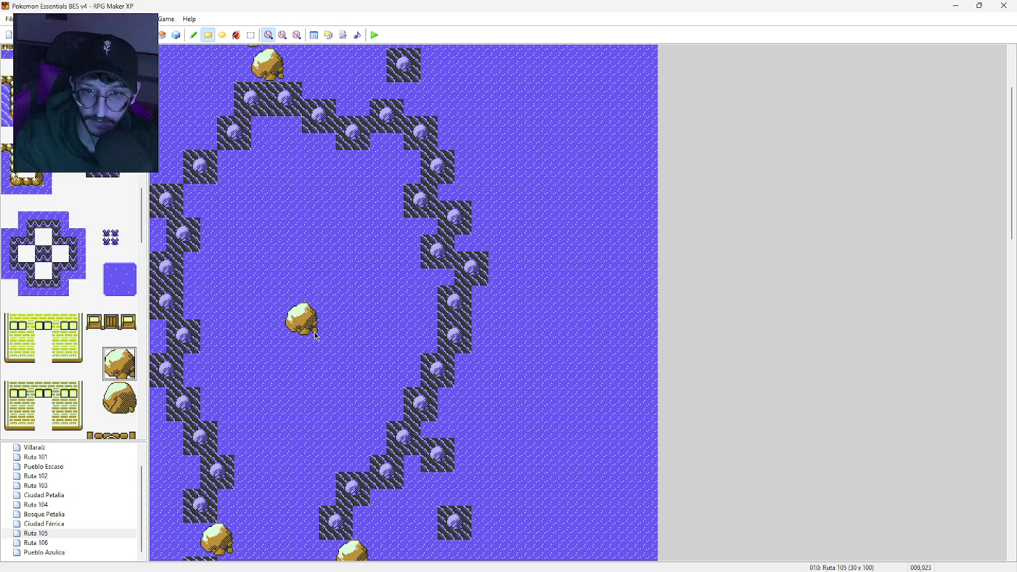
{"action": "scroll", "coordinate": [99, 285], "scroll_direction": "down", "scroll_amount": 5}
{"action": "left_click", "coordinate": [111, 289]}
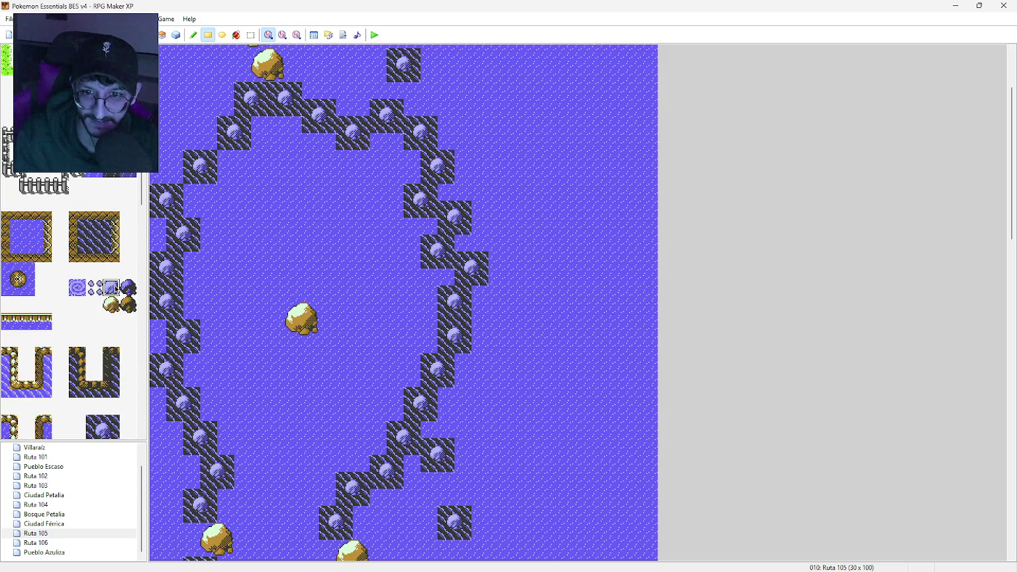
{"action": "left_click", "coordinate": [378, 328]}
{"action": "left_click", "coordinate": [362, 361]}
{"action": "left_click", "coordinate": [344, 311]}
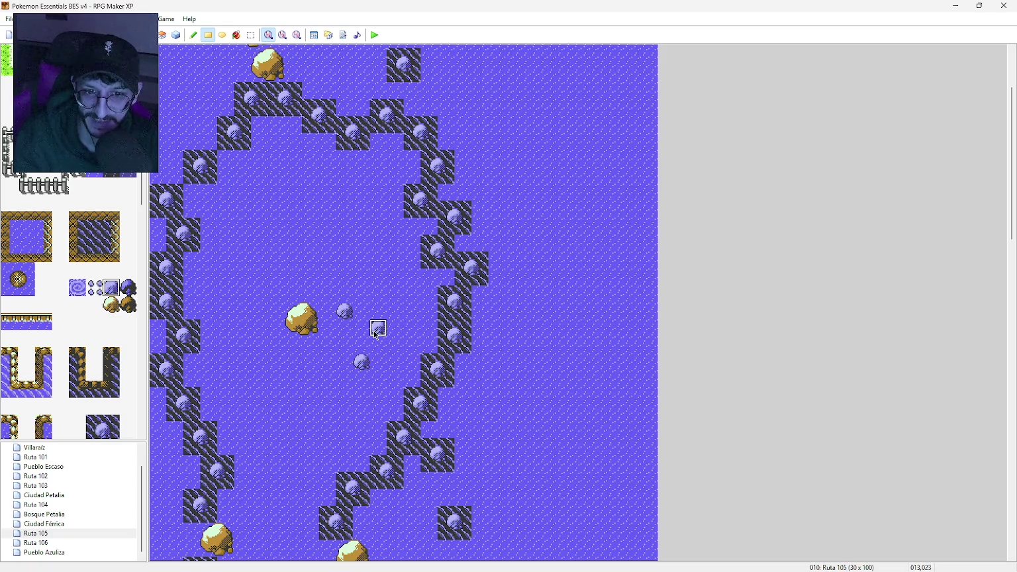
{"action": "left_click", "coordinate": [114, 35]}
{"action": "left_click", "coordinate": [114, 35]}
{"action": "left_click", "coordinate": [113, 34]}
{"action": "left_click", "coordinate": [114, 34]}
Step: Paint the full 2x2 sandy boulder with the Pencil just inside the ring's western wall
{"action": "scroll", "coordinate": [105, 261], "scroll_direction": "down", "scroll_amount": 10}
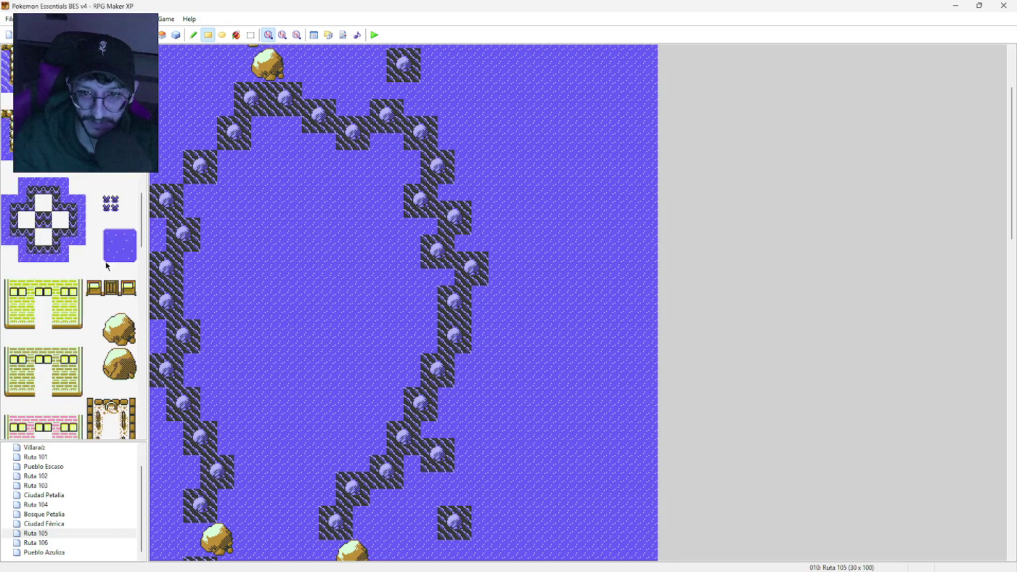
{"action": "scroll", "coordinate": [106, 265], "scroll_direction": "down", "scroll_amount": 2}
{"action": "left_click_drag", "start_coordinate": [110, 289], "coordinate": [119, 303]}
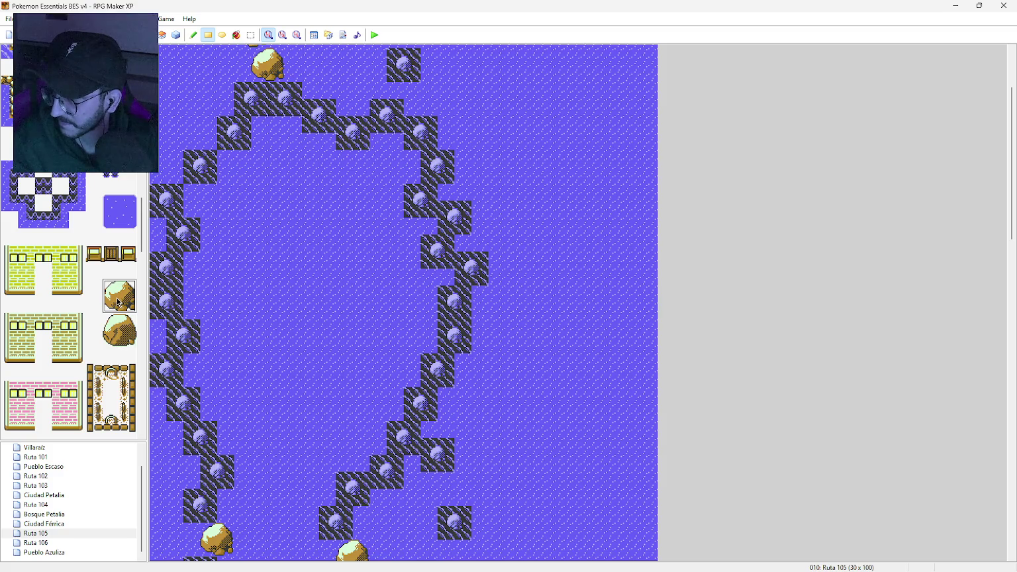
{"action": "left_click", "coordinate": [214, 261]}
{"action": "left_click", "coordinate": [194, 35]}
{"action": "left_click", "coordinate": [205, 257]}
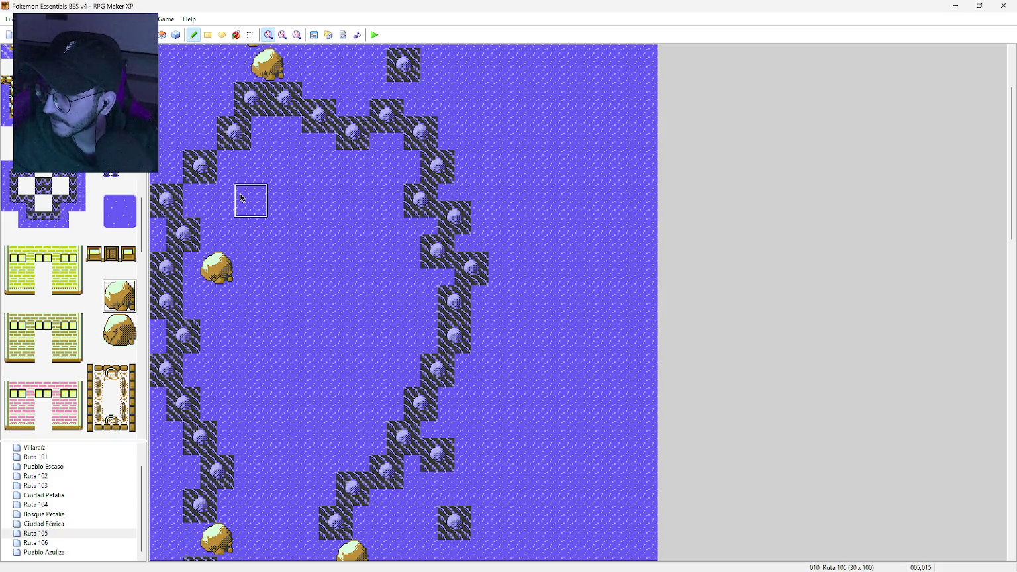
Step: Add more sandy boulders inside the ring, upper left, upper right, right side, and both lower corners
{"action": "left_click", "coordinate": [241, 198]}
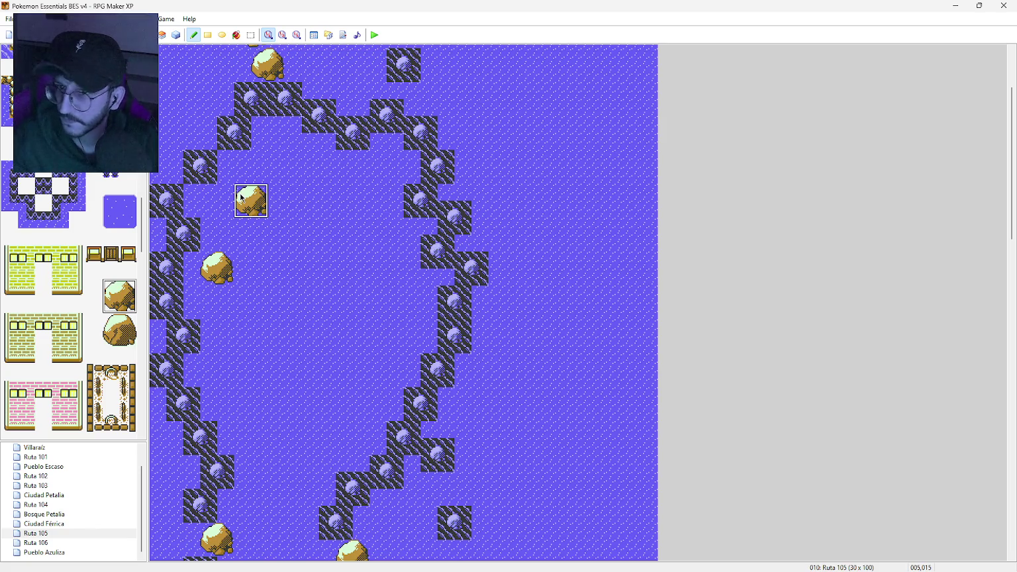
{"action": "left_click", "coordinate": [367, 197]}
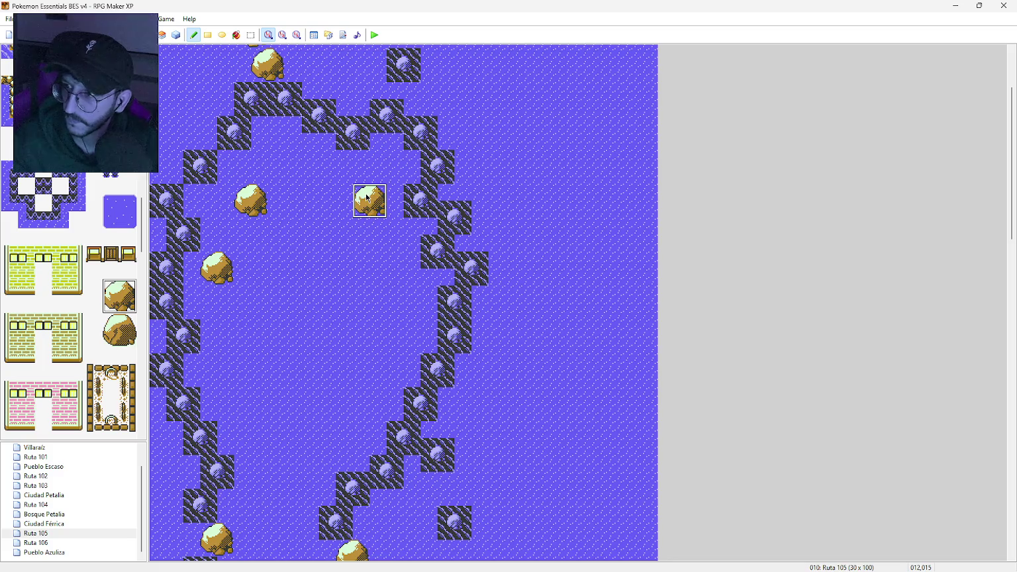
{"action": "left_click", "coordinate": [392, 271]}
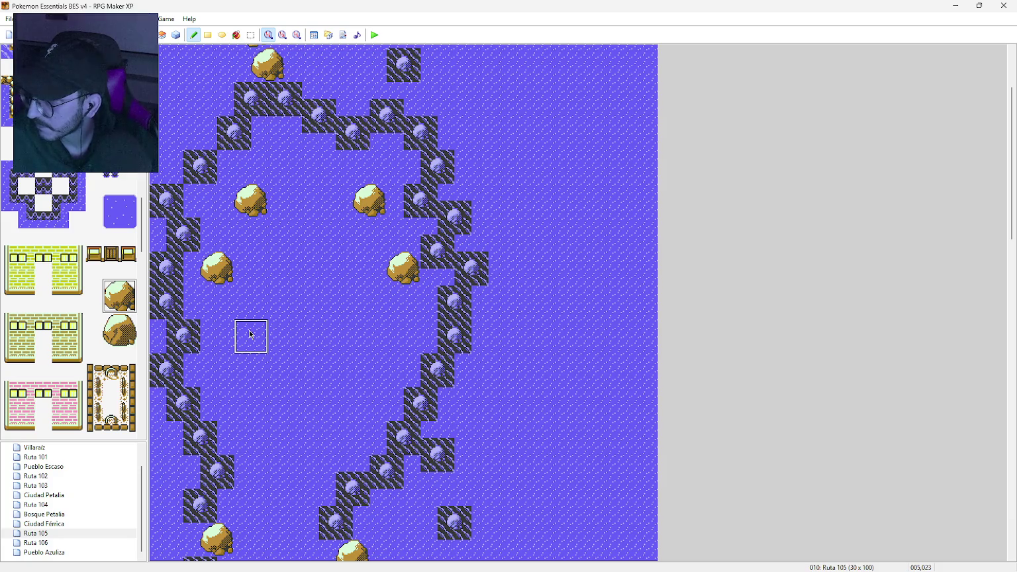
{"action": "left_click", "coordinate": [251, 335]}
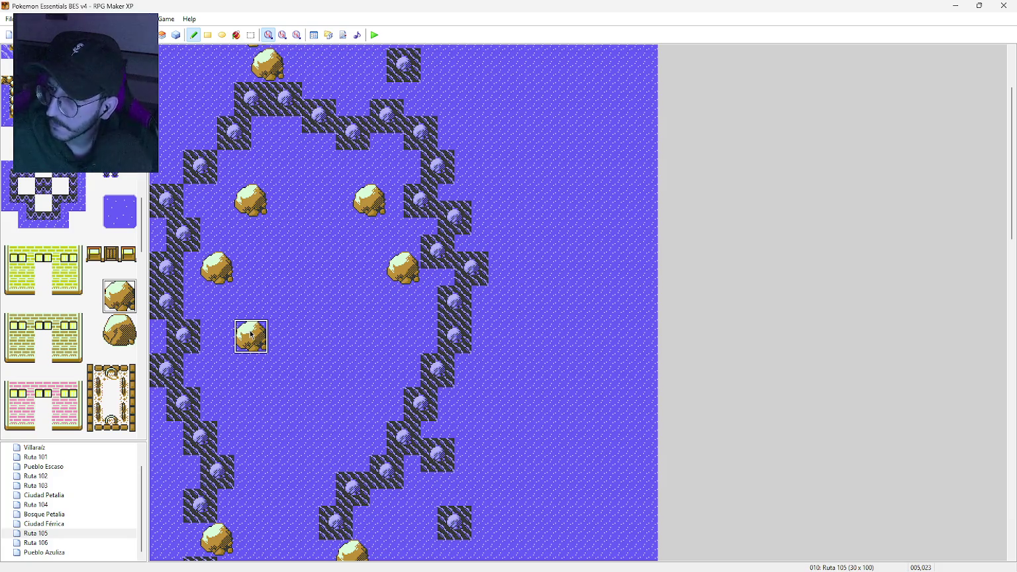
{"action": "left_click", "coordinate": [369, 336]}
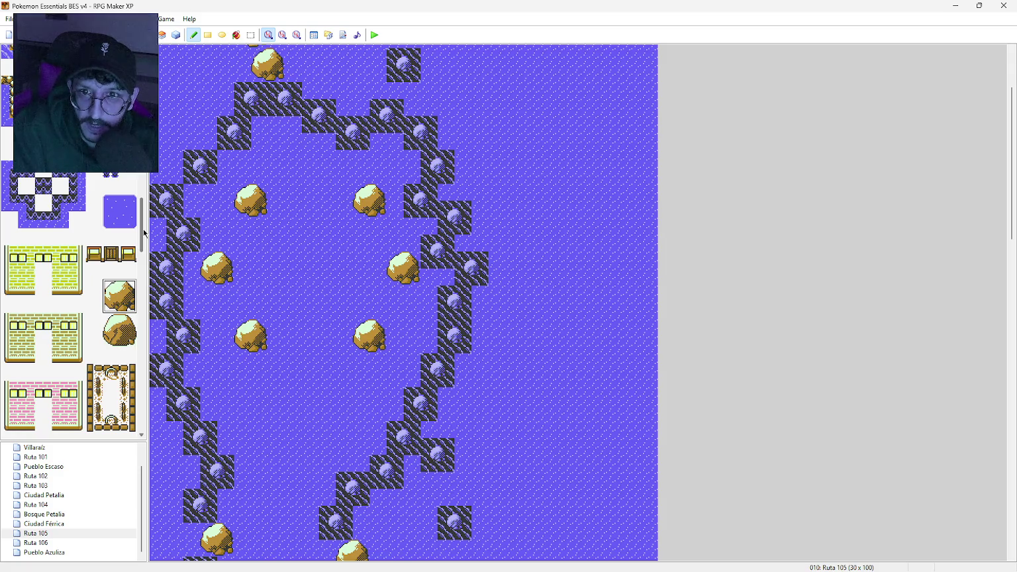
{"action": "left_click_drag", "start_coordinate": [142, 210], "coordinate": [140, 132]}
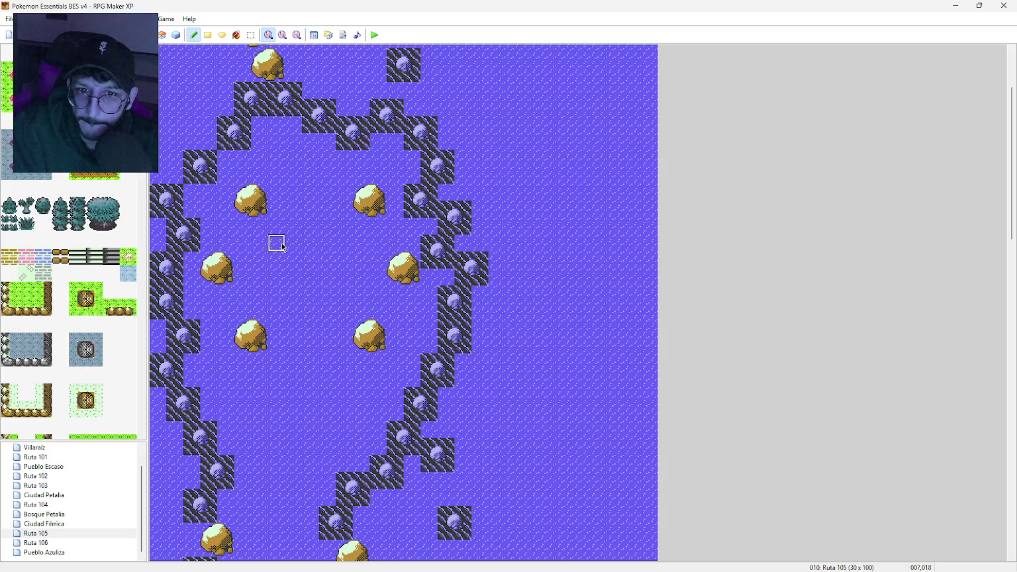
Step: Paint a grass row across the ring's centre, then fill grass rectangles below that narrow toward the bottom
{"action": "left_click_drag", "start_coordinate": [279, 260], "coordinate": [345, 261]}
{"action": "left_click", "coordinate": [208, 35]}
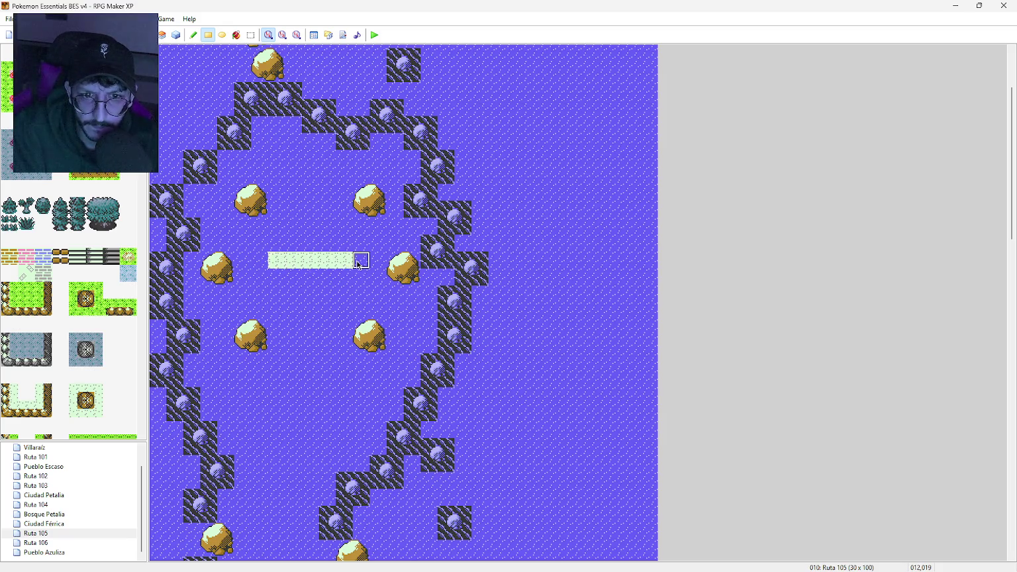
{"action": "left_click_drag", "start_coordinate": [277, 277], "coordinate": [345, 276]}
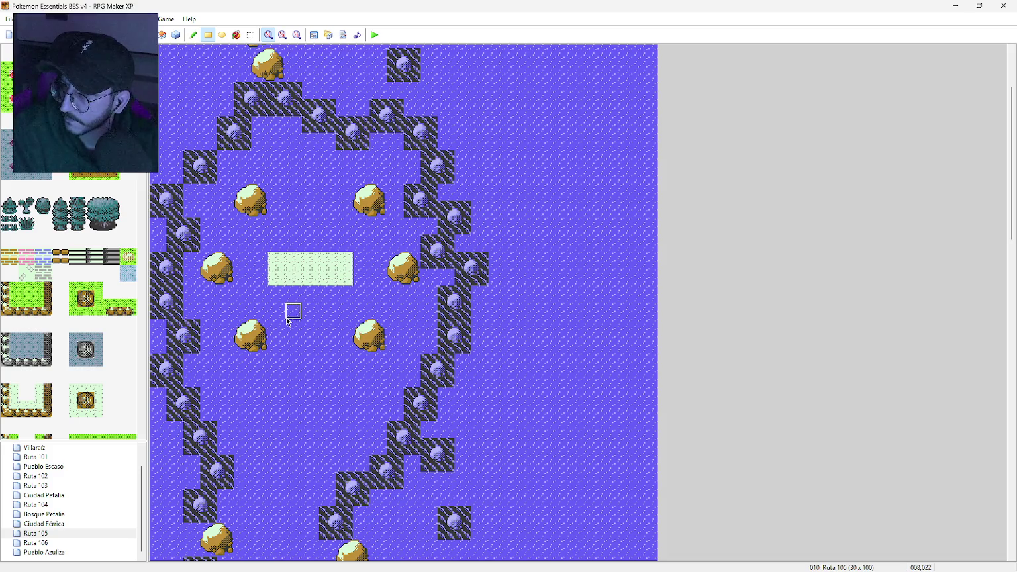
{"action": "mouse_move", "coordinate": [289, 320]}
{"action": "left_mouse_down"}
{"action": "mouse_move", "coordinate": [328, 311]}
{"action": "mouse_move", "coordinate": [295, 295]}
{"action": "mouse_move", "coordinate": [347, 298]}
{"action": "left_mouse_up"}
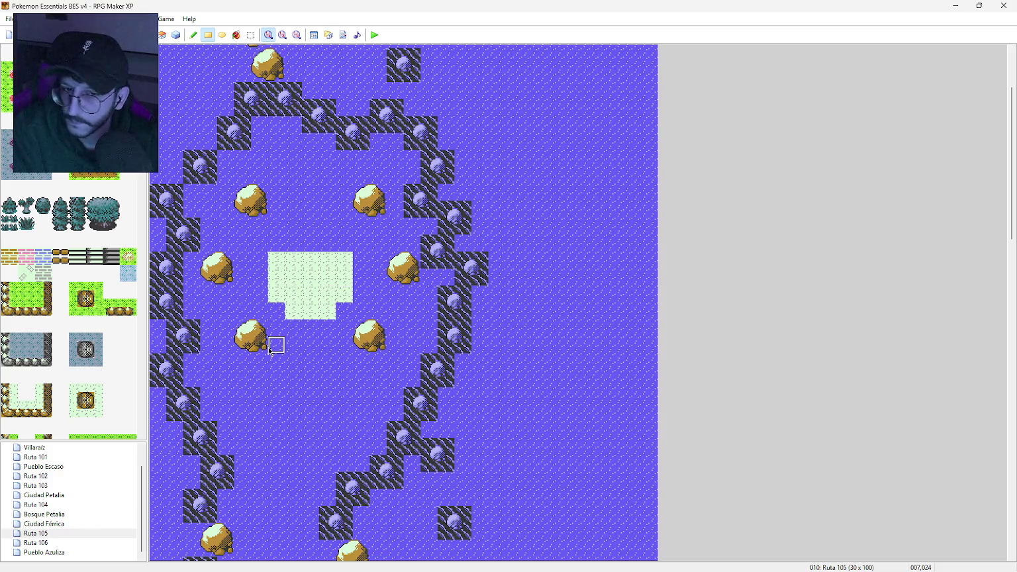
{"action": "scroll", "coordinate": [83, 304], "scroll_direction": "down", "scroll_amount": 5}
{"action": "scroll", "coordinate": [82, 307], "scroll_direction": "down", "scroll_amount": 10}
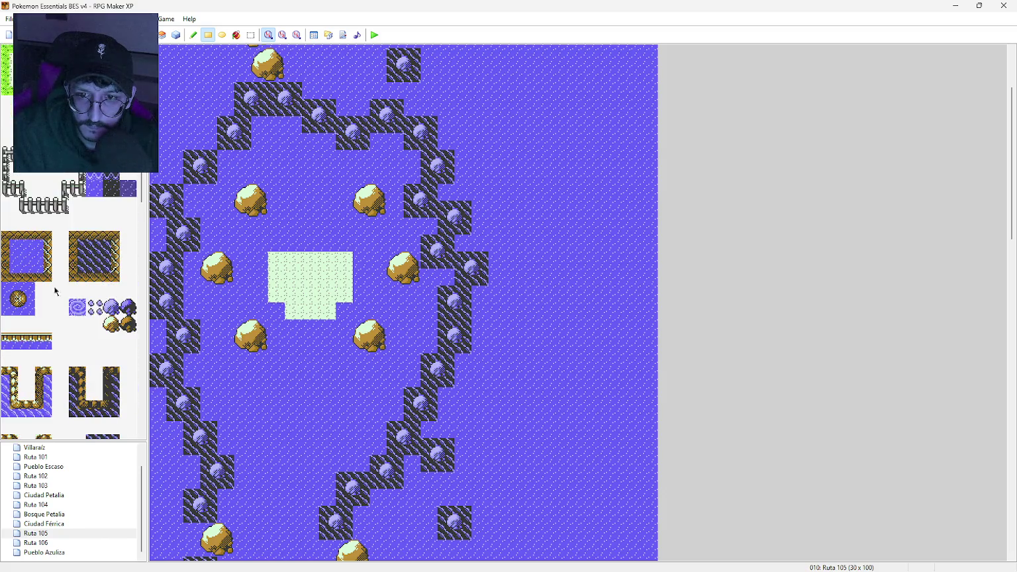
{"action": "left_click_drag", "start_coordinate": [258, 260], "coordinate": [258, 278]}
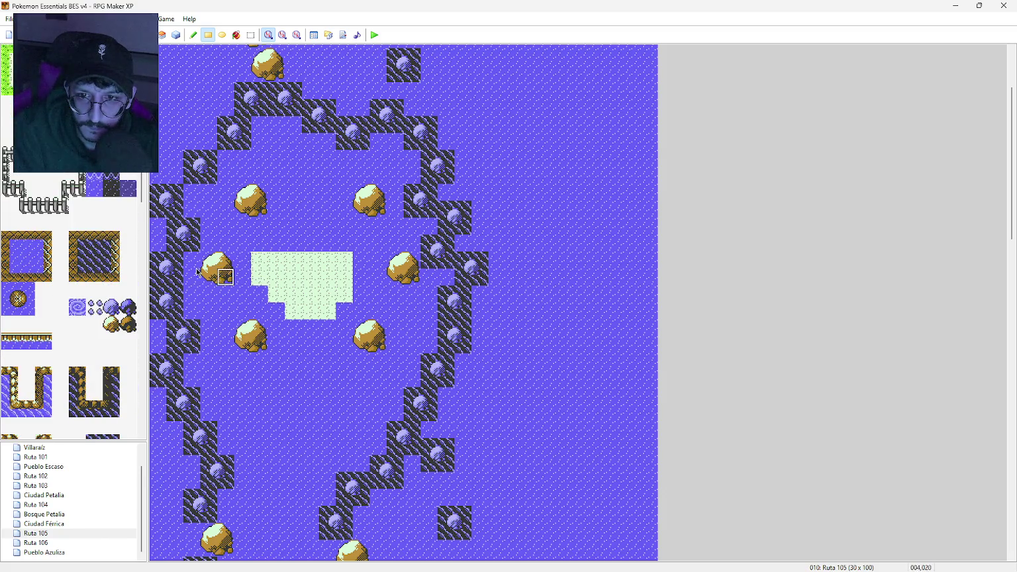
Step: Undo the extra grass column and paint cliff edges down the islet's left and right sides
{"action": "key", "text": "ctrl+z"}
{"action": "left_click", "coordinate": [50, 257]}
{"action": "left_click", "coordinate": [259, 260]}
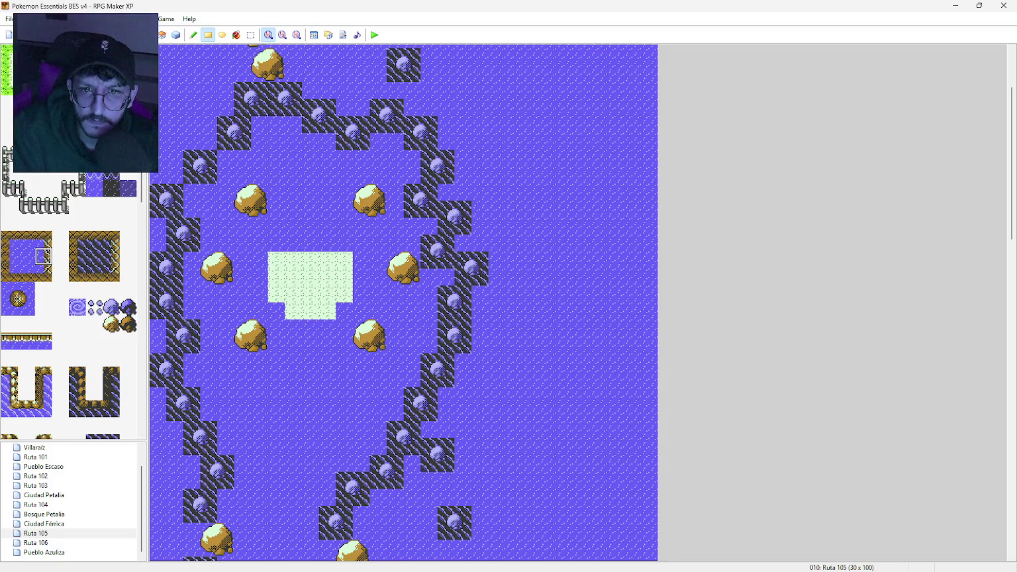
{"action": "left_click_drag", "start_coordinate": [259, 260], "coordinate": [260, 298]}
{"action": "left_click", "coordinate": [9, 256]}
{"action": "left_click_drag", "start_coordinate": [359, 259], "coordinate": [360, 295]}
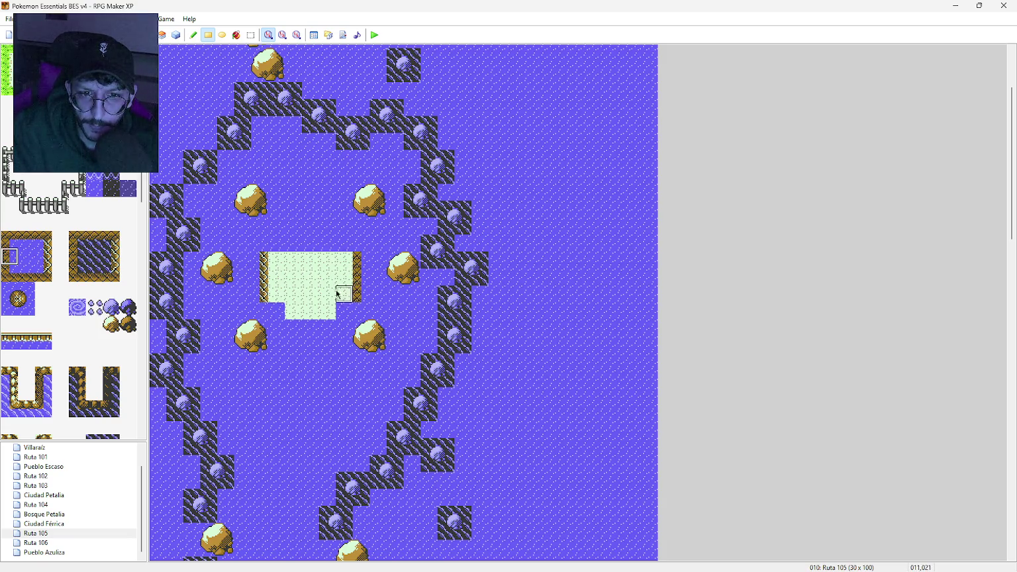
Step: Add the islet's bottom corners and bottom cliff edge, then fix both bottom corners
{"action": "left_click", "coordinate": [276, 311]}
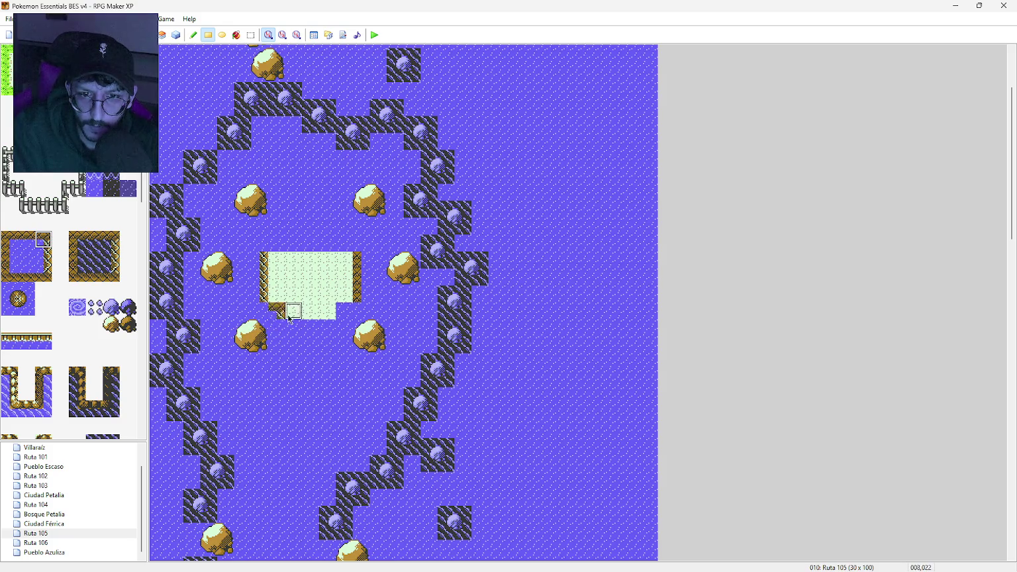
{"action": "left_click", "coordinate": [9, 239]}
{"action": "left_click", "coordinate": [345, 311]}
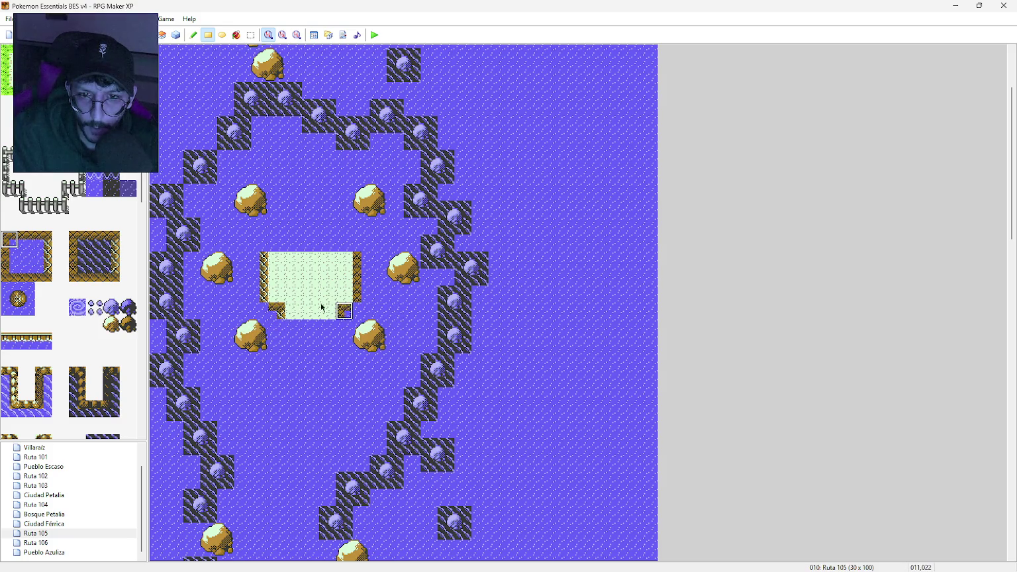
{"action": "left_click", "coordinate": [26, 240]}
{"action": "left_click_drag", "start_coordinate": [328, 337], "coordinate": [290, 330]}
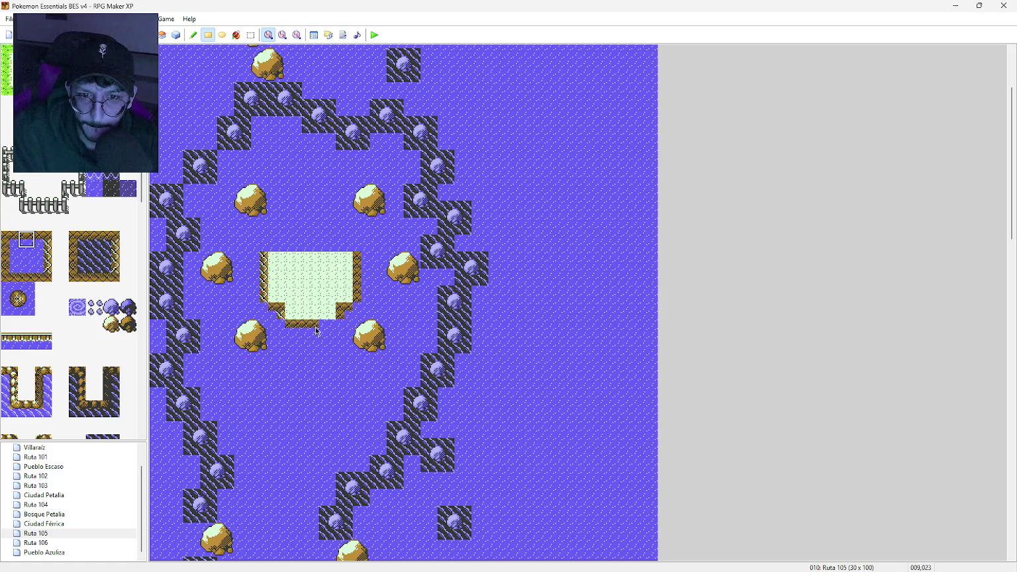
{"action": "left_click", "coordinate": [10, 306]}
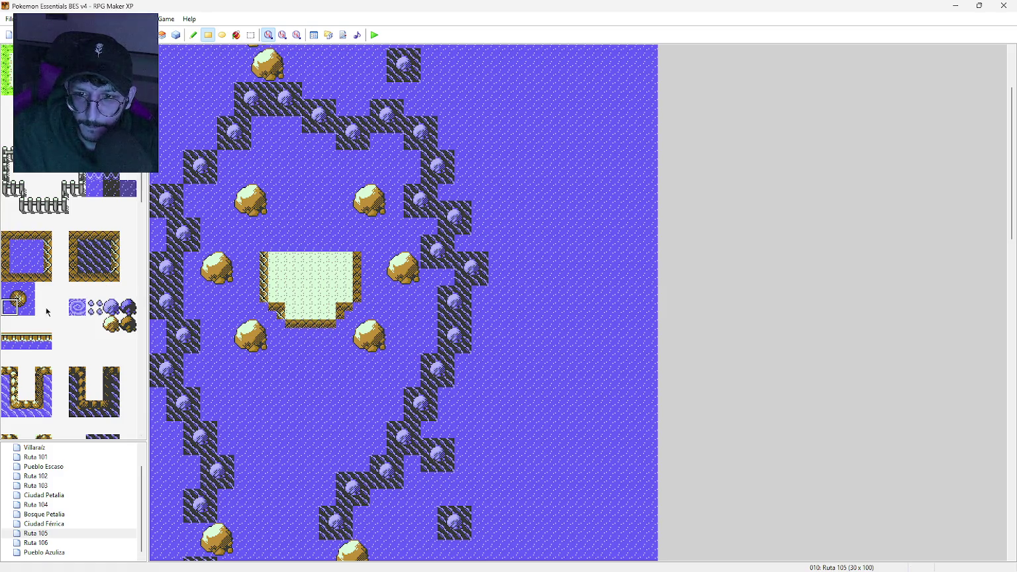
{"action": "left_click", "coordinate": [270, 317]}
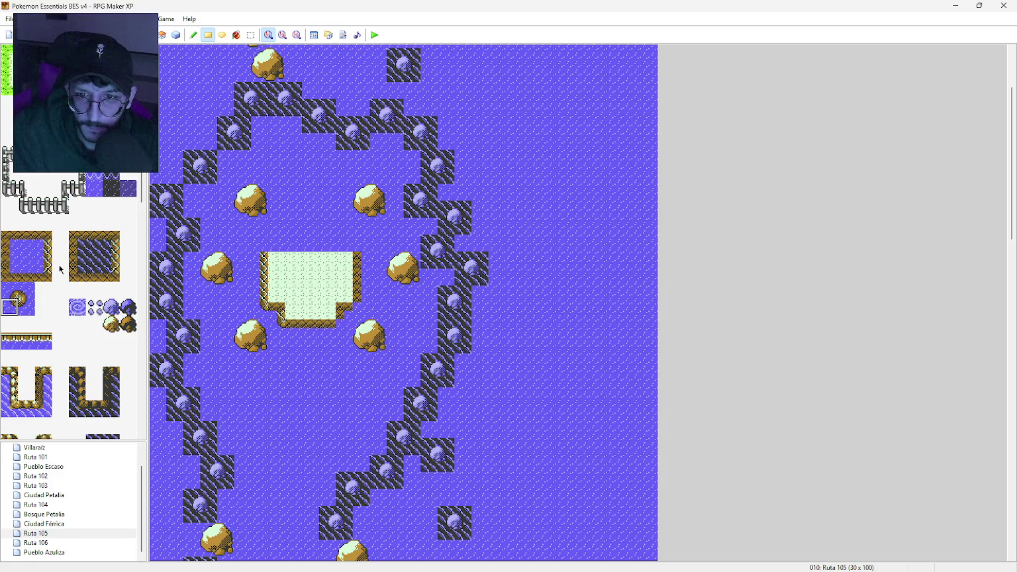
{"action": "left_click", "coordinate": [27, 306]}
{"action": "left_click", "coordinate": [345, 328]}
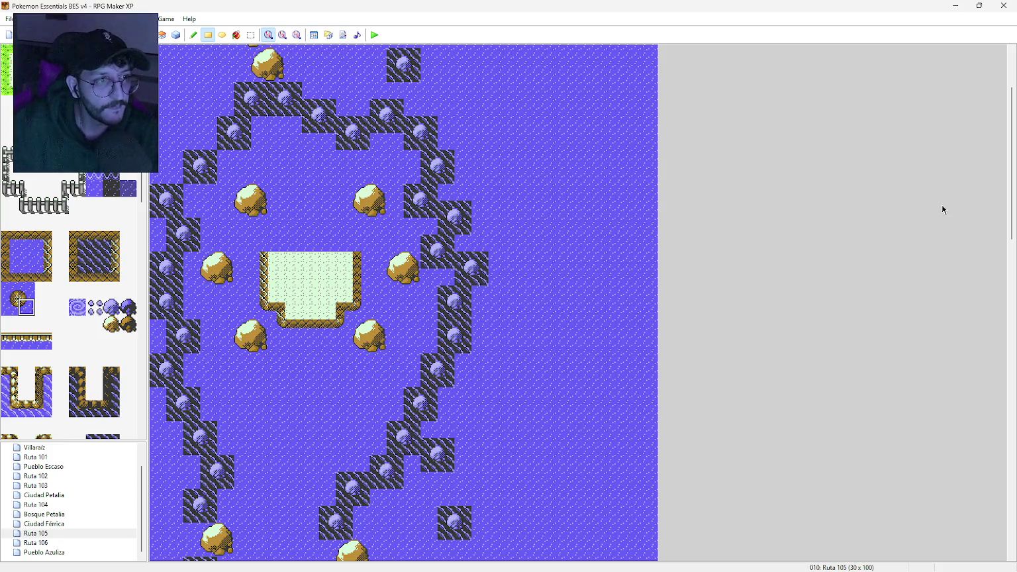
{"action": "left_click_drag", "start_coordinate": [1013, 166], "coordinate": [1014, 131]}
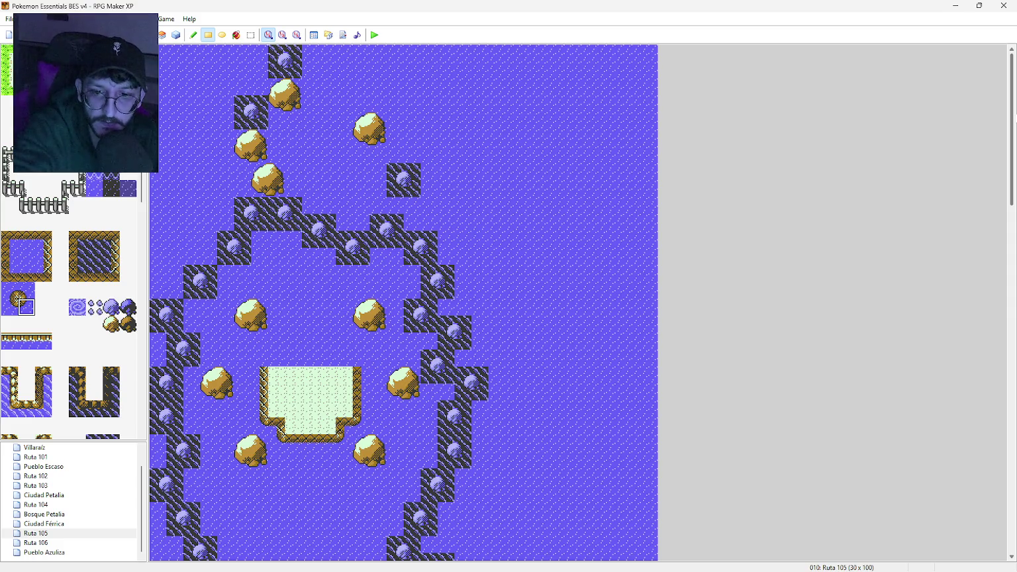
{"action": "left_click_drag", "start_coordinate": [1015, 120], "coordinate": [1015, 259]}
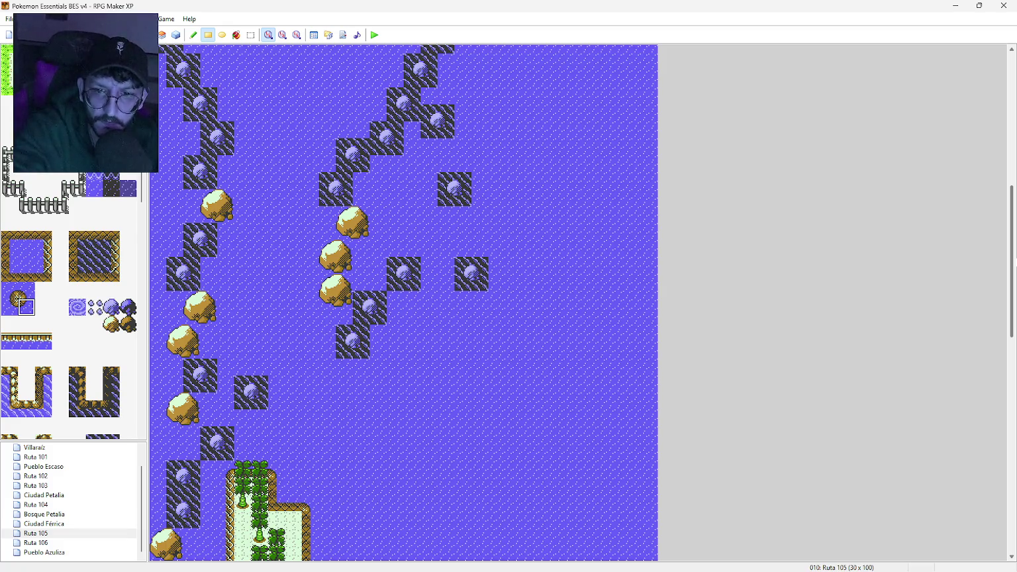
{"action": "left_click_drag", "start_coordinate": [1015, 262], "coordinate": [1010, 394]}
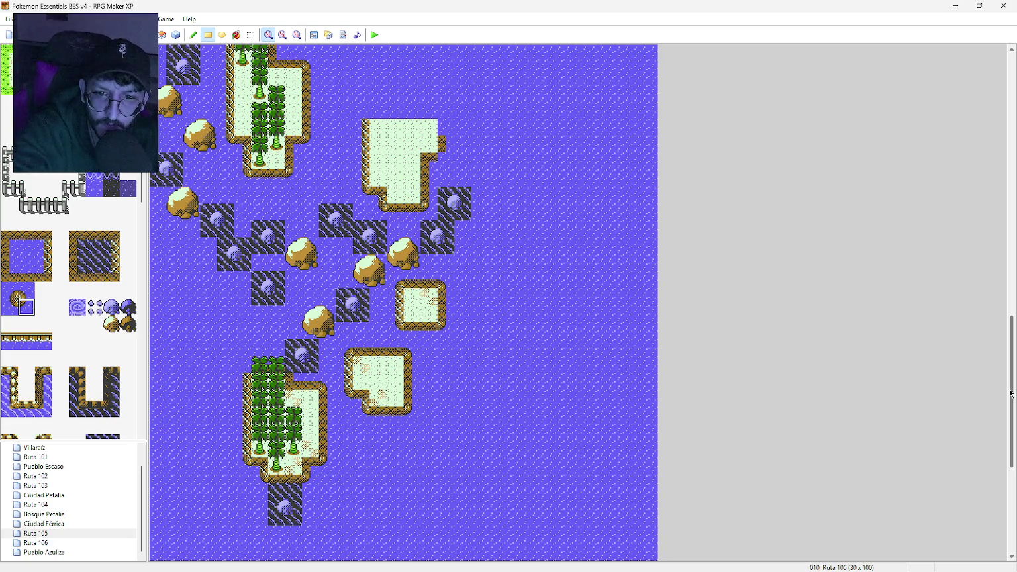
{"action": "mouse_move", "coordinate": [1012, 393]}
{"action": "left_mouse_down"}
{"action": "mouse_move", "coordinate": [1013, 412]}
{"action": "mouse_move", "coordinate": [1013, 384]}
{"action": "left_mouse_up"}
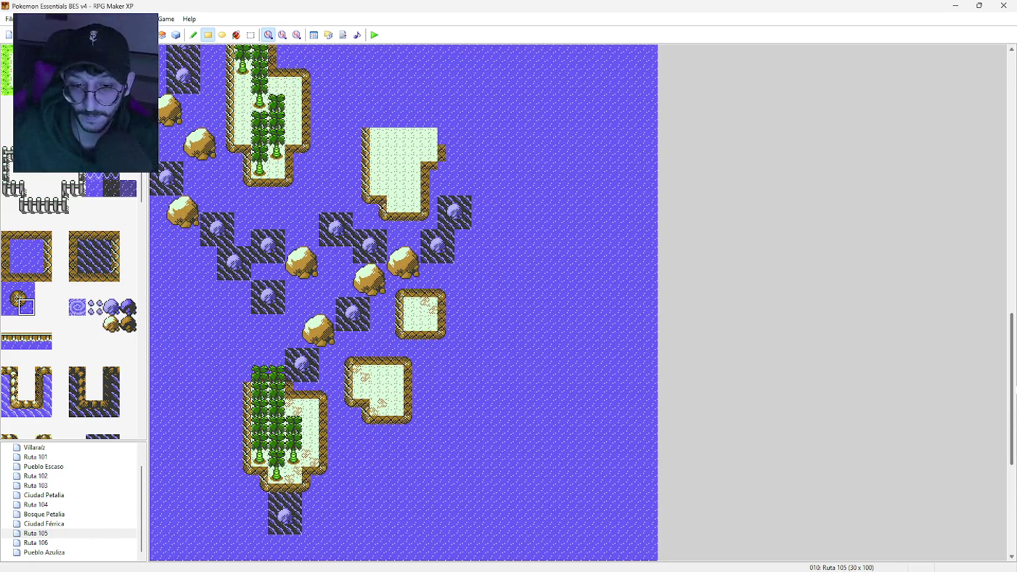
{"action": "mouse_move", "coordinate": [1013, 390]}
{"action": "left_mouse_down"}
{"action": "mouse_move", "coordinate": [1012, 164]}
{"action": "mouse_move", "coordinate": [1004, 247]}
{"action": "mouse_move", "coordinate": [1000, 167]}
{"action": "left_mouse_up"}
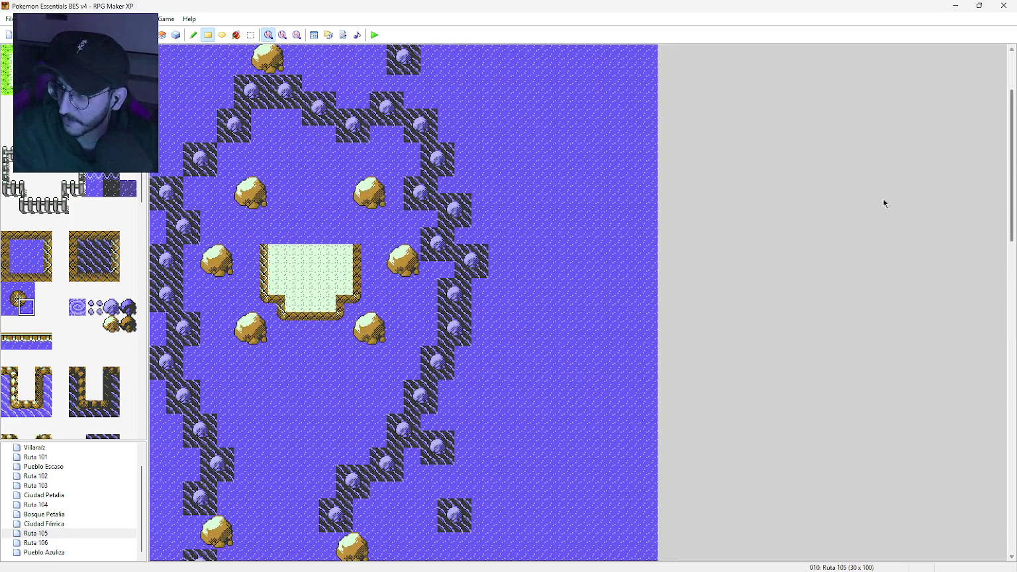
{"action": "scroll", "coordinate": [137, 296], "scroll_direction": "down", "scroll_amount": 10}
{"action": "scroll", "coordinate": [133, 296], "scroll_direction": "down", "scroll_amount": 5}
Step: Try a stamped cliff block and corner tiles on the islet's top, undoing each attempt
{"action": "mouse_move", "coordinate": [80, 241]}
{"action": "left_mouse_down"}
{"action": "mouse_move", "coordinate": [108, 244]}
{"action": "mouse_move", "coordinate": [109, 214]}
{"action": "mouse_move", "coordinate": [110, 225]}
{"action": "left_mouse_up"}
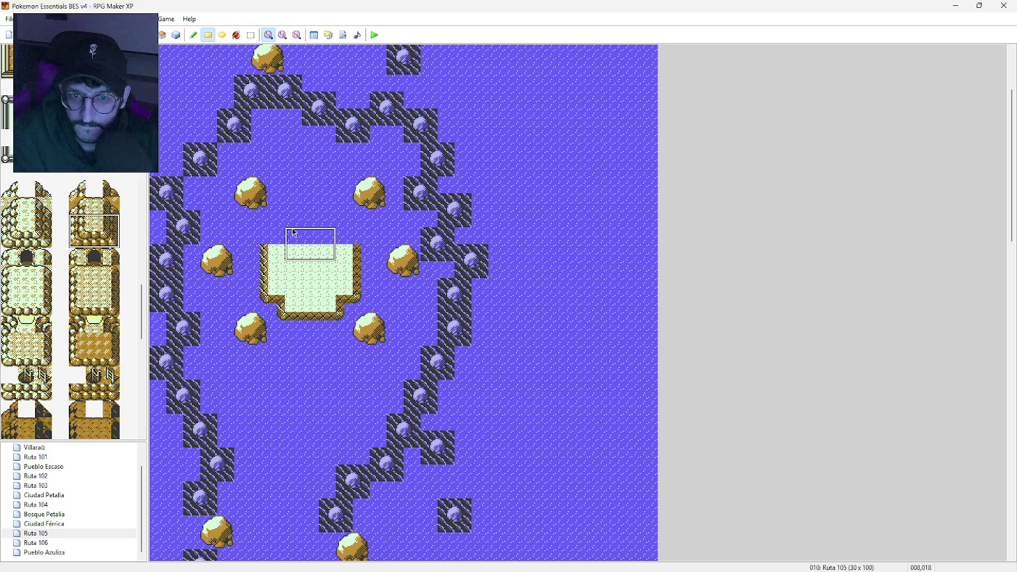
{"action": "left_click_drag", "start_coordinate": [290, 233], "coordinate": [334, 257]}
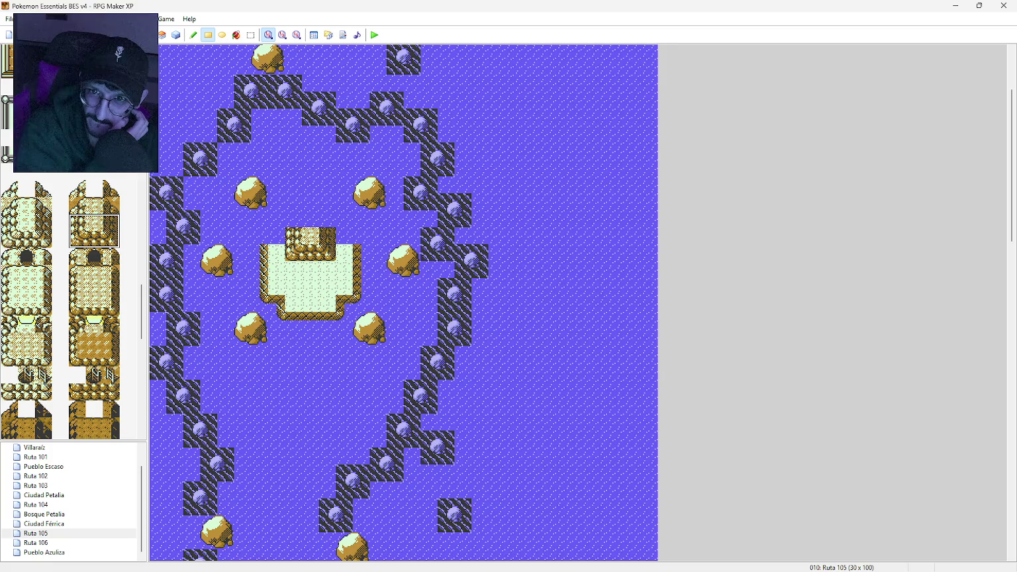
{"action": "key", "text": "ctrl+z"}
{"action": "left_click", "coordinate": [76, 239]}
{"action": "left_click", "coordinate": [277, 252]}
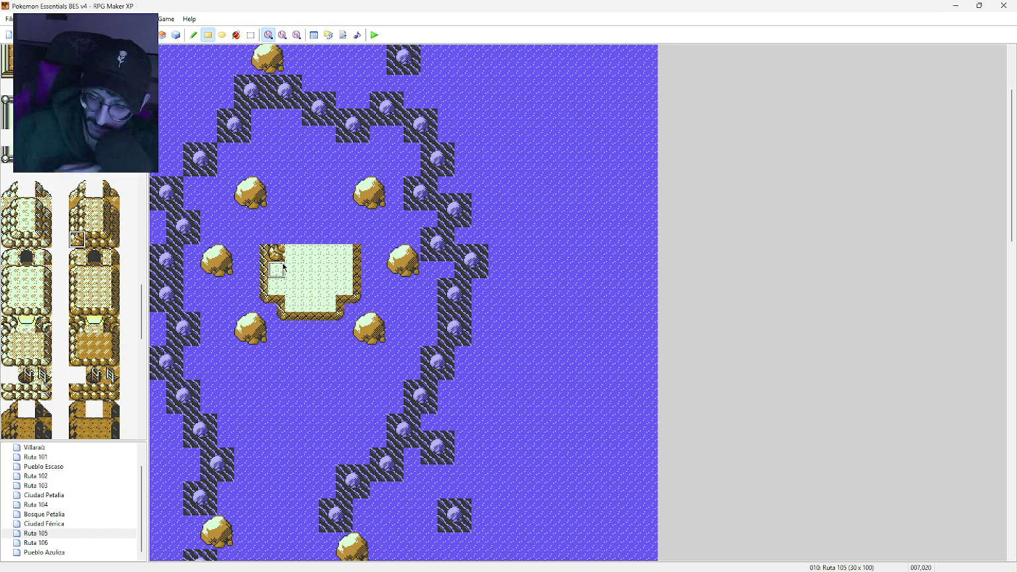
{"action": "key", "text": "ctrl+z"}
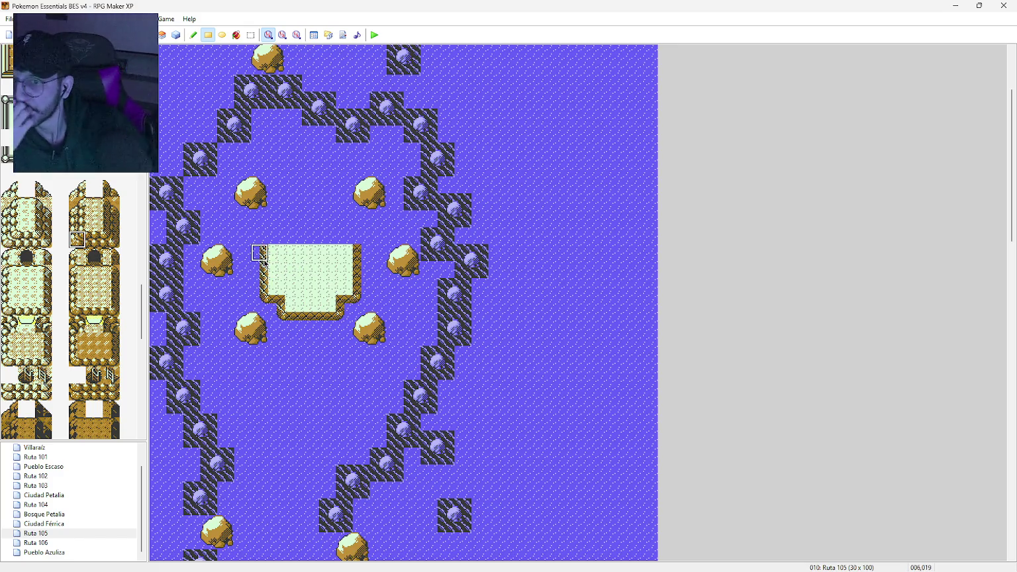
{"action": "left_click", "coordinate": [292, 268]}
{"action": "key", "text": "ctrl+z"}
Step: Paint a boulder-wall row across the islet with plateau corner tiles at both ends
{"action": "left_click", "coordinate": [276, 268]}
{"action": "left_click", "coordinate": [111, 239]}
{"action": "left_click", "coordinate": [344, 268]}
{"action": "left_click", "coordinate": [94, 239]}
{"action": "left_click_drag", "start_coordinate": [276, 269], "coordinate": [344, 270]}
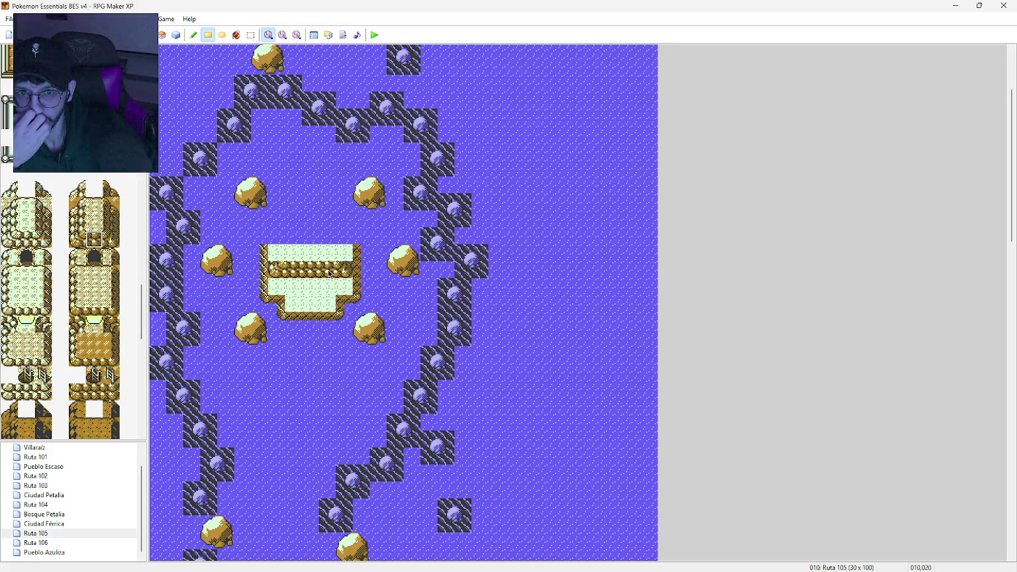
{"action": "left_click", "coordinate": [78, 222]}
{"action": "left_click", "coordinate": [277, 253]}
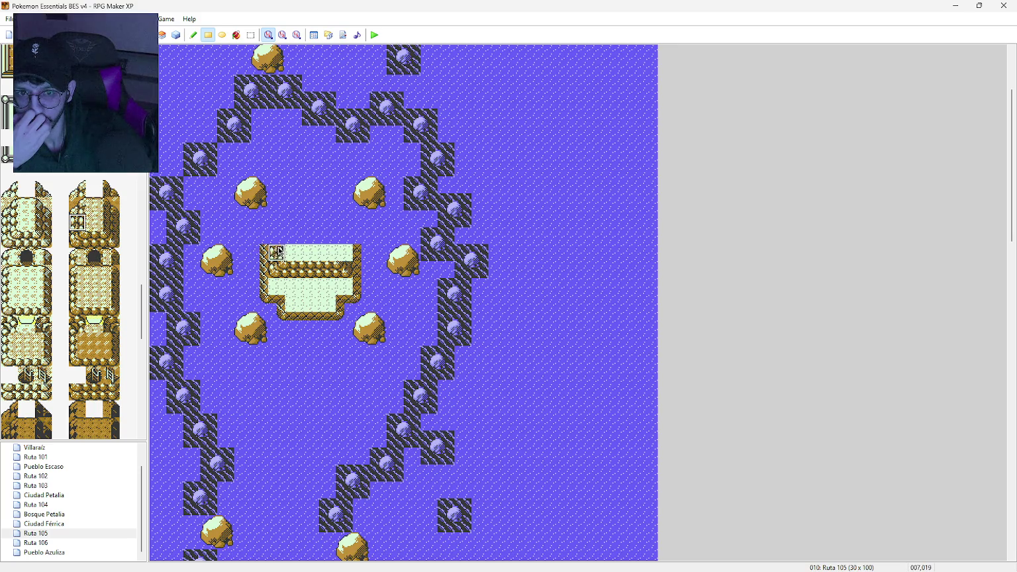
{"action": "left_click", "coordinate": [112, 222]}
{"action": "left_click", "coordinate": [345, 252]}
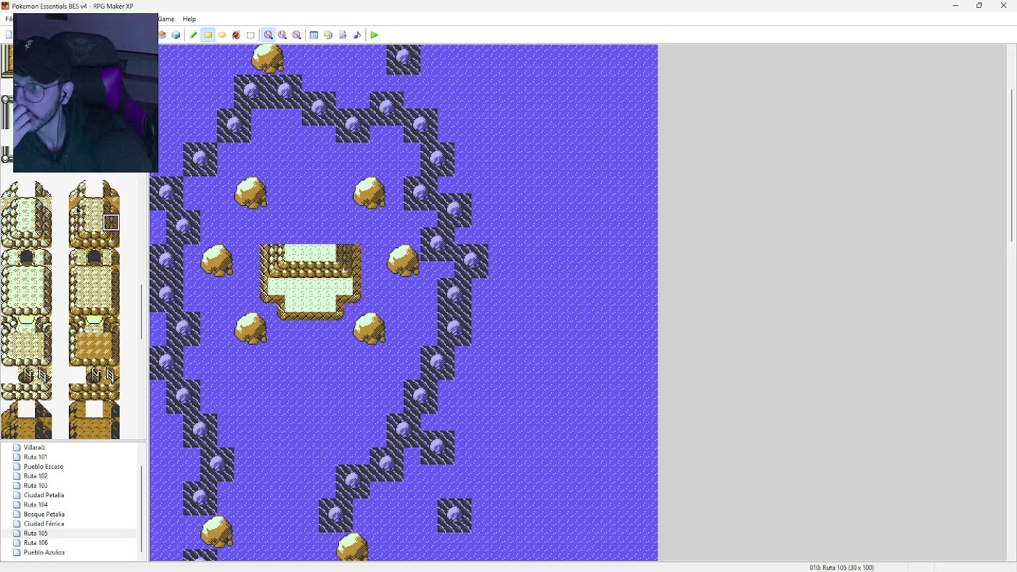
Step: Add wall tiles and cliff caps above both top corners, then fill the top rows with cliff tiles
{"action": "left_click", "coordinate": [77, 222]}
{"action": "left_click", "coordinate": [277, 236]}
{"action": "left_click", "coordinate": [111, 222]}
{"action": "left_click", "coordinate": [344, 237]}
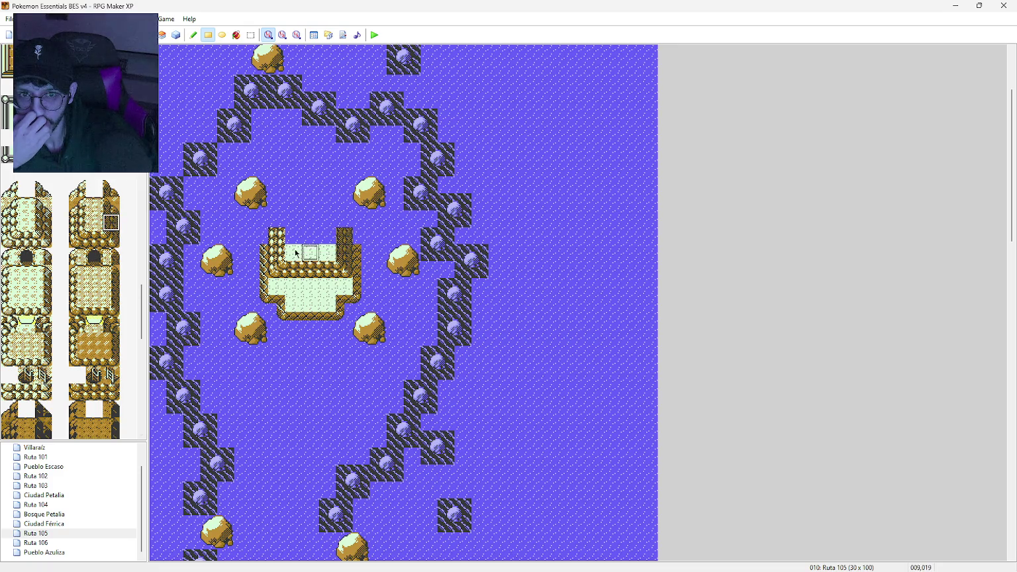
{"action": "left_click", "coordinate": [78, 190]}
{"action": "left_click", "coordinate": [277, 219]}
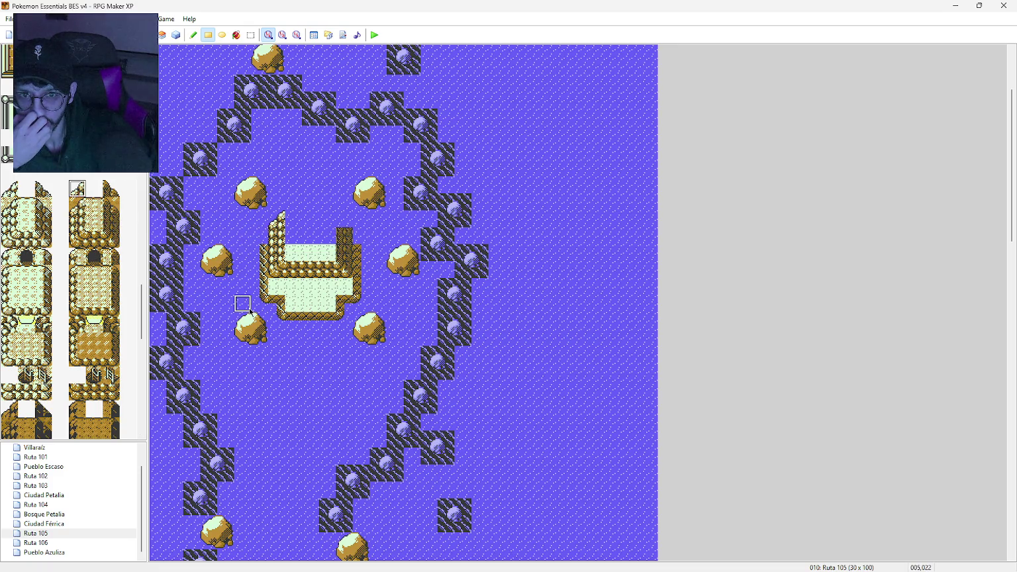
{"action": "left_click", "coordinate": [111, 188]}
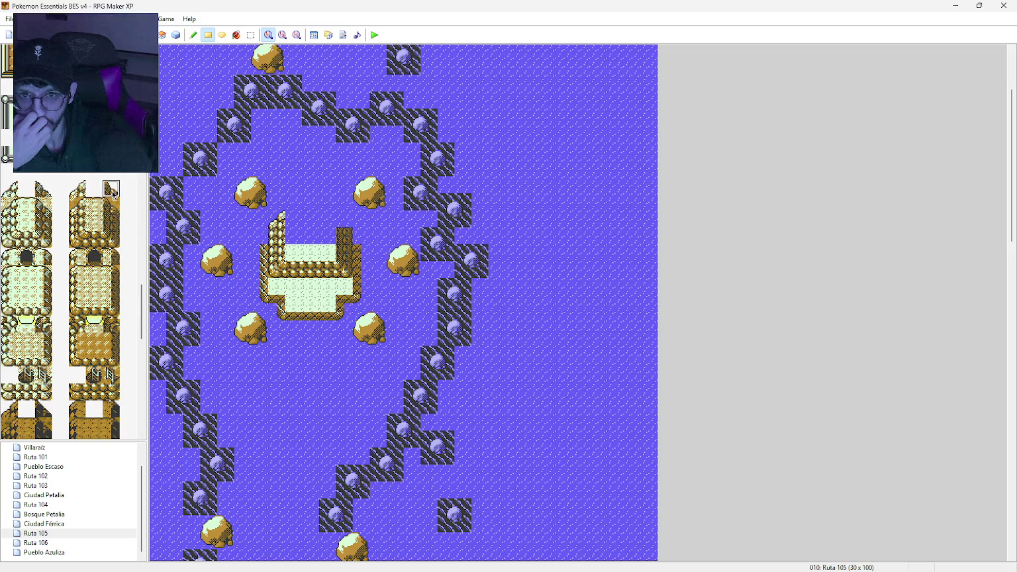
{"action": "left_click", "coordinate": [344, 219]}
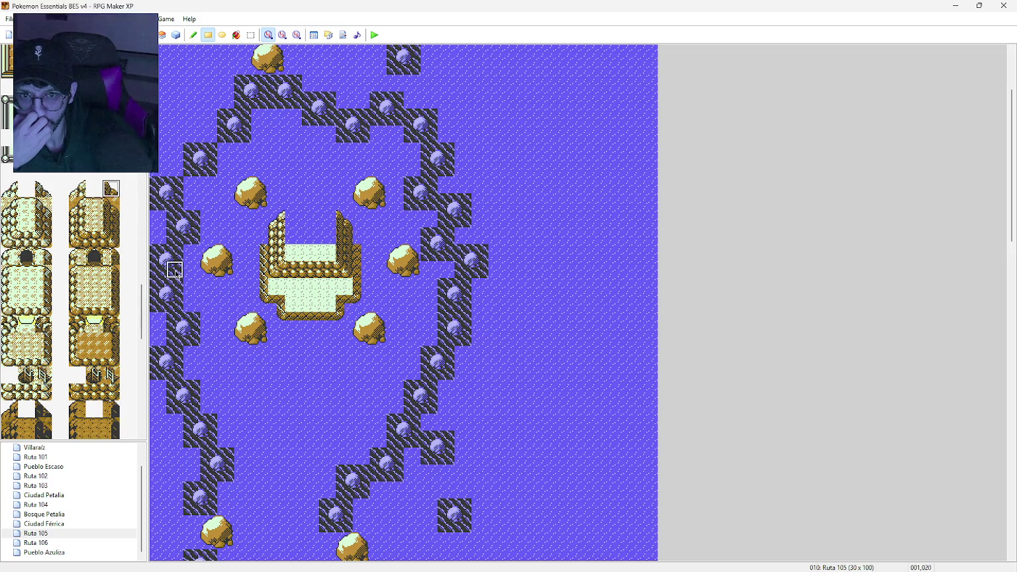
{"action": "left_click", "coordinate": [94, 223]}
{"action": "mouse_move", "coordinate": [277, 219]}
{"action": "left_mouse_down"}
{"action": "mouse_move", "coordinate": [327, 219]}
{"action": "mouse_move", "coordinate": [298, 236]}
{"action": "mouse_move", "coordinate": [327, 236]}
{"action": "mouse_move", "coordinate": [293, 252]}
{"action": "mouse_move", "coordinate": [311, 263]}
{"action": "left_mouse_up"}
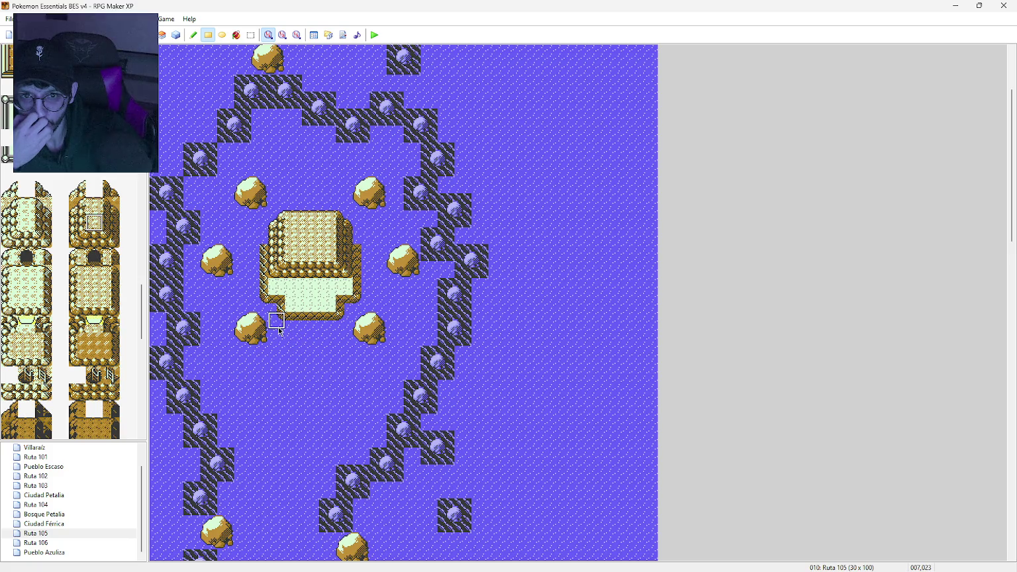
Step: Repaint the island's middle row and test roof tiles, reverting the top-left corner to water
{"action": "left_click", "coordinate": [94, 305]}
{"action": "left_click_drag", "start_coordinate": [276, 252], "coordinate": [311, 252]}
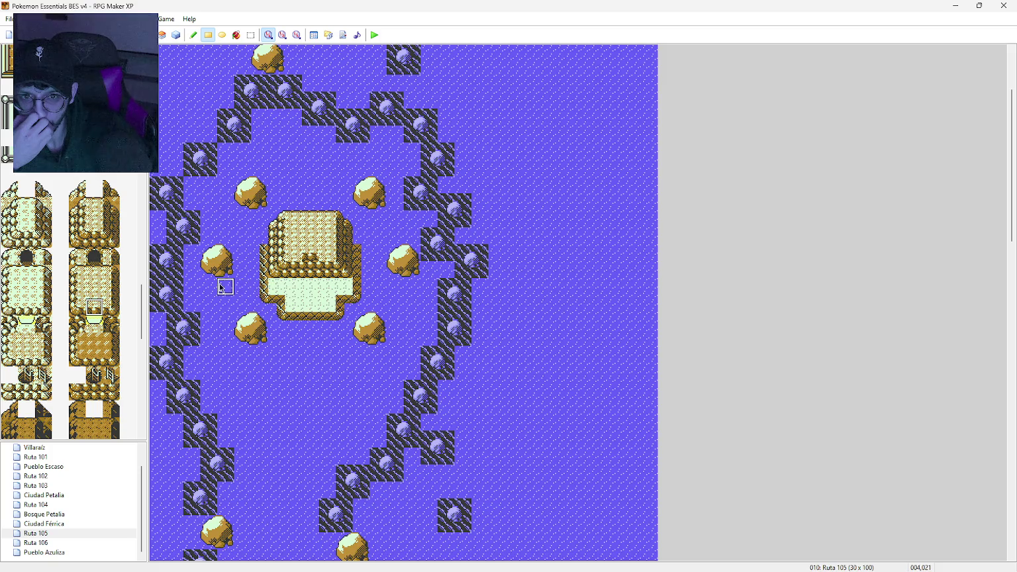
{"action": "left_click", "coordinate": [77, 306]}
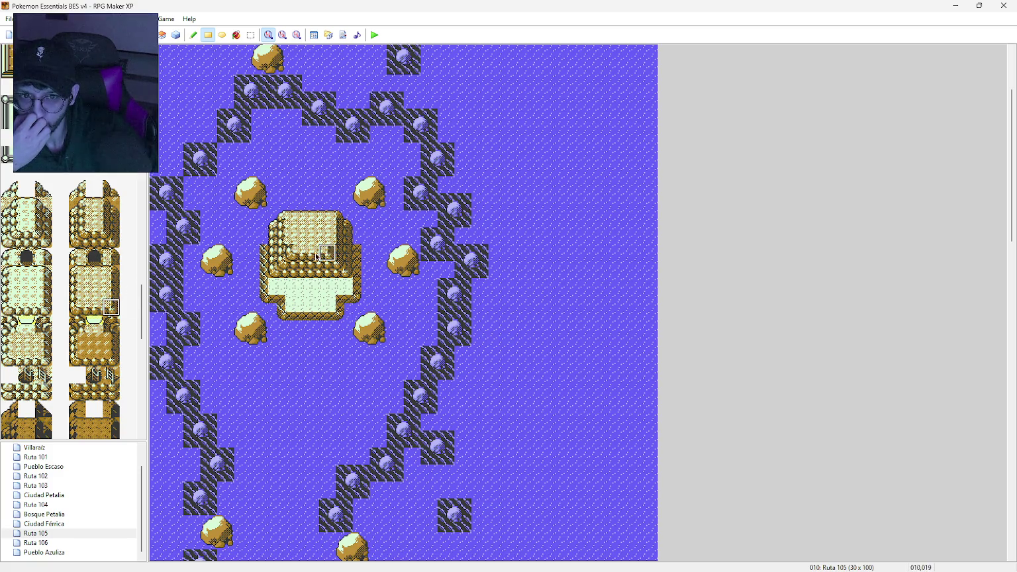
{"action": "left_click", "coordinate": [78, 291]}
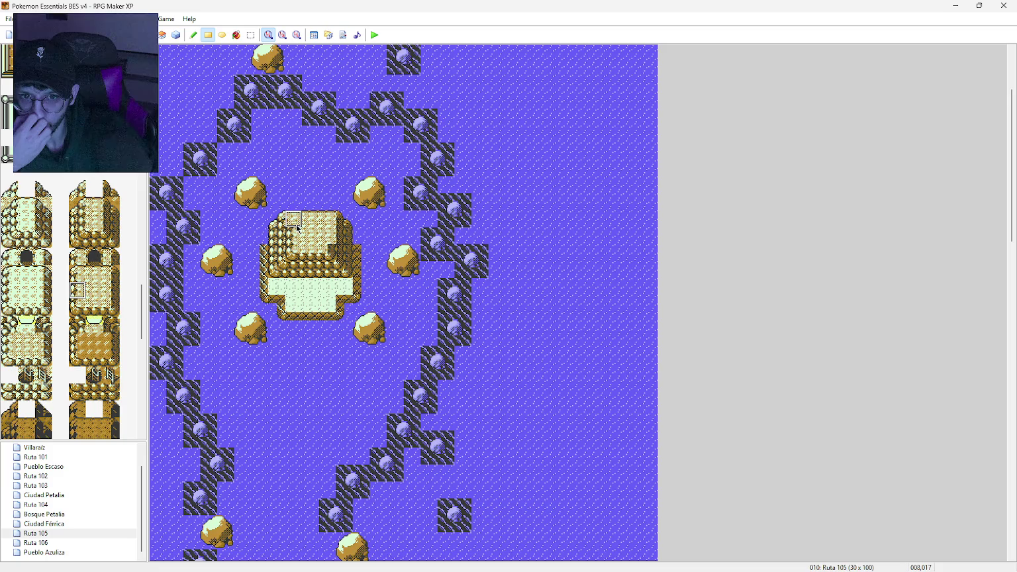
{"action": "left_click", "coordinate": [78, 274]}
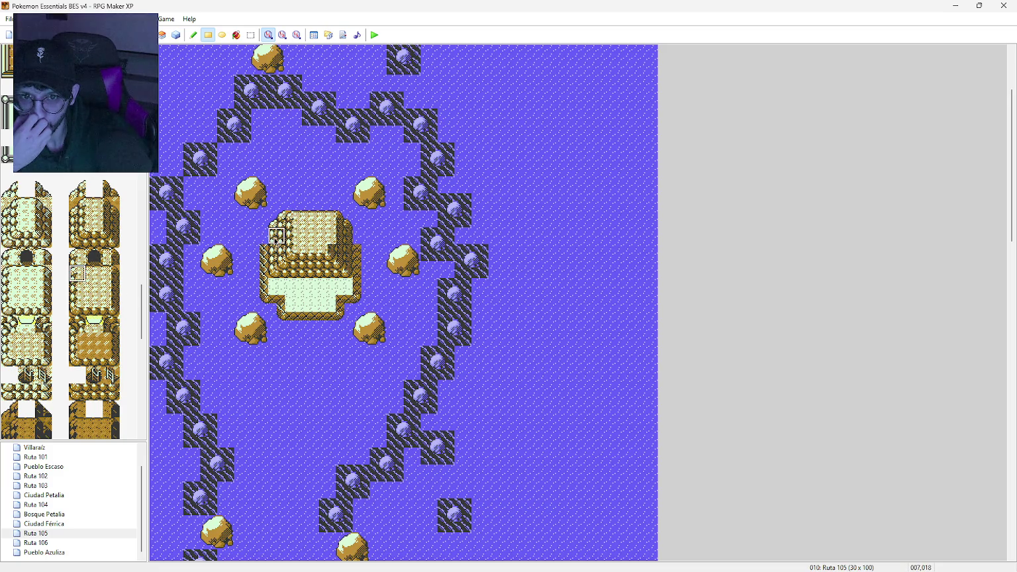
{"action": "left_click", "coordinate": [85, 258]}
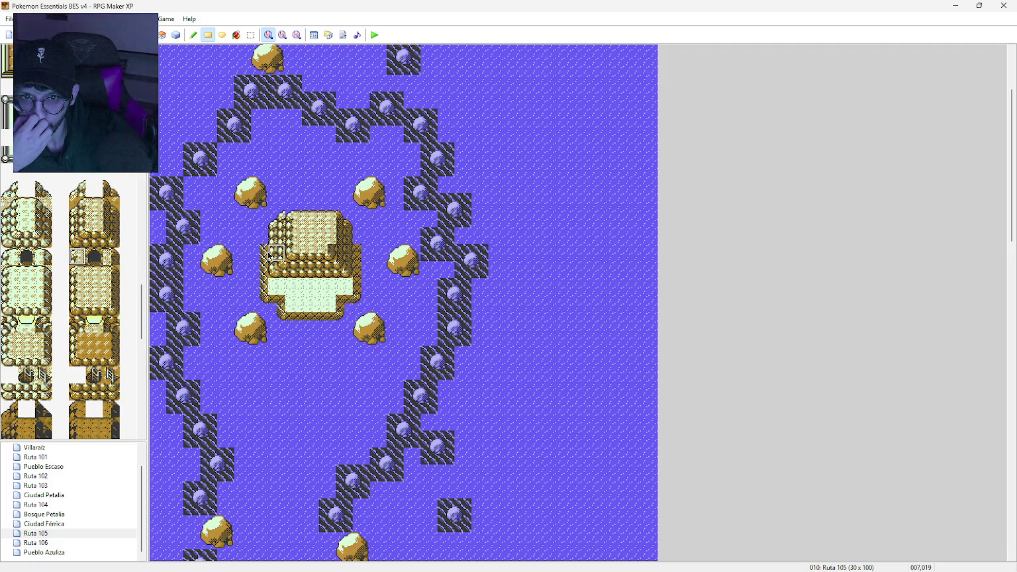
{"action": "left_click", "coordinate": [79, 192]}
{"action": "left_click", "coordinate": [287, 228]}
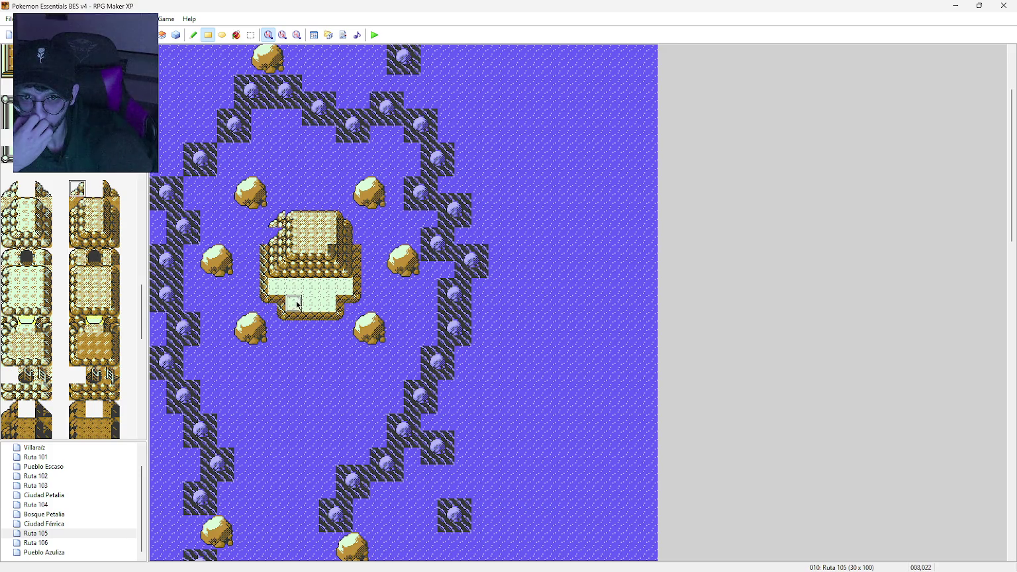
{"action": "right_click", "coordinate": [180, 180]}
{"action": "left_click", "coordinate": [276, 219]}
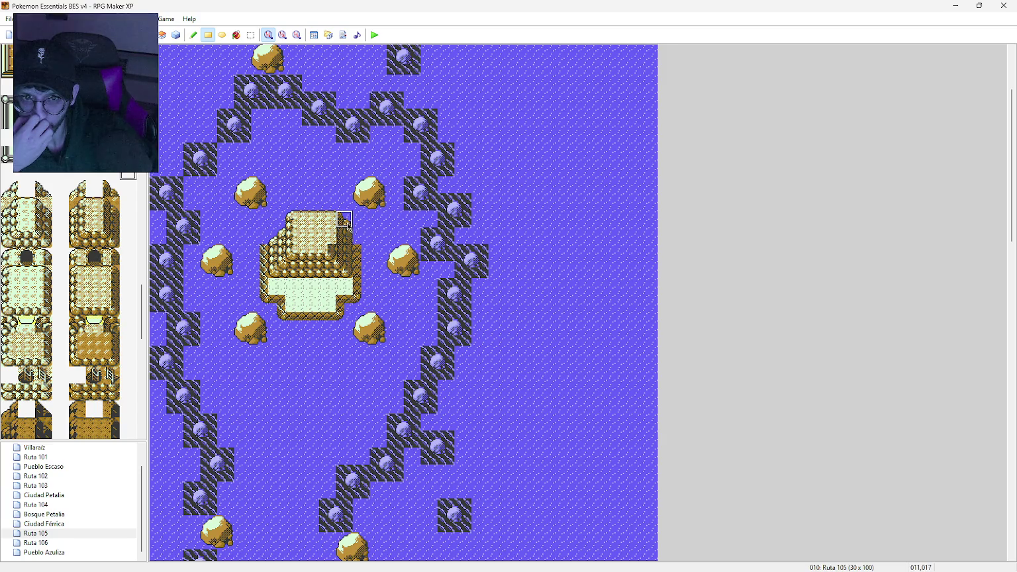
Step: Compare roof tiles and erase the roof's top row, then undo the erasure
{"action": "left_click", "coordinate": [110, 192]}
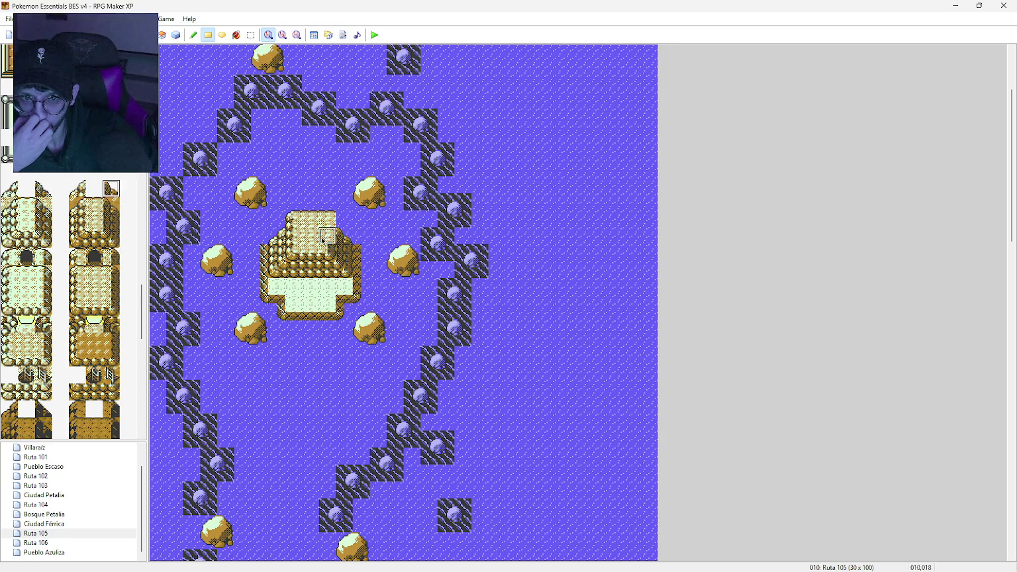
{"action": "left_click", "coordinate": [111, 271]}
{"action": "left_click", "coordinate": [111, 256]}
{"action": "left_click", "coordinate": [113, 290]}
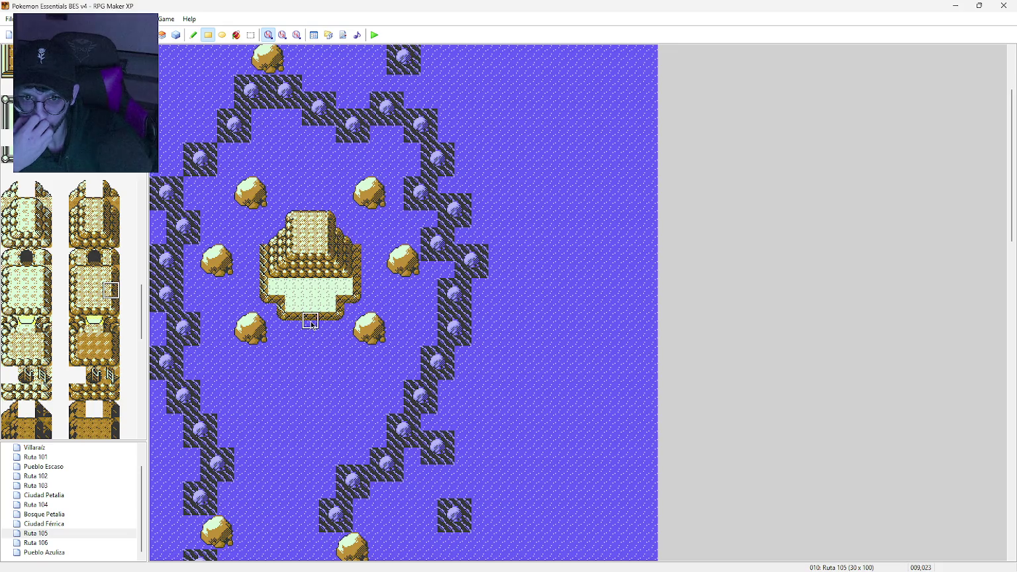
{"action": "left_click", "coordinate": [77, 273]}
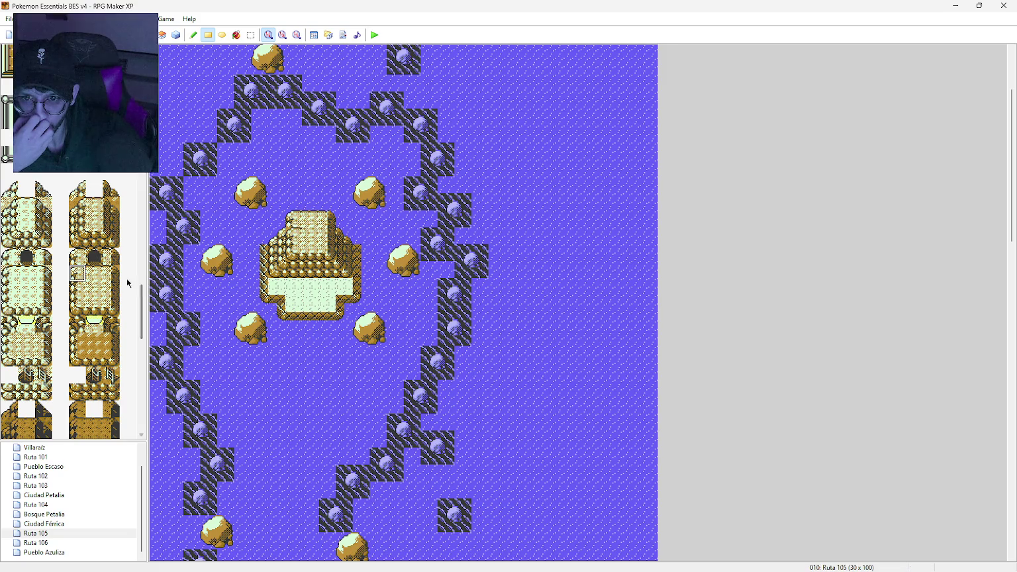
{"action": "left_click", "coordinate": [104, 279]}
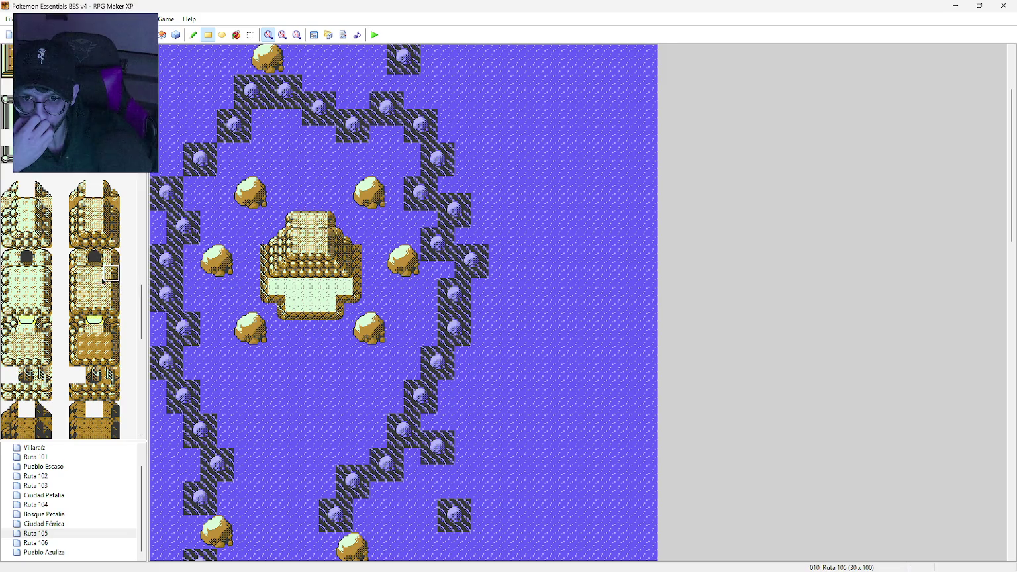
{"action": "left_click", "coordinate": [129, 223]}
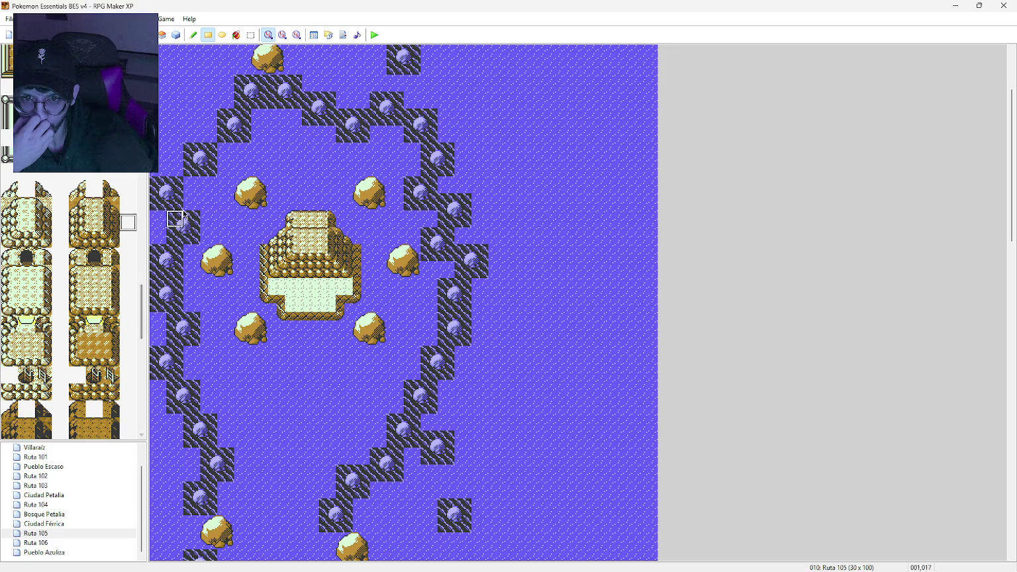
{"action": "left_click_drag", "start_coordinate": [293, 220], "coordinate": [331, 220]}
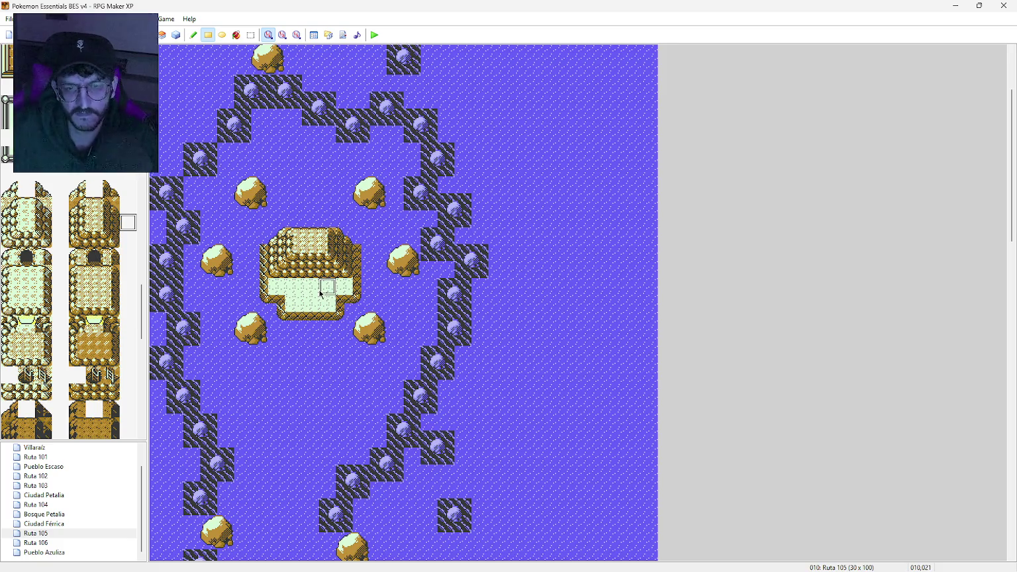
{"action": "key", "text": "ctrl+z"}
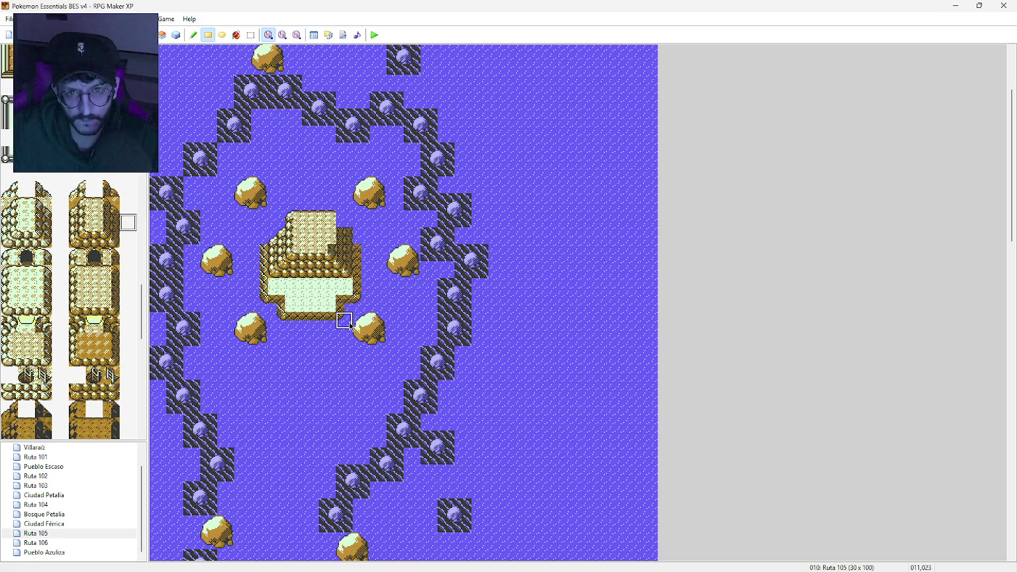
Step: Redraw the building's upper section with a closed roof and add a dark door on its front
{"action": "mouse_move", "coordinate": [294, 220]}
{"action": "left_mouse_down"}
{"action": "mouse_move", "coordinate": [327, 239]}
{"action": "mouse_move", "coordinate": [324, 252]}
{"action": "mouse_move", "coordinate": [287, 221]}
{"action": "mouse_move", "coordinate": [330, 222]}
{"action": "mouse_move", "coordinate": [327, 245]}
{"action": "mouse_move", "coordinate": [295, 239]}
{"action": "mouse_move", "coordinate": [321, 254]}
{"action": "left_mouse_up"}
{"action": "left_click", "coordinate": [93, 207]}
{"action": "left_click", "coordinate": [94, 222]}
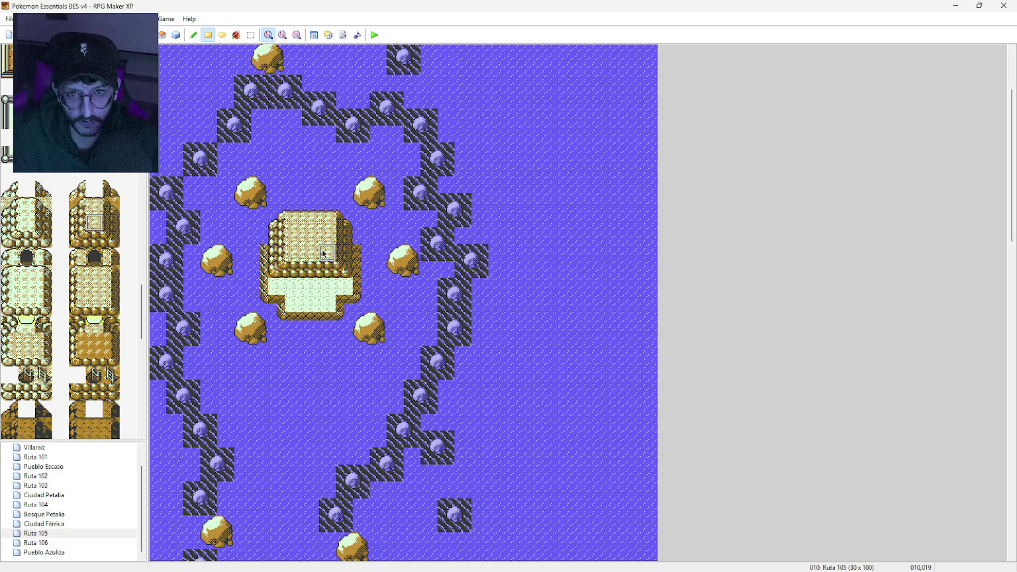
{"action": "left_click", "coordinate": [94, 256]}
{"action": "left_click", "coordinate": [310, 269]}
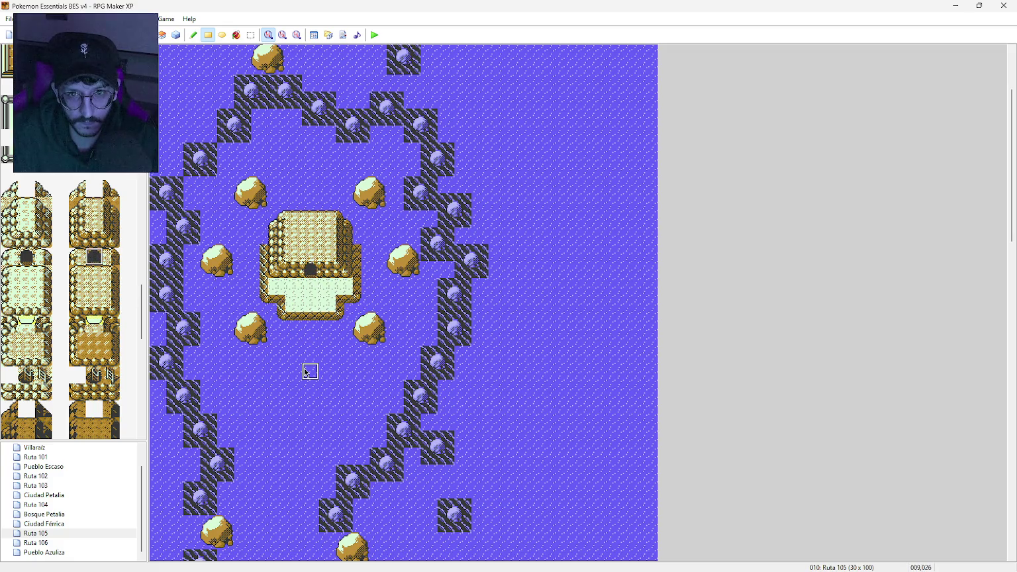
Step: Place rock-corner water tiles at the building's top-right and top-left corners
{"action": "scroll", "coordinate": [65, 187], "scroll_direction": "down", "scroll_amount": 3}
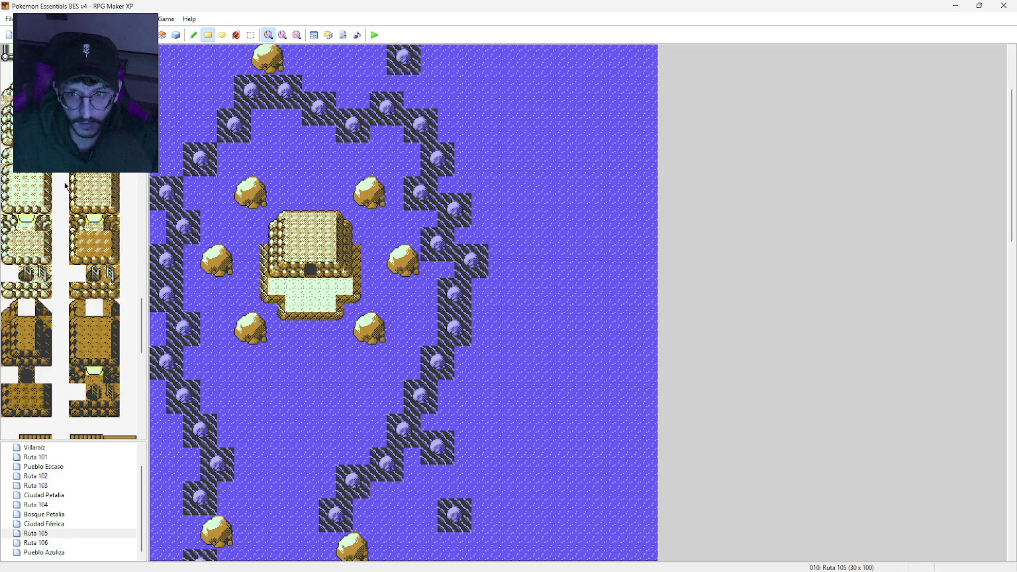
{"action": "scroll", "coordinate": [41, 208], "scroll_direction": "down", "scroll_amount": 4}
{"action": "scroll", "coordinate": [41, 208], "scroll_direction": "up", "scroll_amount": 10}
{"action": "scroll", "coordinate": [137, 198], "scroll_direction": "up", "scroll_amount": 5}
{"action": "scroll", "coordinate": [57, 313], "scroll_direction": "up", "scroll_amount": 3}
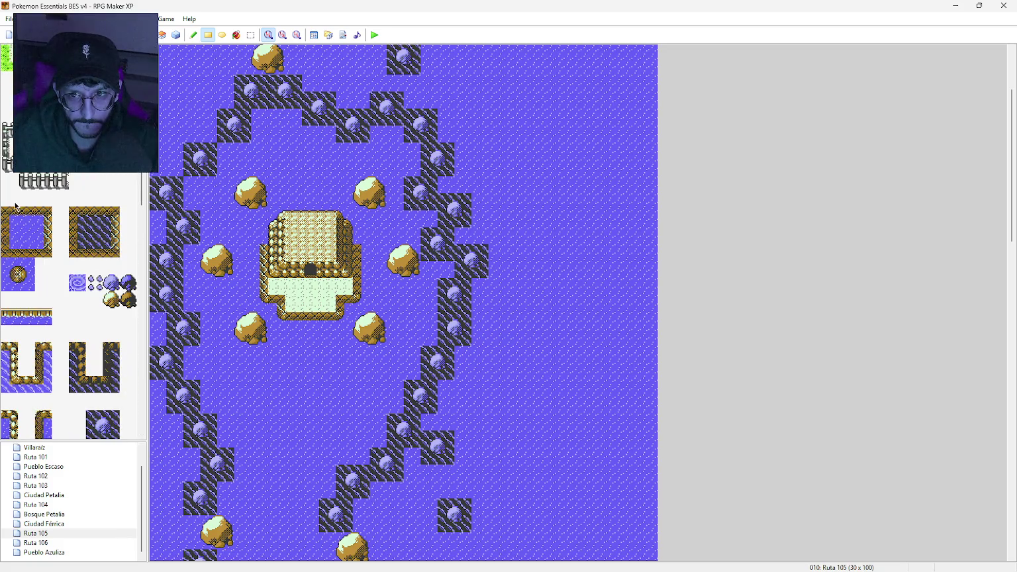
{"action": "left_click", "coordinate": [11, 268]}
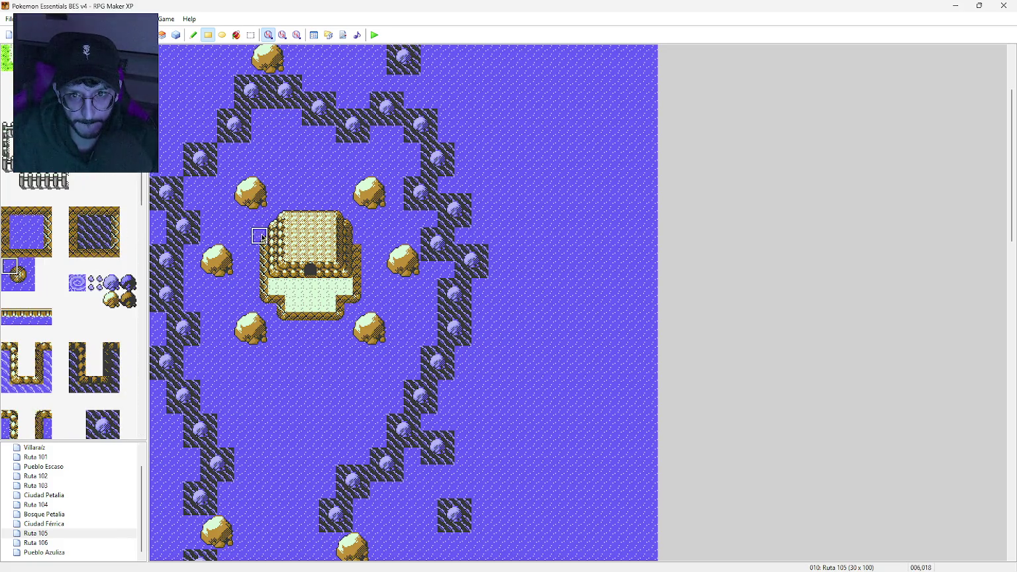
{"action": "left_click", "coordinate": [26, 266]}
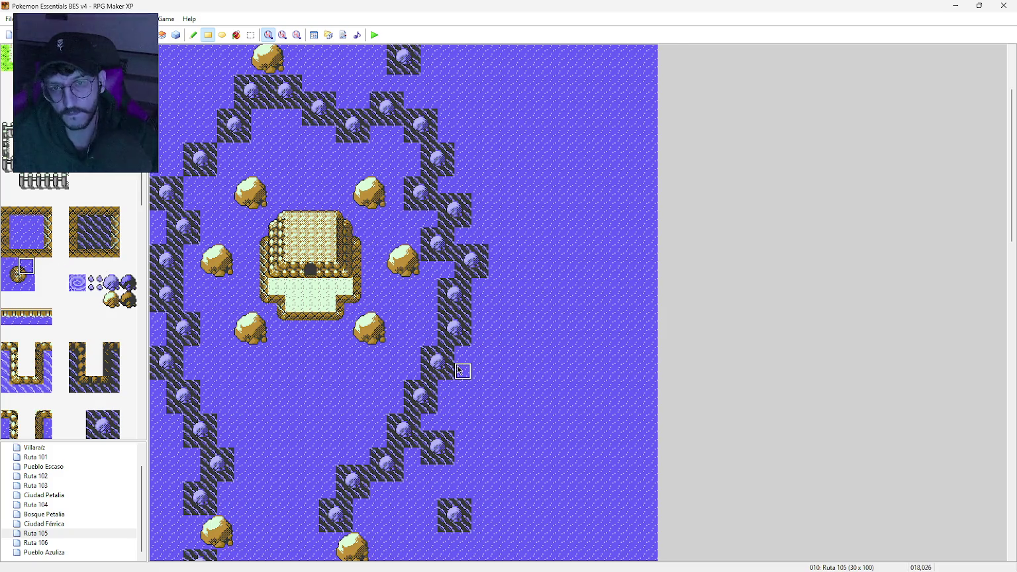
{"action": "left_click", "coordinate": [361, 220]}
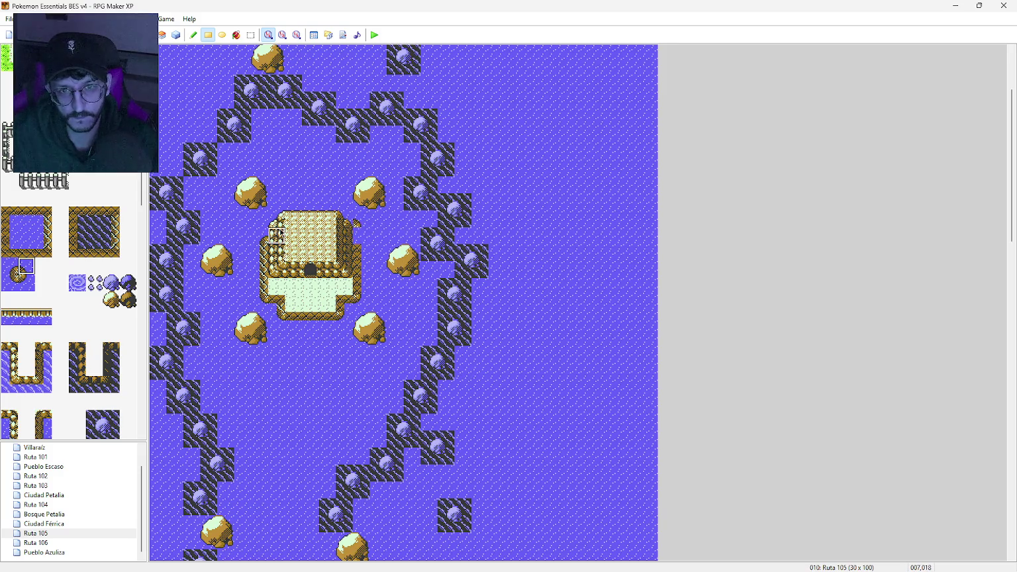
{"action": "left_click", "coordinate": [10, 266]}
{"action": "left_click", "coordinate": [260, 220]}
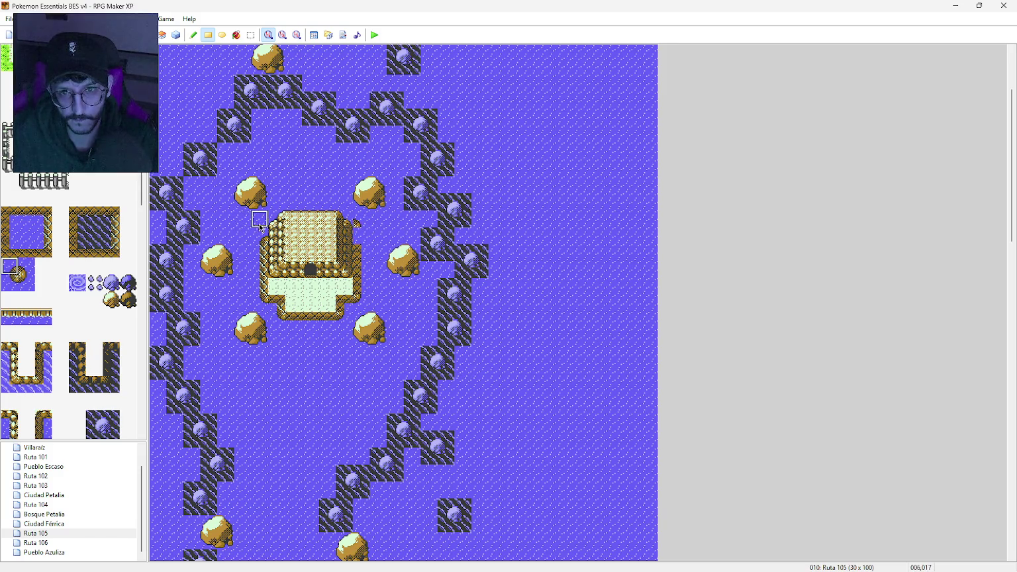
Step: Replace the building's top-left corner with a water edge tile
{"action": "left_click", "coordinate": [43, 232]}
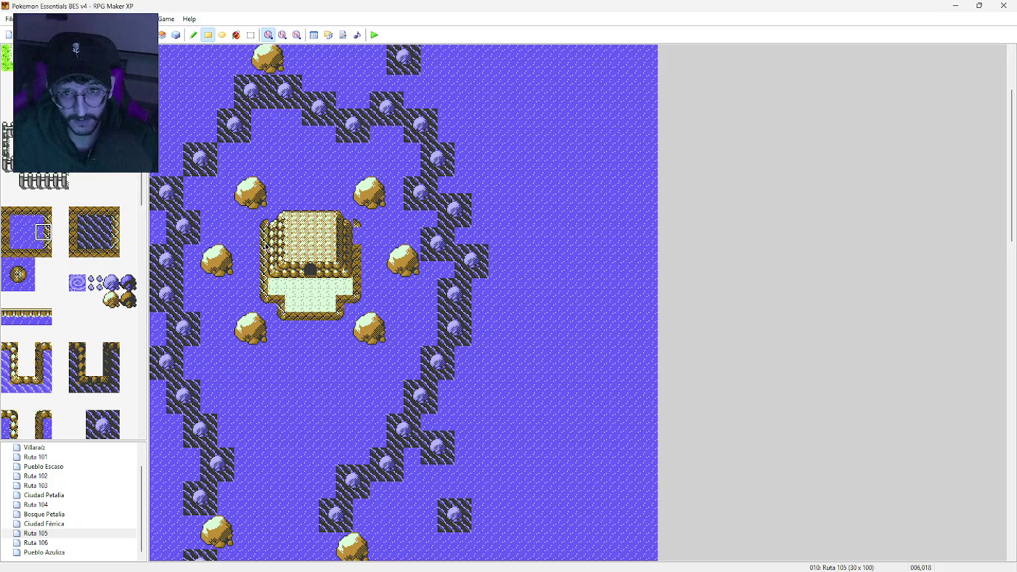
{"action": "left_click", "coordinate": [8, 237]}
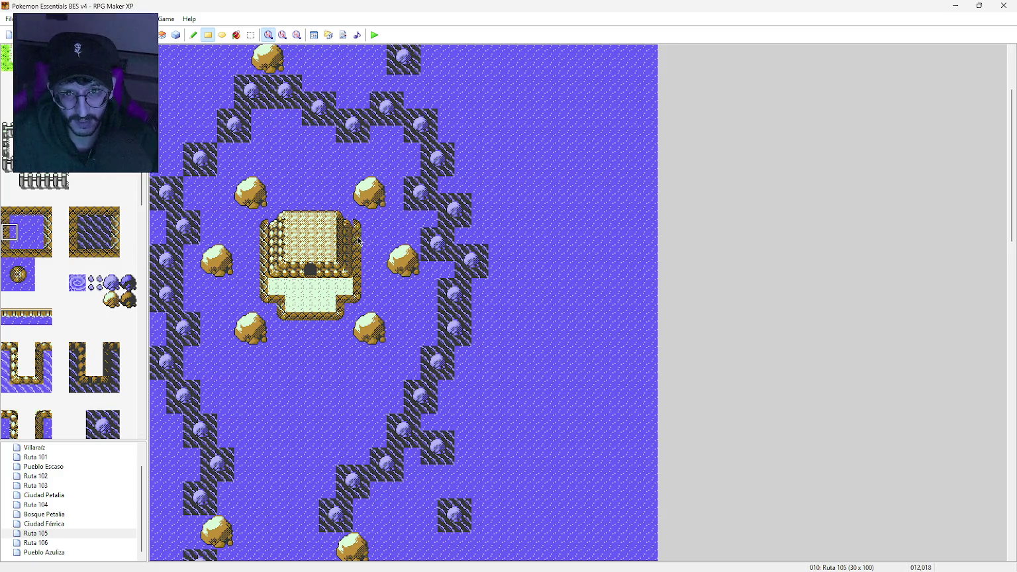
{"action": "left_click", "coordinate": [30, 253]}
{"action": "left_click", "coordinate": [276, 220]}
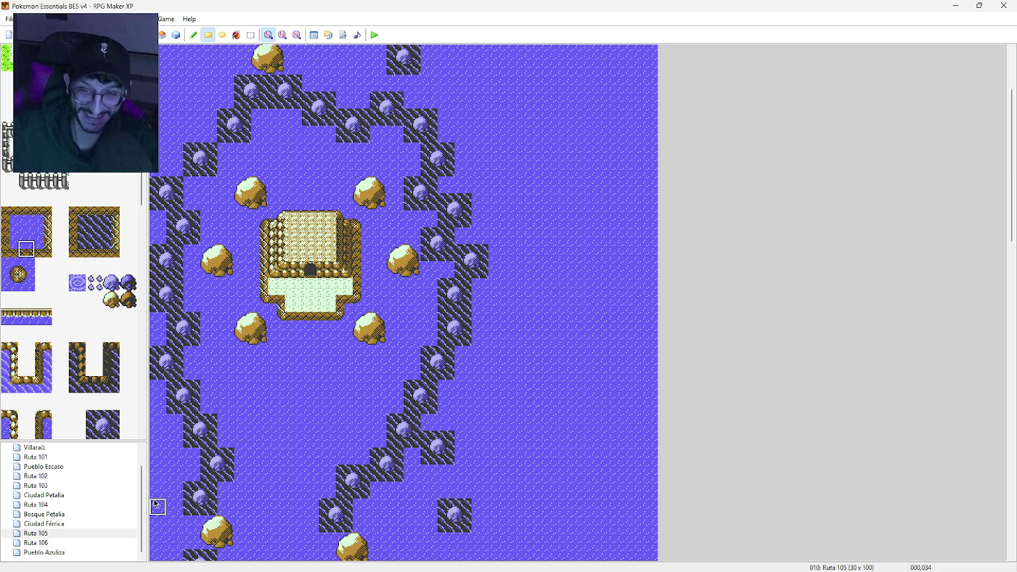
{"action": "middle_click", "coordinate": [449, 411]}
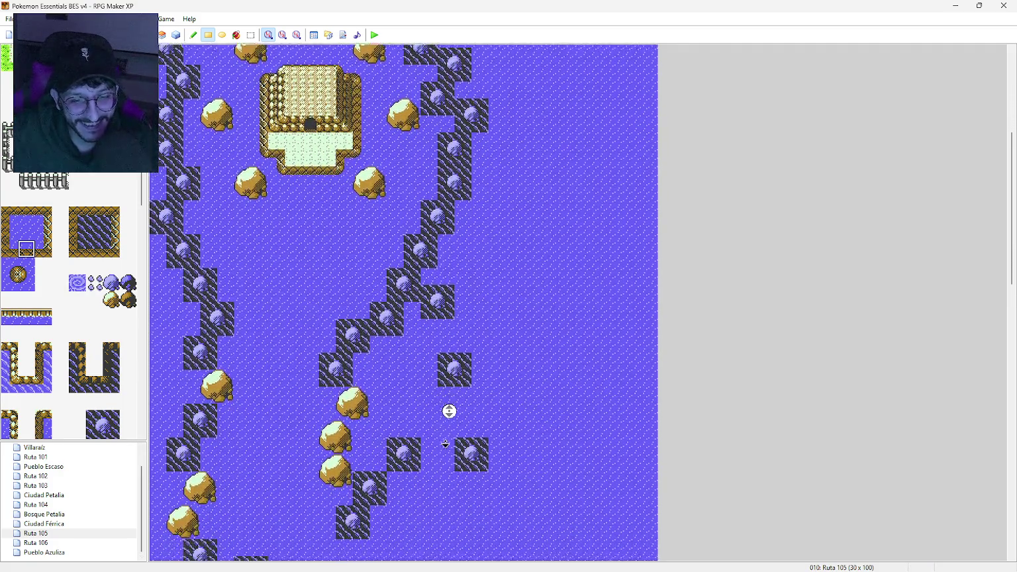
{"action": "middle_click", "coordinate": [445, 437]}
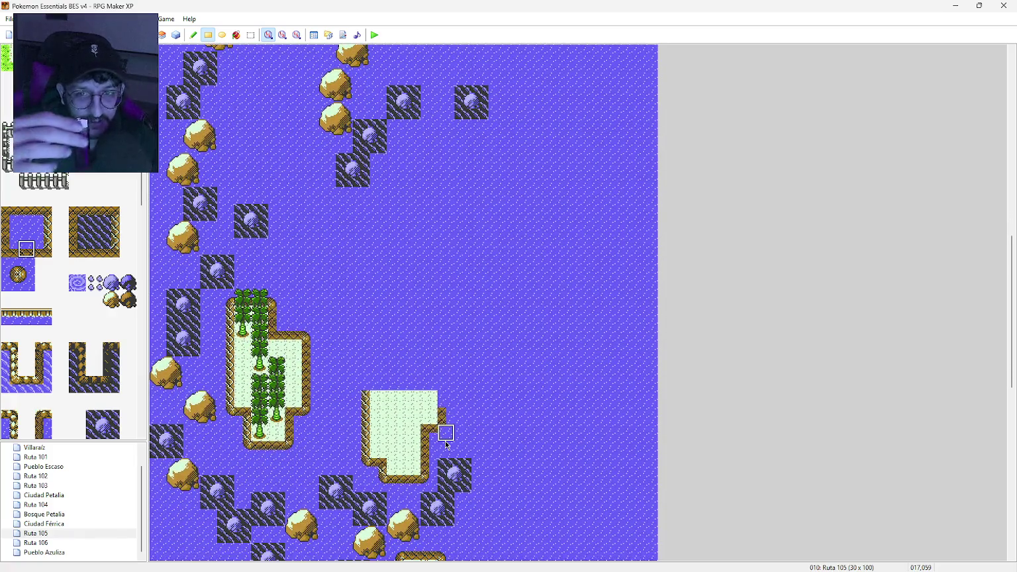
{"action": "left_click", "coordinate": [54, 534]}
{"action": "double_click", "coordinate": [55, 534]}
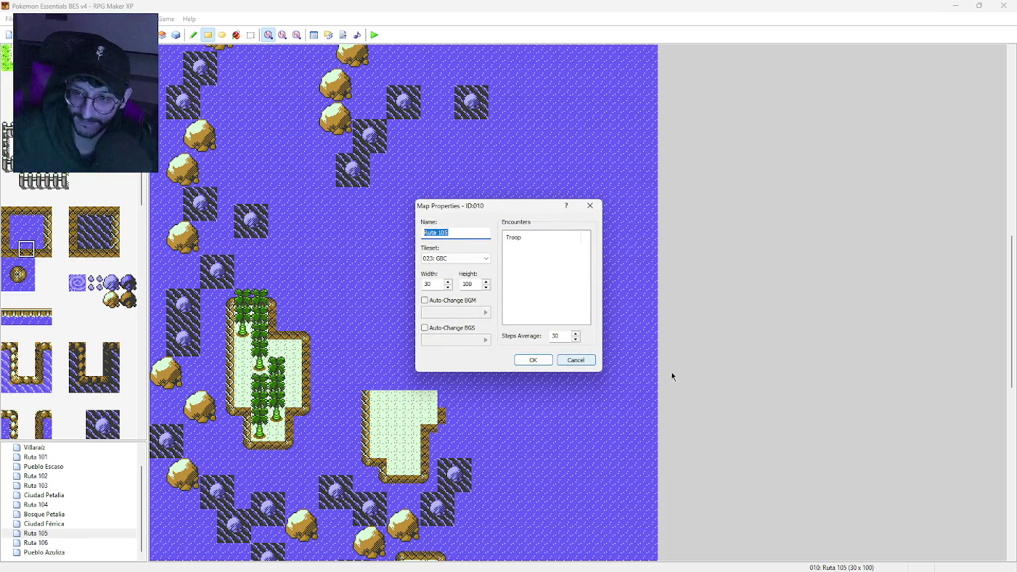
{"action": "left_click", "coordinate": [568, 362]}
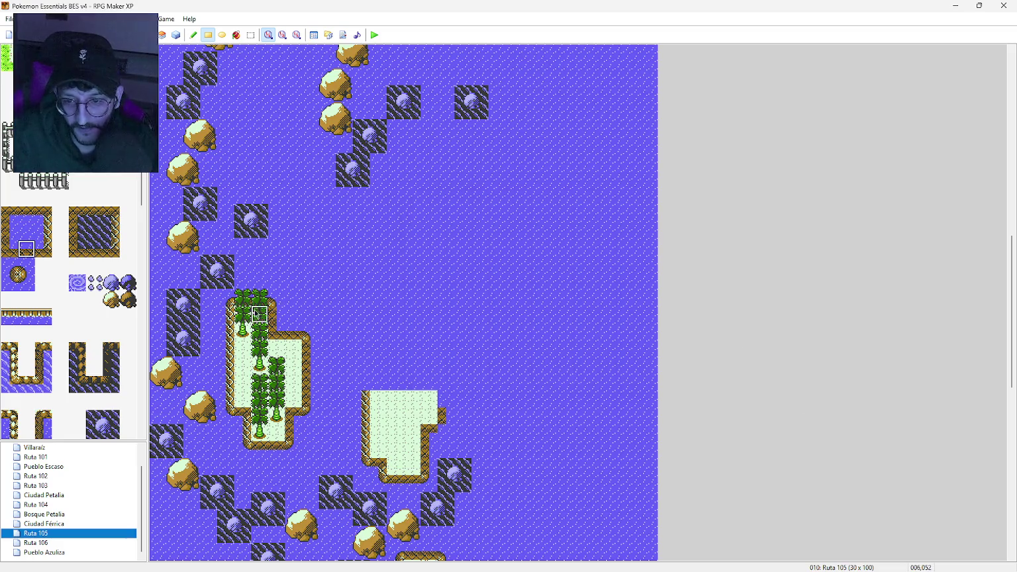
{"action": "scroll", "coordinate": [386, 309], "scroll_direction": "up", "scroll_amount": 10}
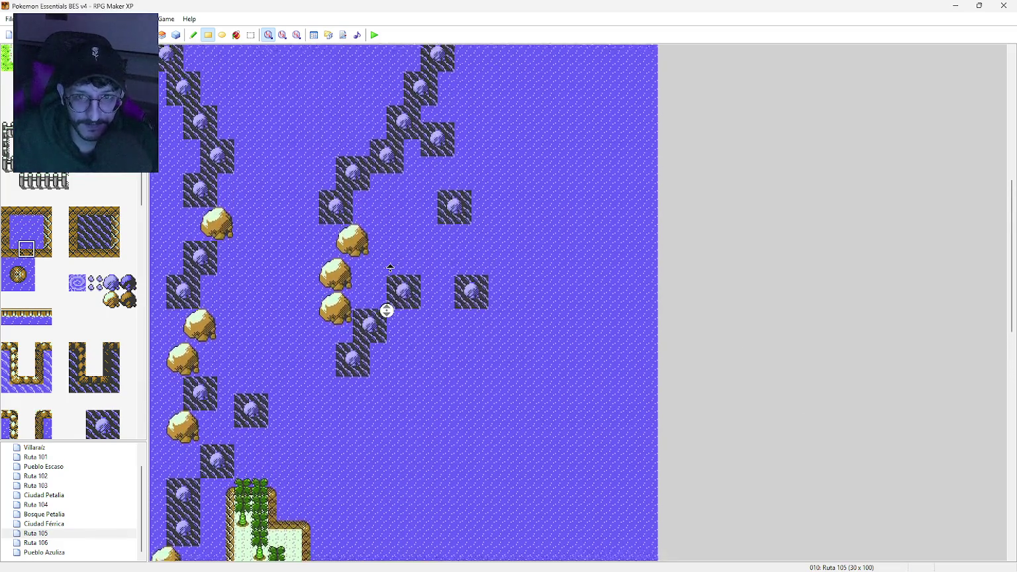
{"action": "middle_click", "coordinate": [392, 289]}
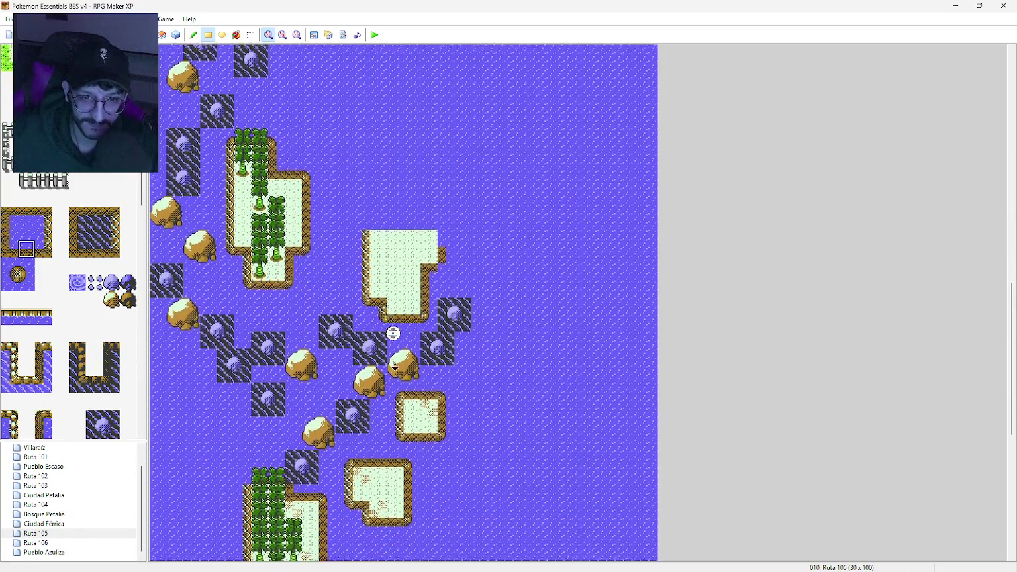
{"action": "middle_click", "coordinate": [401, 267]}
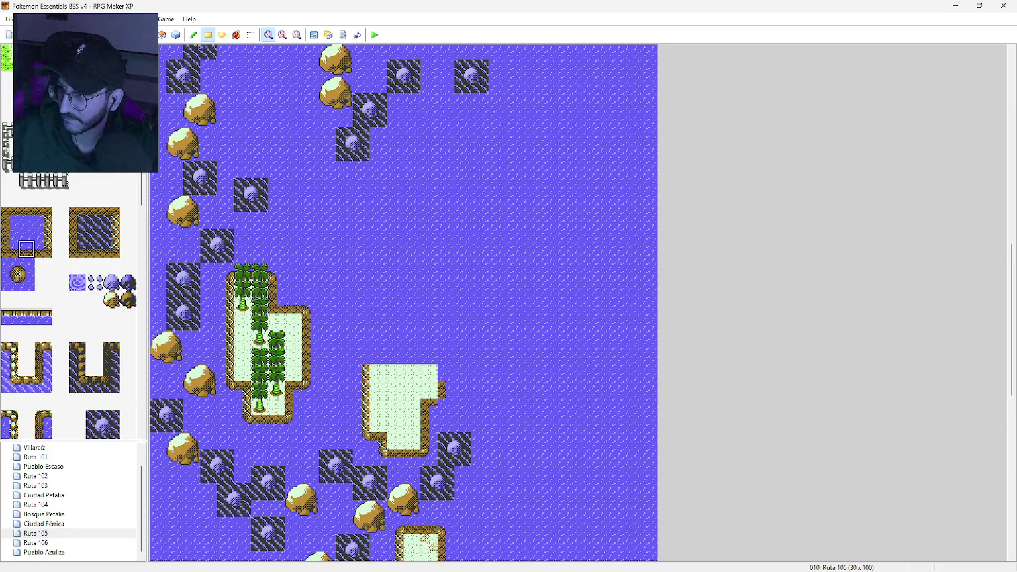
{"action": "middle_click", "coordinate": [450, 370]}
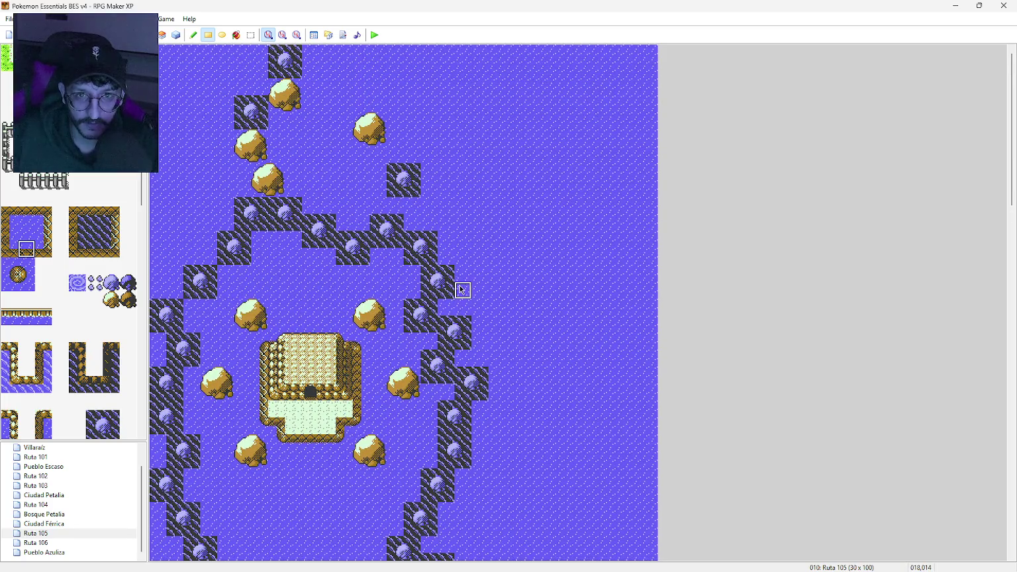
{"action": "scroll", "coordinate": [461, 288], "scroll_direction": "down", "scroll_amount": 5}
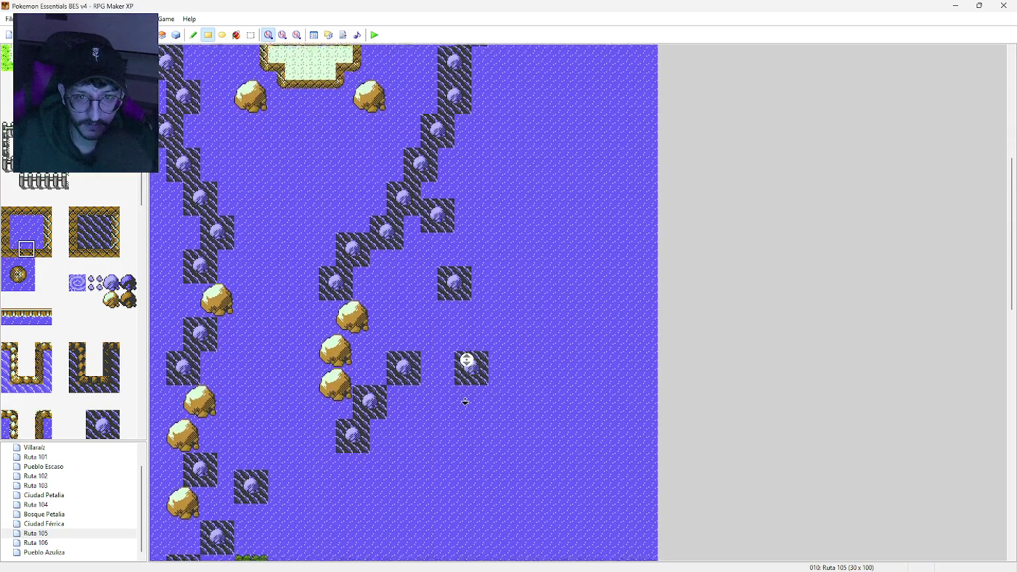
{"action": "middle_click", "coordinate": [450, 389]}
{"action": "scroll", "coordinate": [448, 386], "scroll_direction": "up", "scroll_amount": 2}
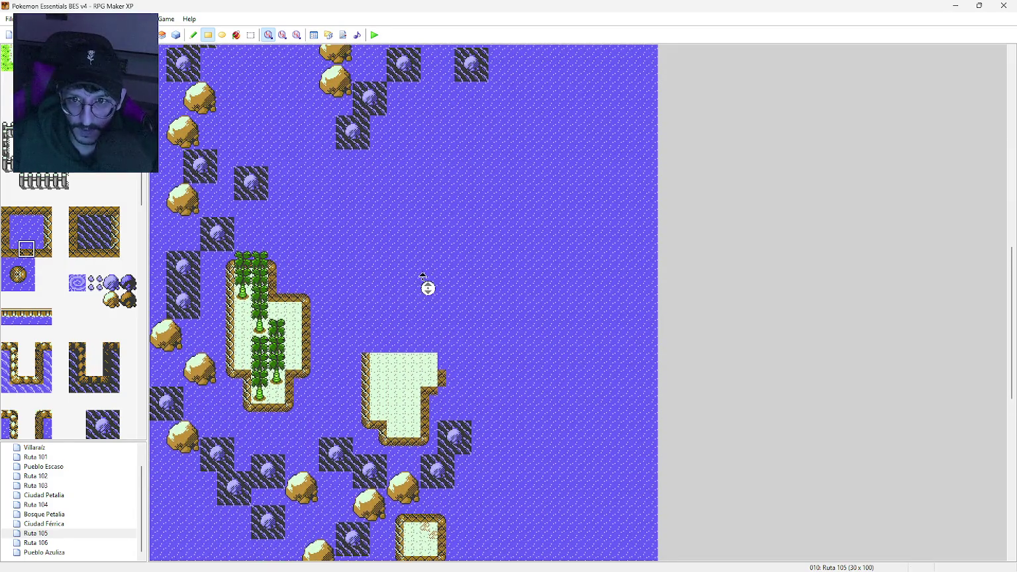
{"action": "scroll", "coordinate": [427, 288], "scroll_direction": "up", "scroll_amount": 1}
{"action": "scroll", "coordinate": [62, 325], "scroll_direction": "down", "scroll_amount": 15}
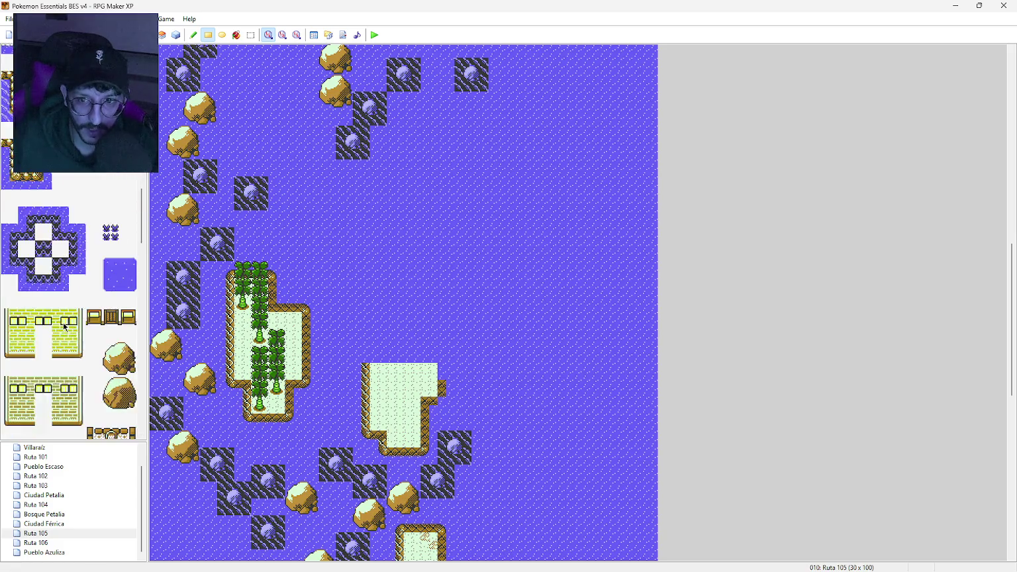
{"action": "scroll", "coordinate": [67, 325], "scroll_direction": "down", "scroll_amount": 10}
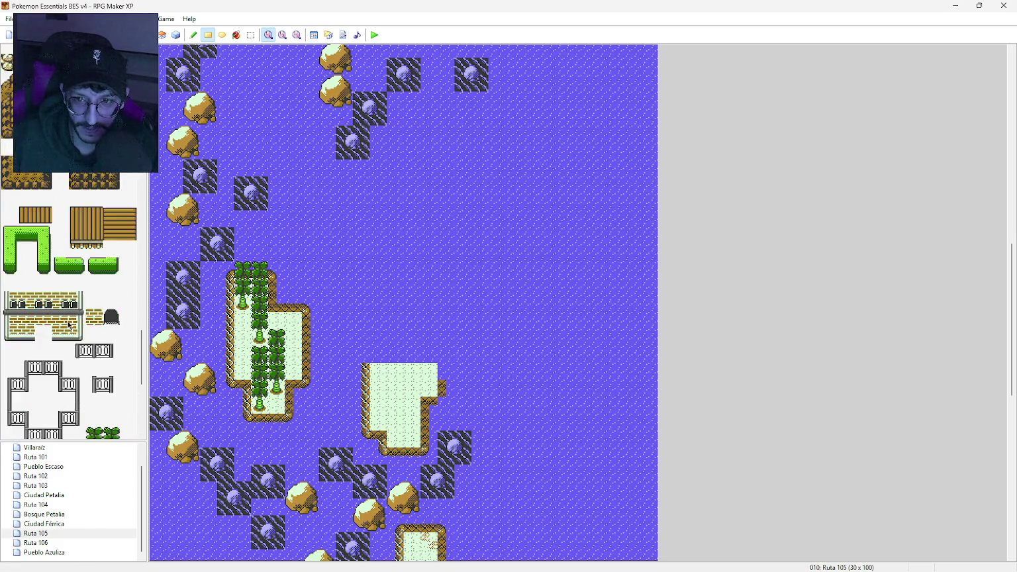
Step: Place two 1x2 palm trees on the water north of the islet and extend both palm columns downward
{"action": "left_click_drag", "start_coordinate": [115, 386], "coordinate": [116, 401]}
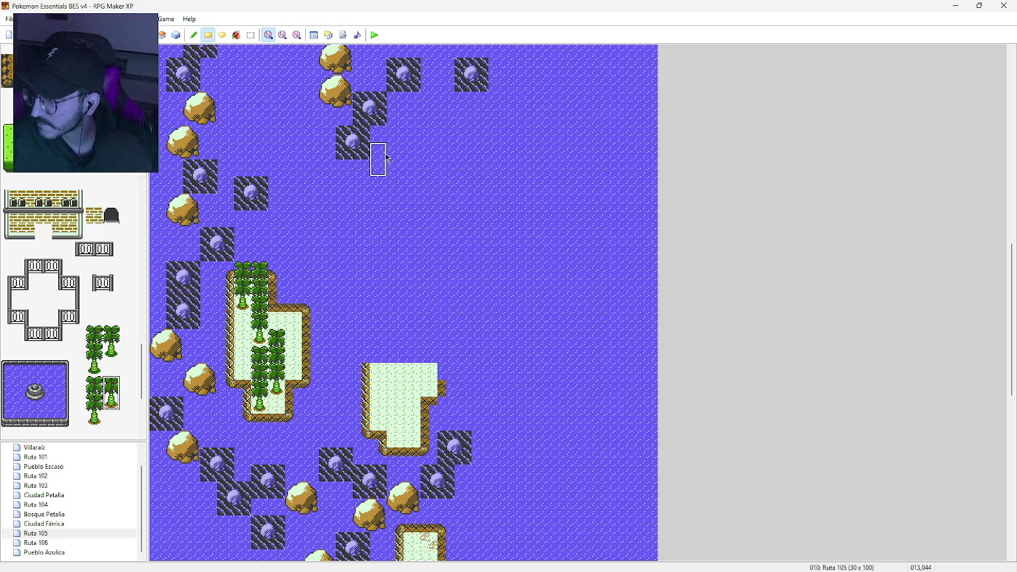
{"action": "left_click", "coordinate": [395, 117]}
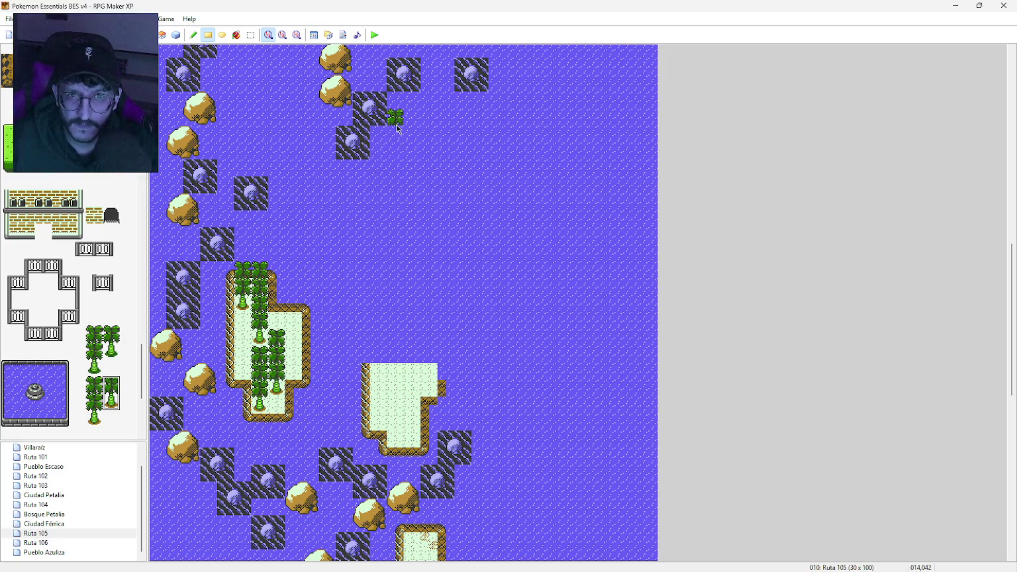
{"action": "left_click", "coordinate": [411, 118]}
{"action": "left_click", "coordinate": [193, 35]}
{"action": "left_click", "coordinate": [396, 140]}
{"action": "left_click", "coordinate": [396, 157]}
{"action": "left_click", "coordinate": [413, 138]}
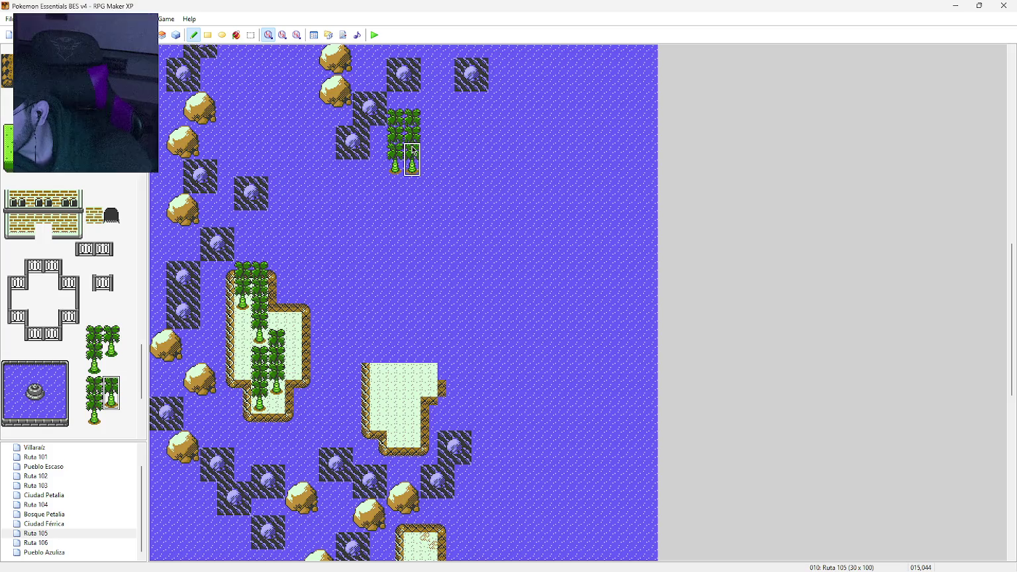
{"action": "left_click_drag", "start_coordinate": [413, 151], "coordinate": [412, 269]}
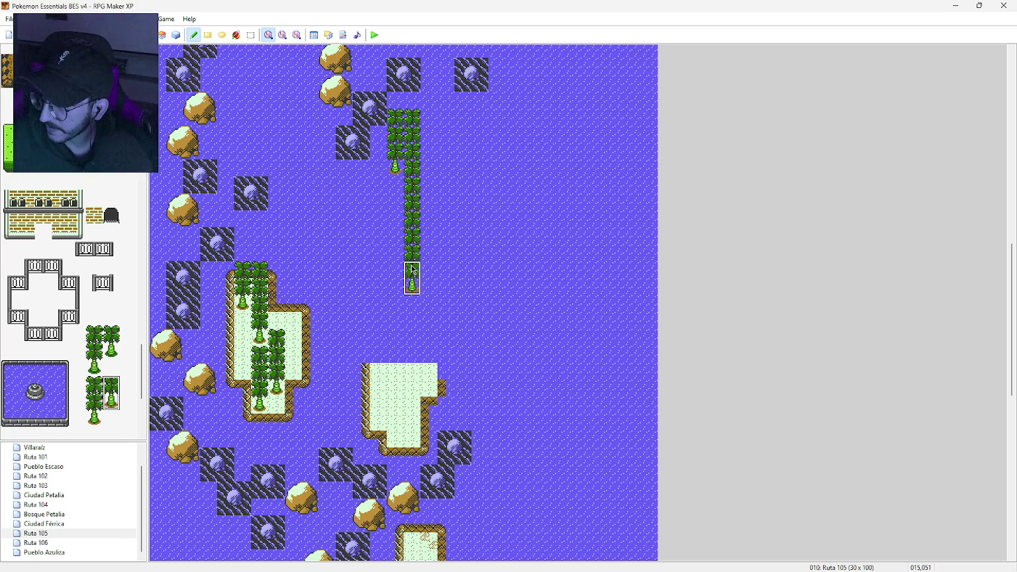
Step: Widen the grove with extra palms on its left and right sides and higher up
{"action": "left_click", "coordinate": [429, 261]}
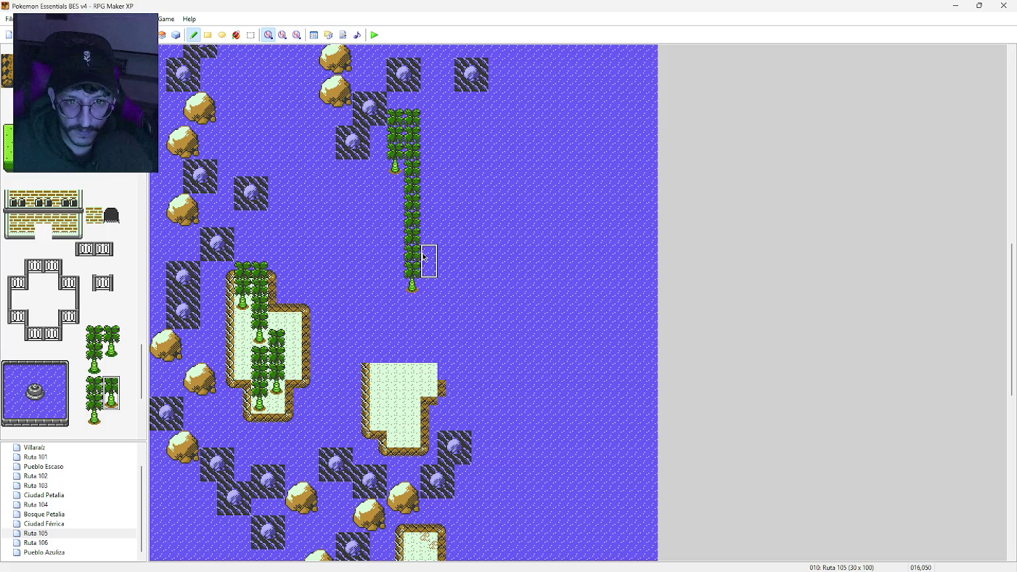
{"action": "left_click", "coordinate": [379, 259]}
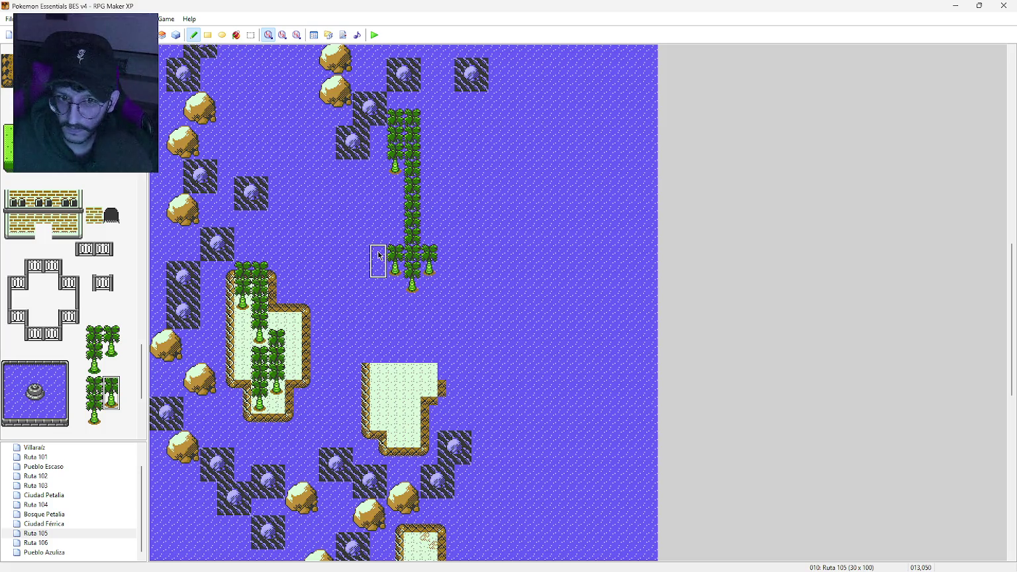
{"action": "left_click", "coordinate": [379, 238]}
{"action": "left_click", "coordinate": [378, 220]}
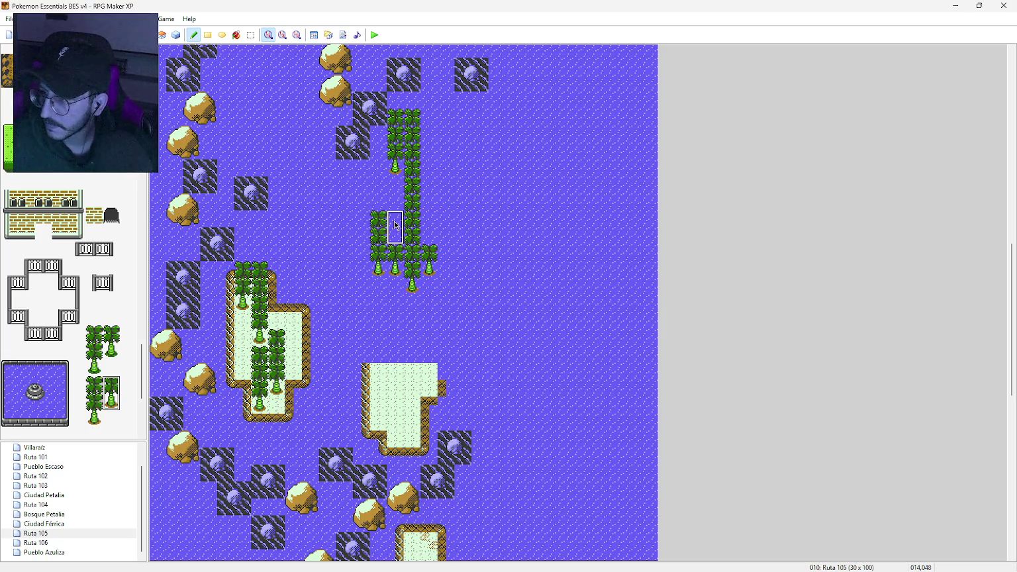
{"action": "left_click", "coordinate": [395, 225]}
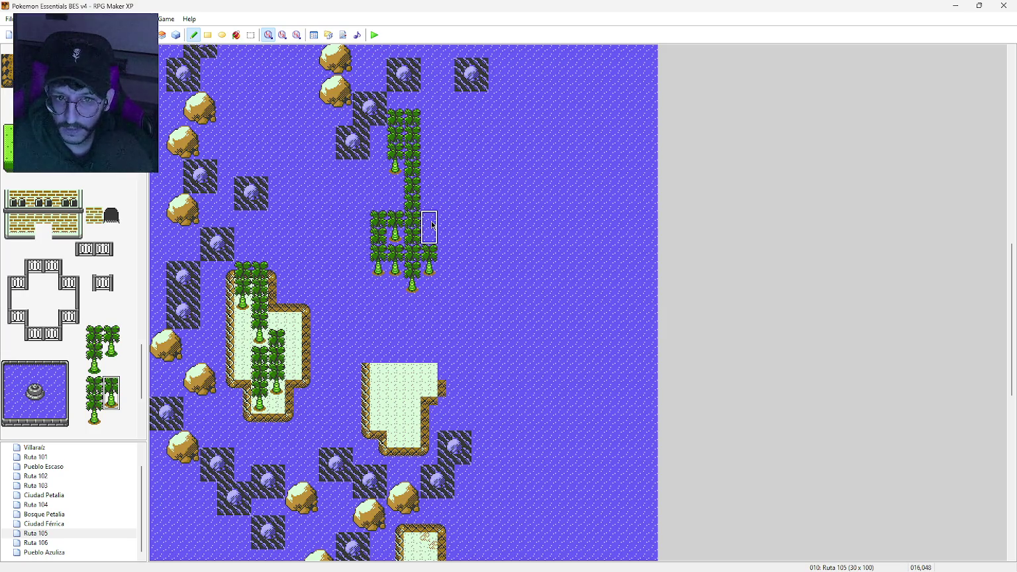
{"action": "left_click", "coordinate": [396, 210]}
{"action": "left_click_drag", "start_coordinate": [396, 206], "coordinate": [397, 222]}
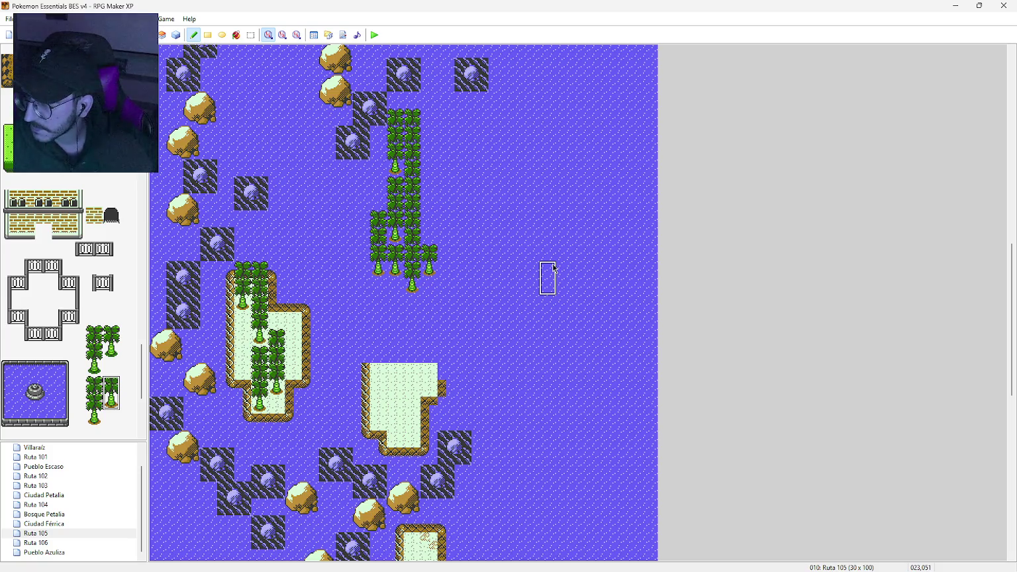
{"action": "left_click", "coordinate": [425, 217]}
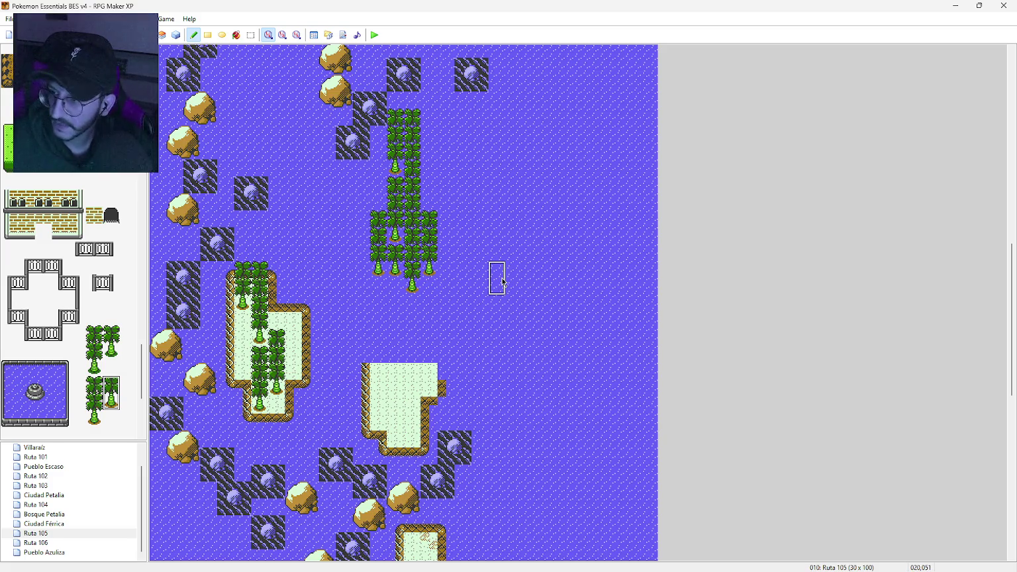
Step: Add palms along the grove's bottom and fill the last water gap with a lower palm tile
{"action": "left_click", "coordinate": [379, 277]}
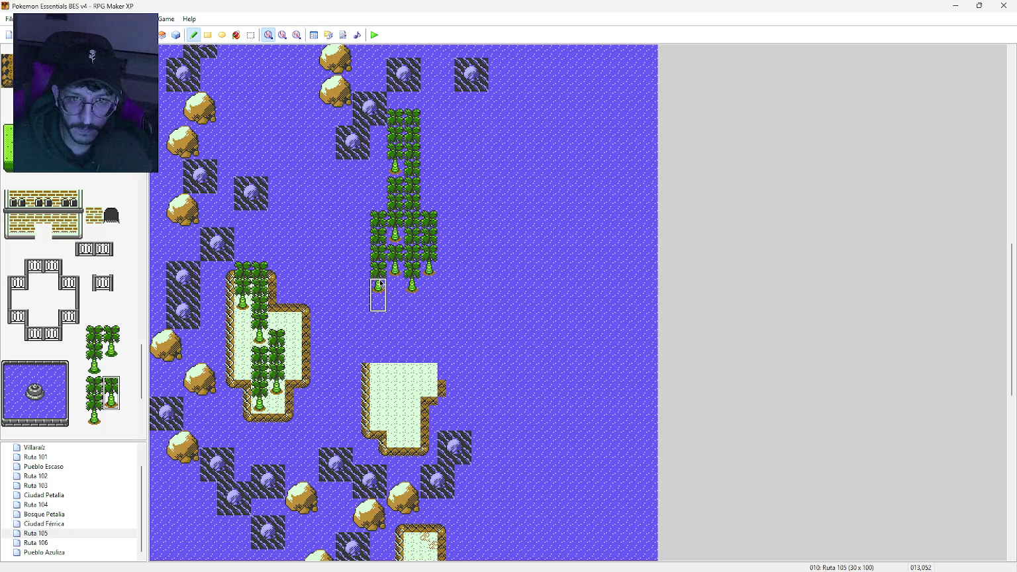
{"action": "left_click", "coordinate": [381, 287]}
{"action": "left_click", "coordinate": [398, 290]}
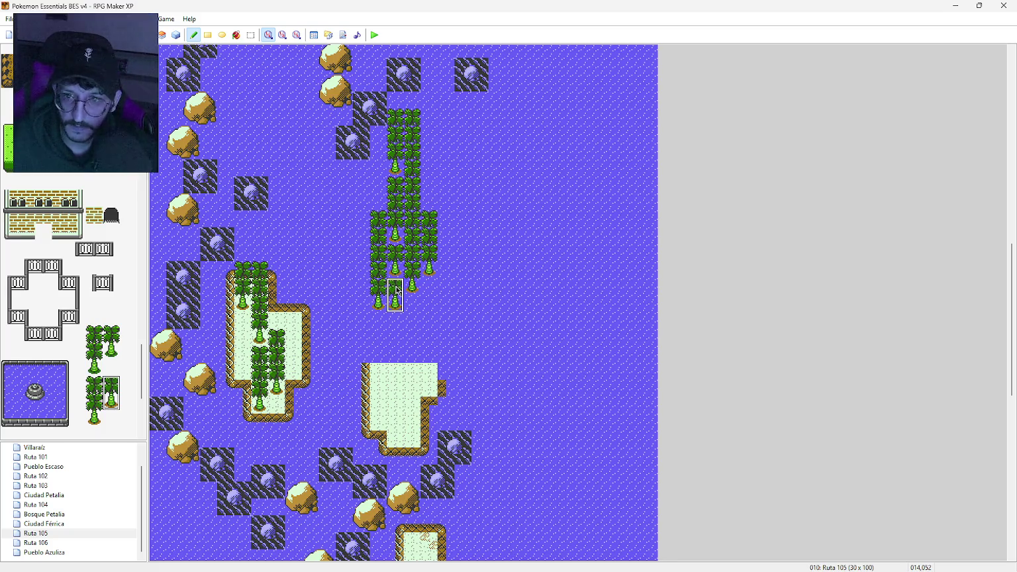
{"action": "left_click", "coordinate": [397, 322]}
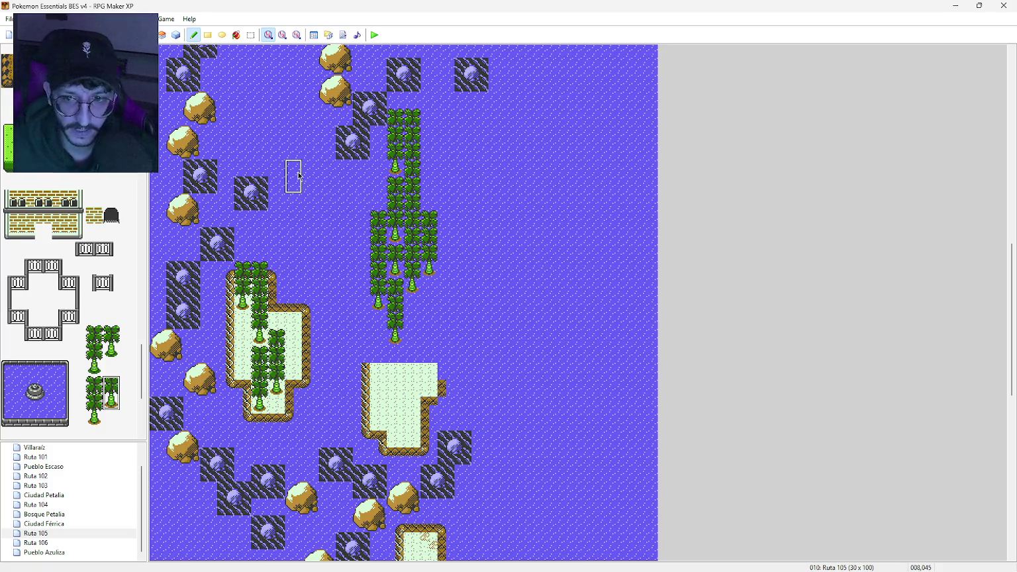
{"action": "left_click", "coordinate": [94, 382]}
{"action": "left_click", "coordinate": [94, 400]}
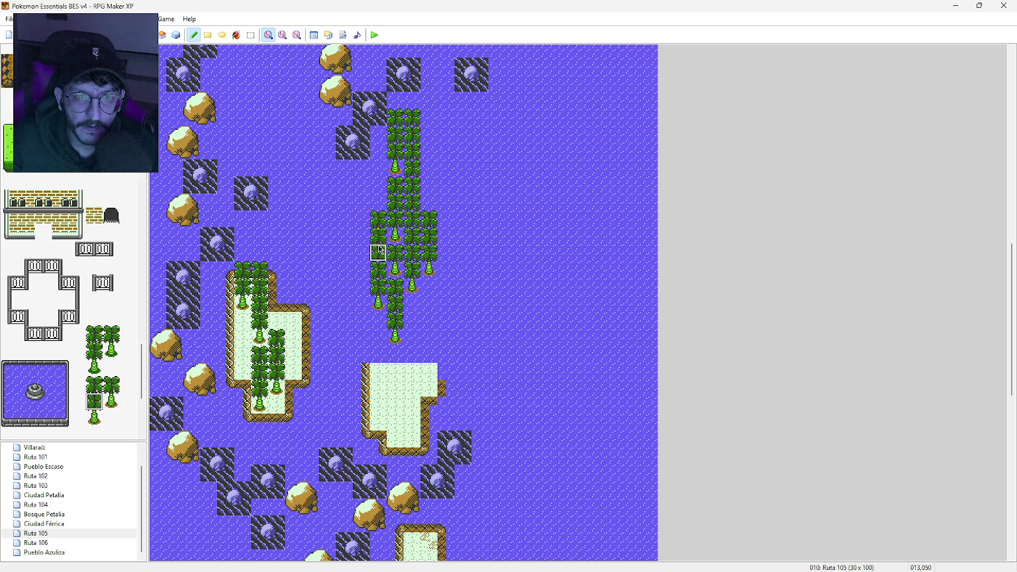
{"action": "left_click", "coordinate": [208, 34]}
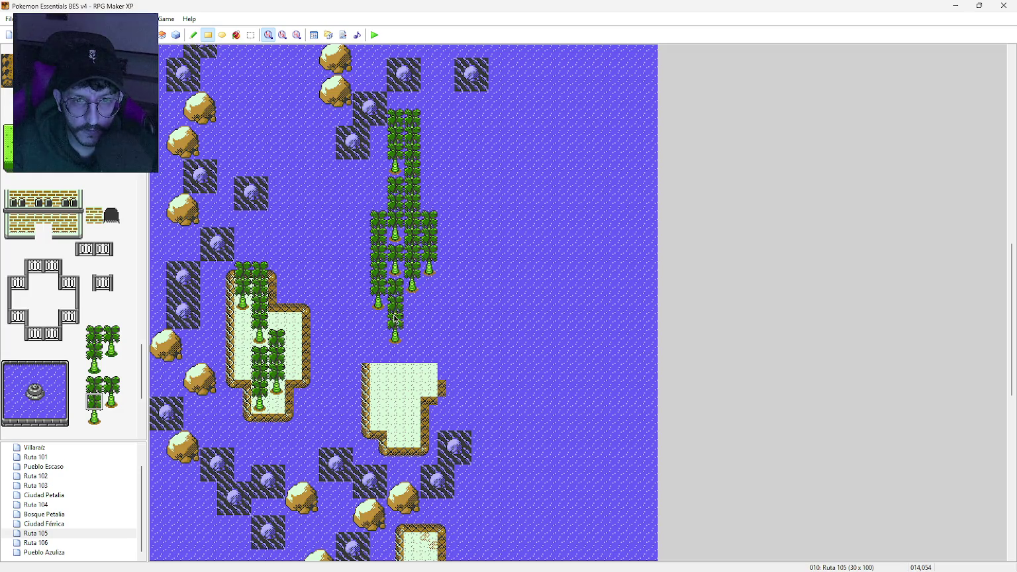
{"action": "left_click", "coordinate": [396, 304]}
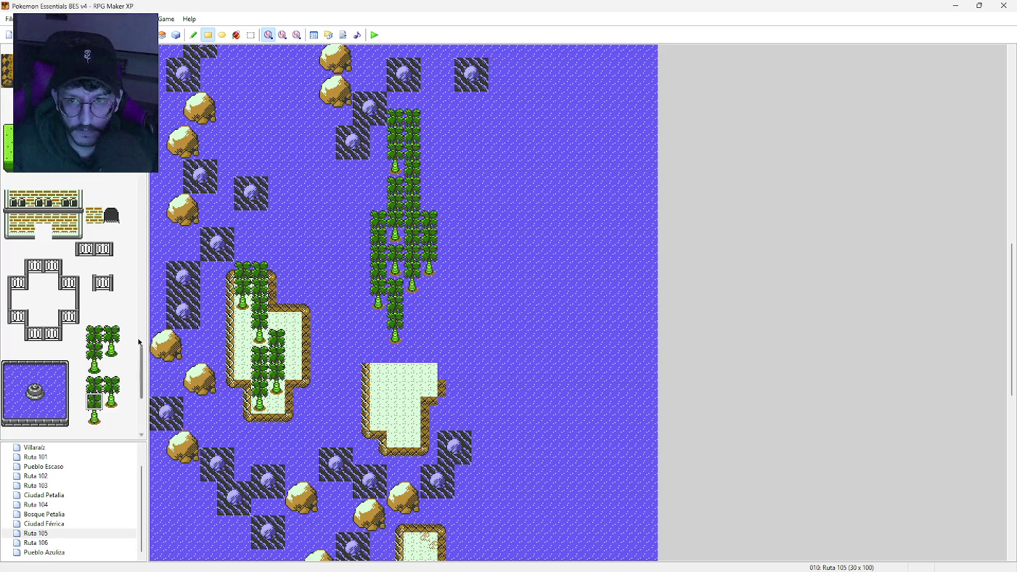
Step: Paint sand beneath and around the palm grove, widening it left and right to join the islet
{"action": "left_click_drag", "start_coordinate": [140, 352], "coordinate": [139, 52]}
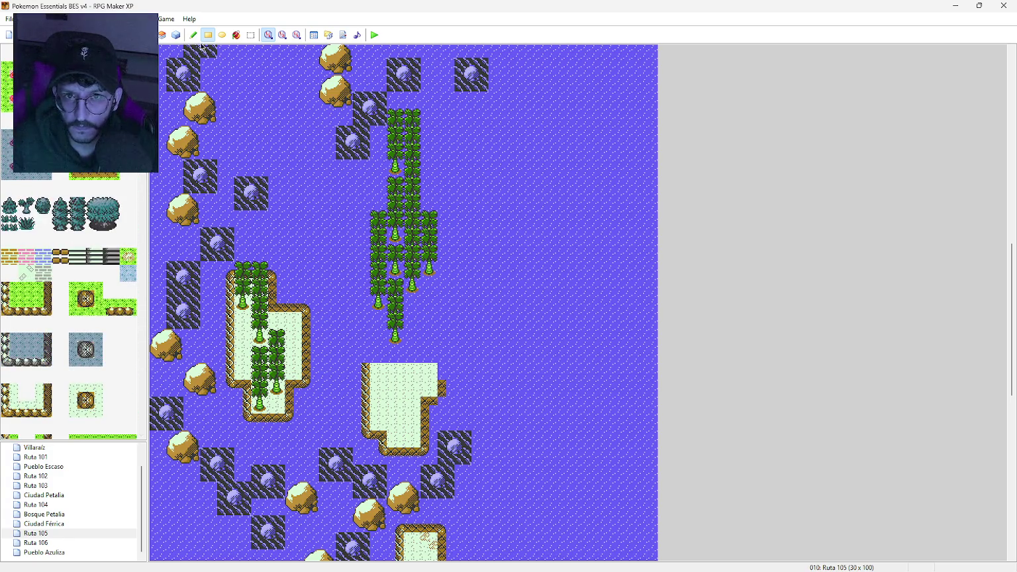
{"action": "left_click_drag", "start_coordinate": [399, 145], "coordinate": [407, 352]}
{"action": "left_click_drag", "start_coordinate": [430, 244], "coordinate": [427, 352]}
{"action": "left_click_drag", "start_coordinate": [379, 294], "coordinate": [380, 351]}
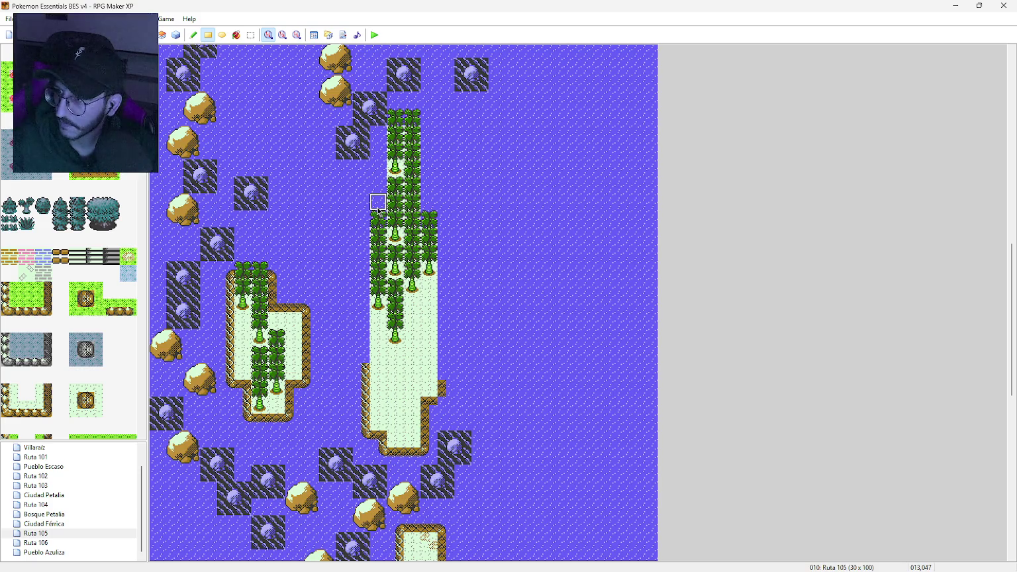
{"action": "left_click_drag", "start_coordinate": [361, 186], "coordinate": [370, 359]}
{"action": "left_click_drag", "start_coordinate": [343, 265], "coordinate": [341, 300]}
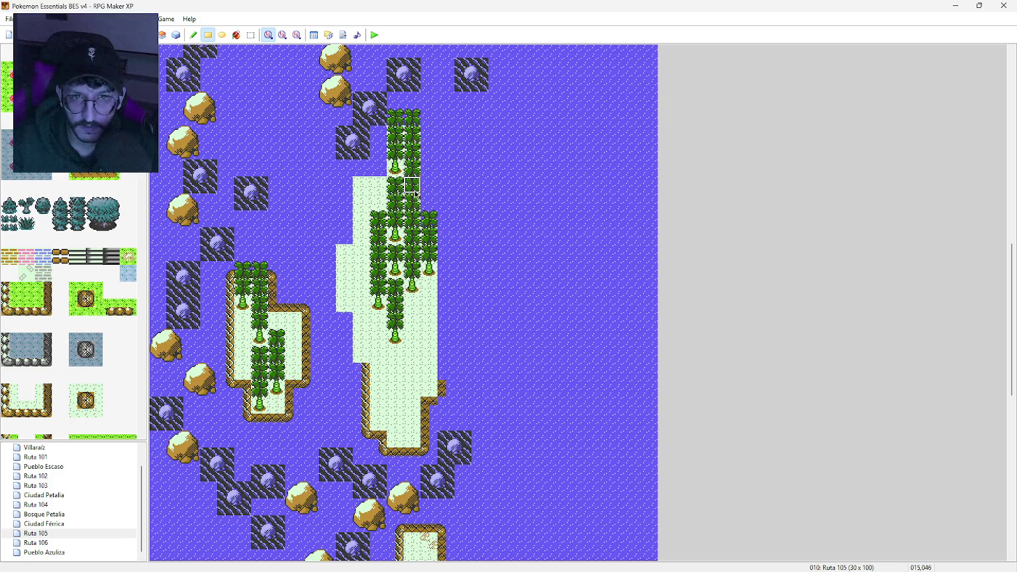
{"action": "left_click", "coordinate": [432, 172]}
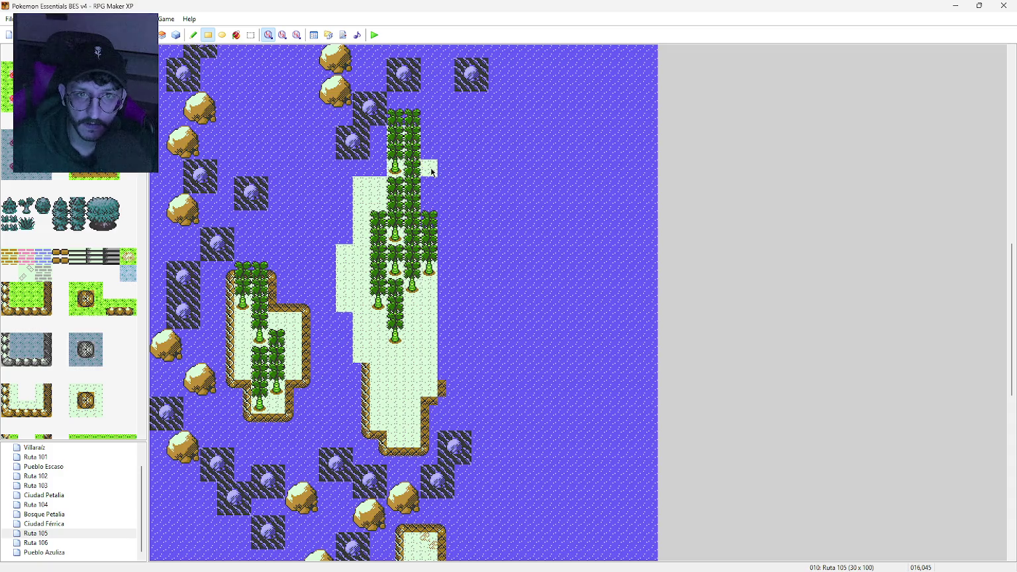
{"action": "left_click_drag", "start_coordinate": [437, 179], "coordinate": [442, 359]}
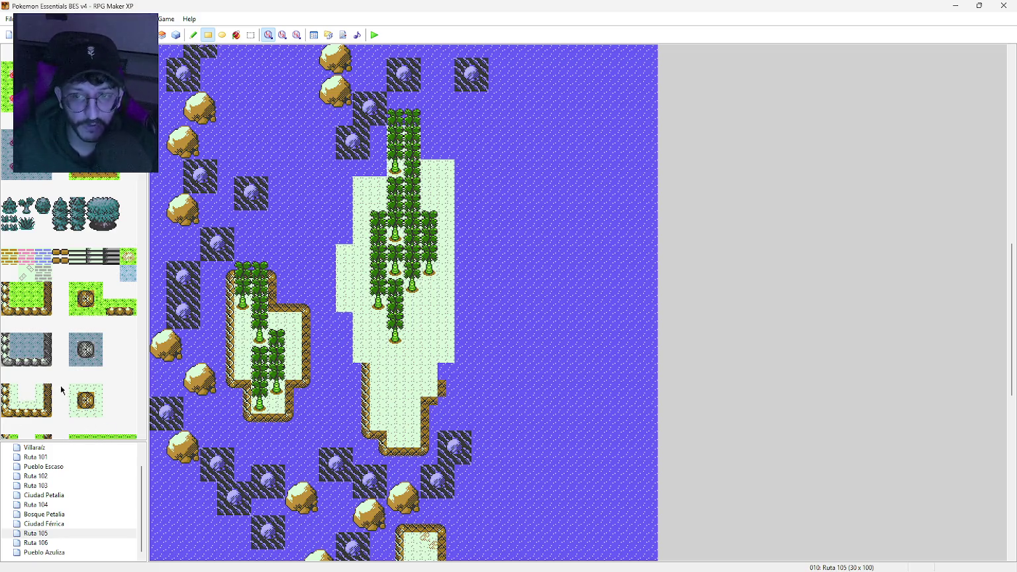
Step: Scroll the tileset down to the water-edge tiles and select the border tile
{"action": "scroll", "coordinate": [71, 346], "scroll_direction": "down", "scroll_amount": 5}
{"action": "scroll", "coordinate": [71, 346], "scroll_direction": "down", "scroll_amount": 10}
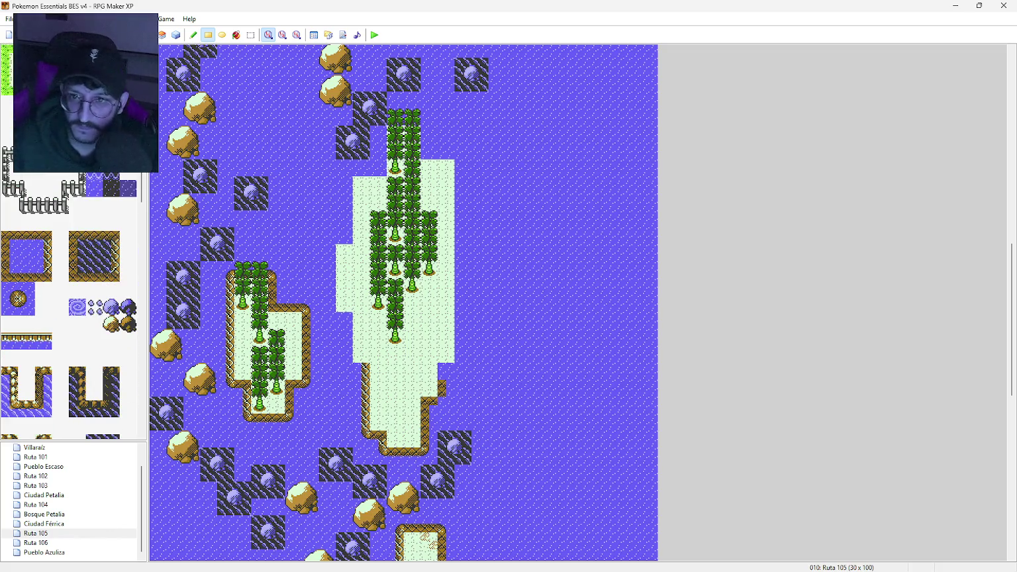
{"action": "left_click", "coordinate": [10, 263]}
Step: Edge the island's right side and upper-left shore with brown shoreline tiles
{"action": "mouse_move", "coordinate": [461, 357]}
{"action": "left_mouse_down"}
{"action": "mouse_move", "coordinate": [471, 285]}
{"action": "mouse_move", "coordinate": [465, 174]}
{"action": "left_mouse_up"}
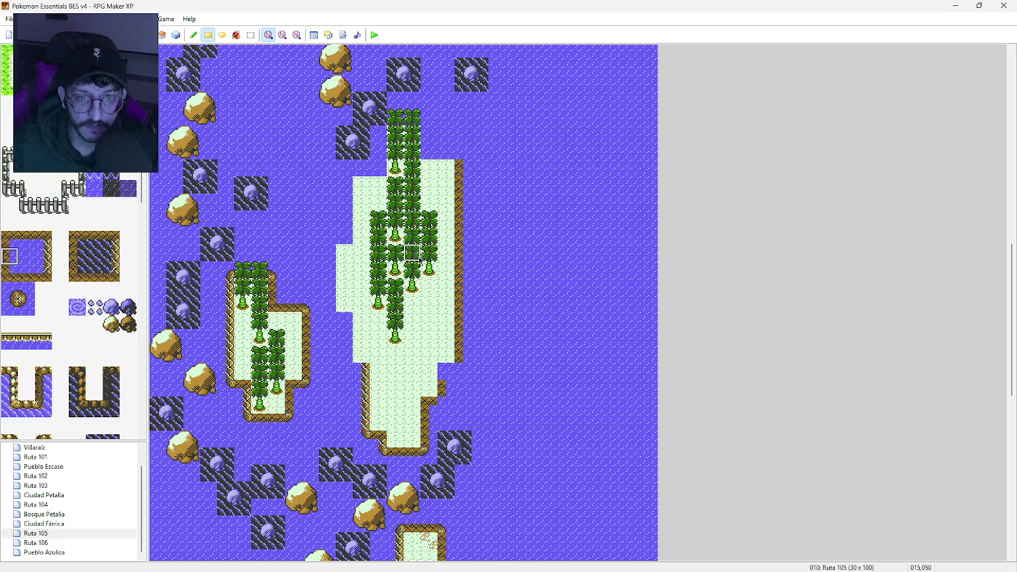
{"action": "left_click_drag", "start_coordinate": [428, 133], "coordinate": [427, 152]}
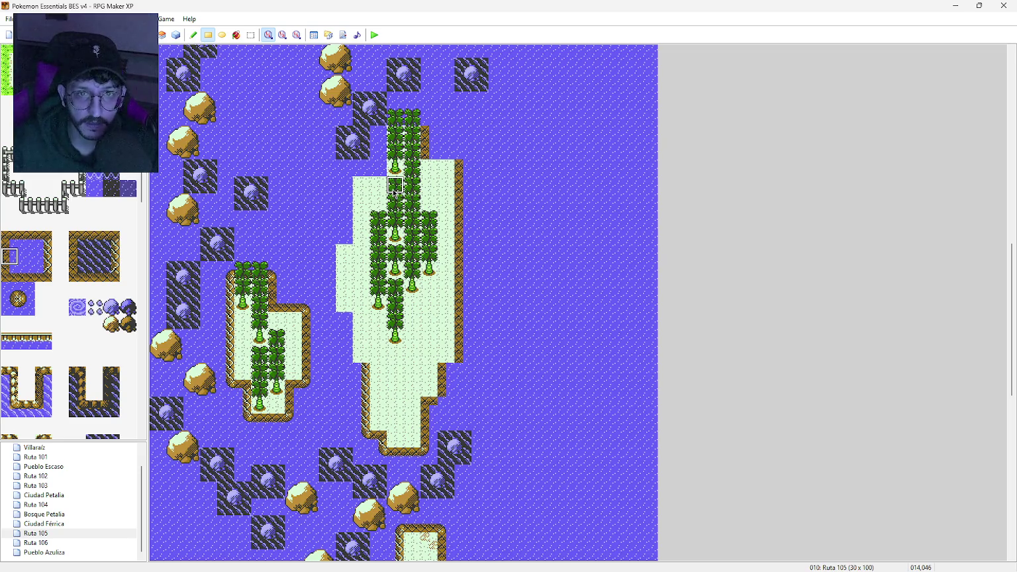
{"action": "left_click", "coordinate": [43, 256]}
{"action": "mouse_move", "coordinate": [350, 185]}
{"action": "left_mouse_down"}
{"action": "mouse_move", "coordinate": [345, 233]}
{"action": "mouse_move", "coordinate": [326, 253]}
{"action": "mouse_move", "coordinate": [325, 301]}
{"action": "mouse_move", "coordinate": [344, 359]}
{"action": "left_mouse_up"}
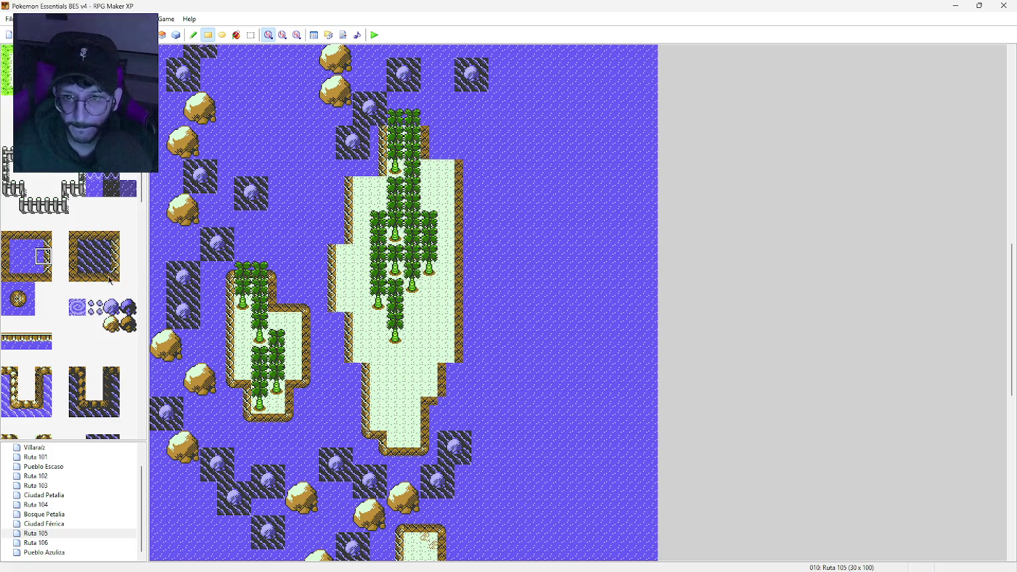
Step: Add shoreline edges along the island's top, its top-left corner and the left-shore notch
{"action": "left_click", "coordinate": [27, 274]}
{"action": "left_click", "coordinate": [446, 151]}
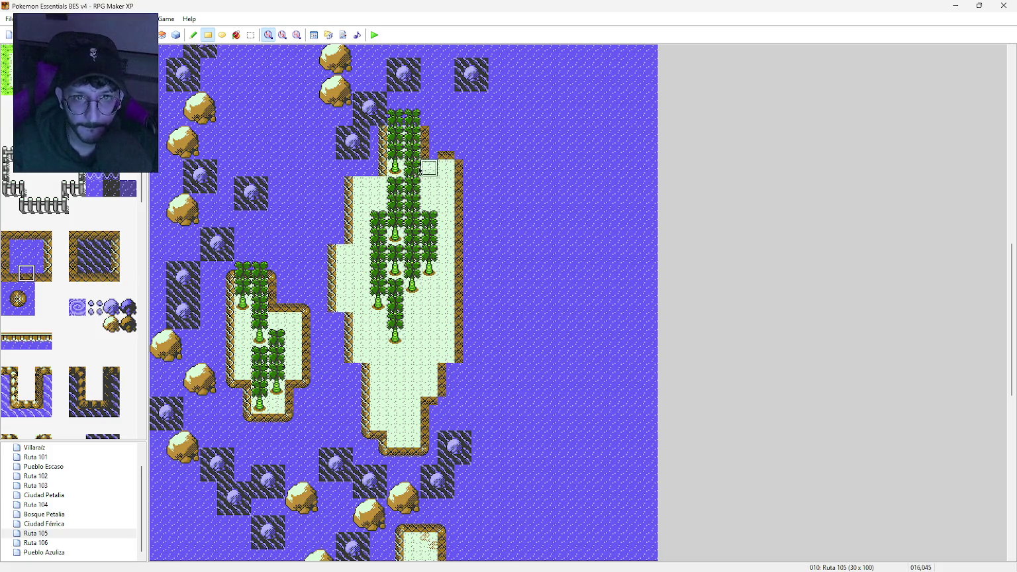
{"action": "left_click", "coordinate": [361, 171]}
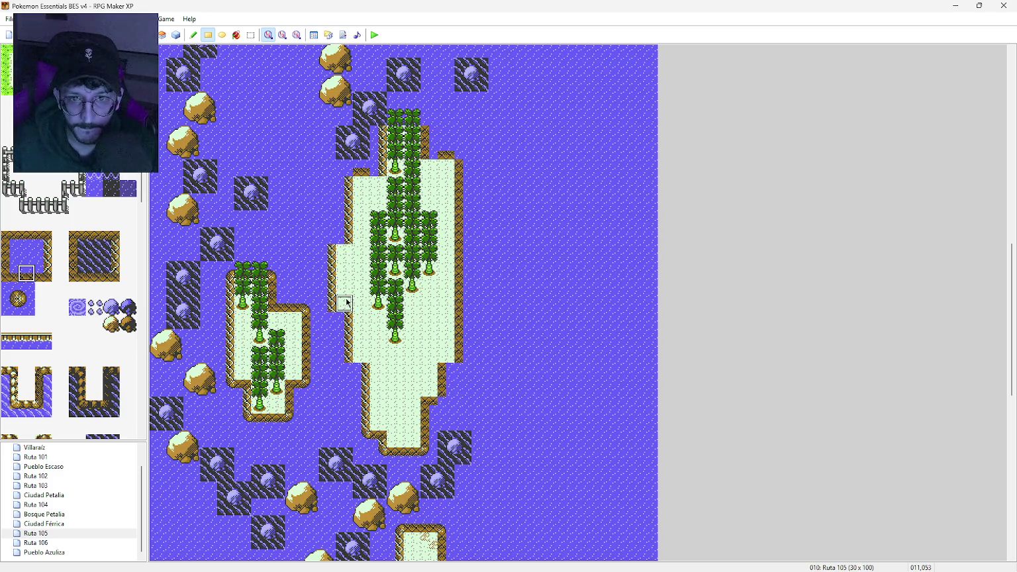
{"action": "left_click", "coordinate": [43, 273]}
{"action": "left_click", "coordinate": [345, 236]}
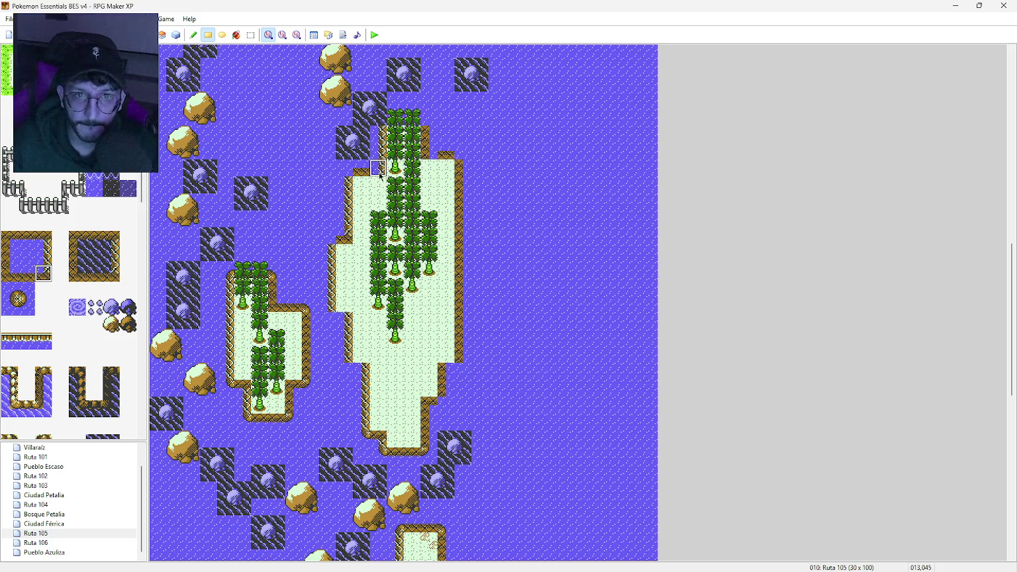
{"action": "left_click", "coordinate": [9, 272]}
{"action": "left_click", "coordinate": [429, 150]}
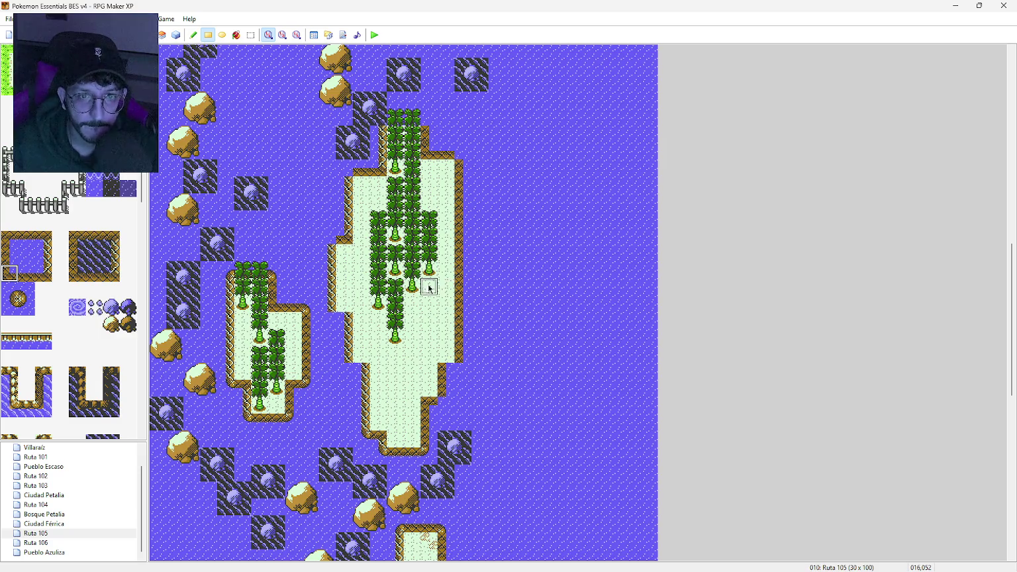
Step: Try out the shore corner, rock-in-water, water and neighbouring shore tiles in the tileset
{"action": "left_click", "coordinate": [13, 240]}
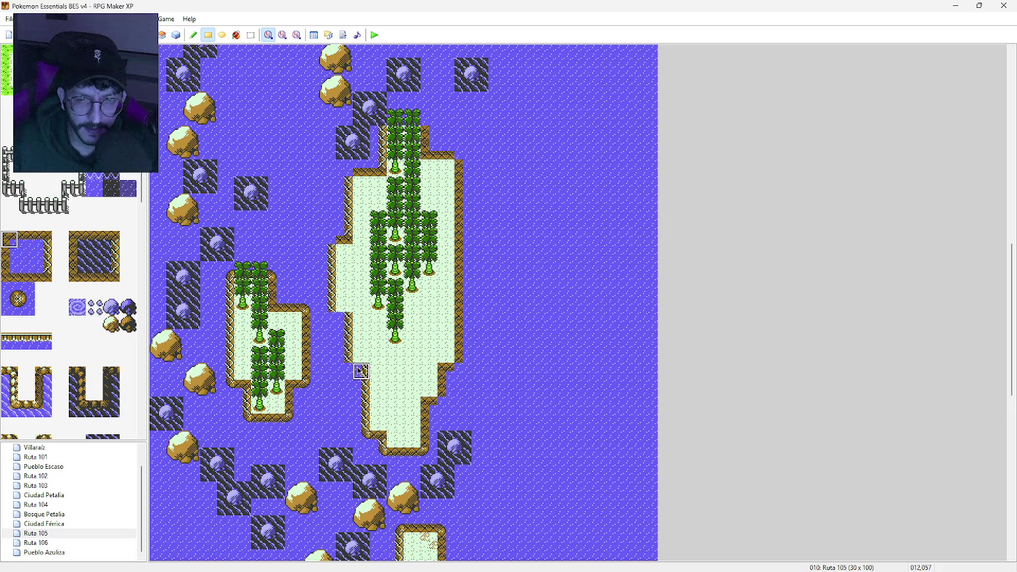
{"action": "left_click", "coordinate": [44, 240]}
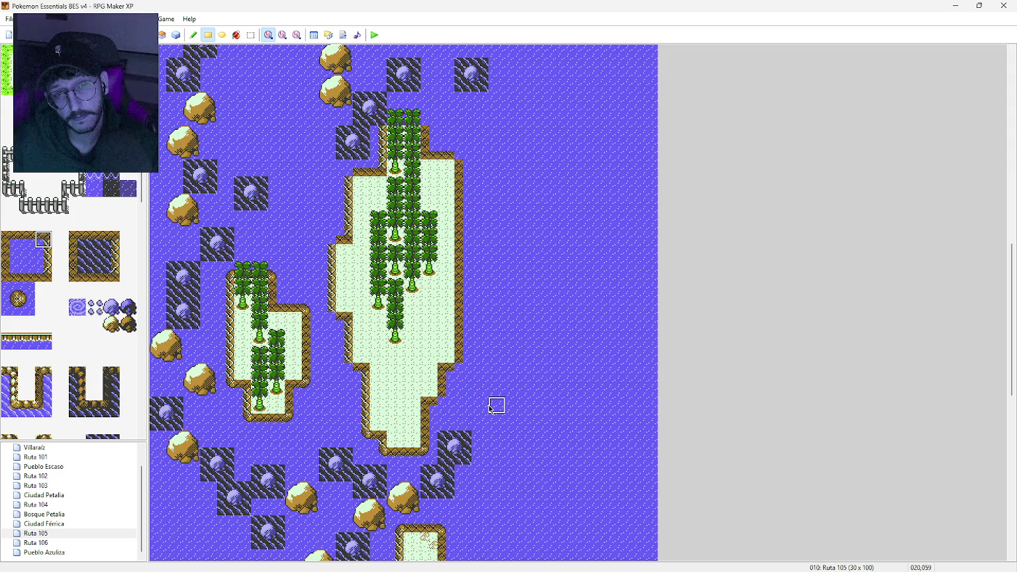
{"action": "left_click", "coordinate": [22, 297]}
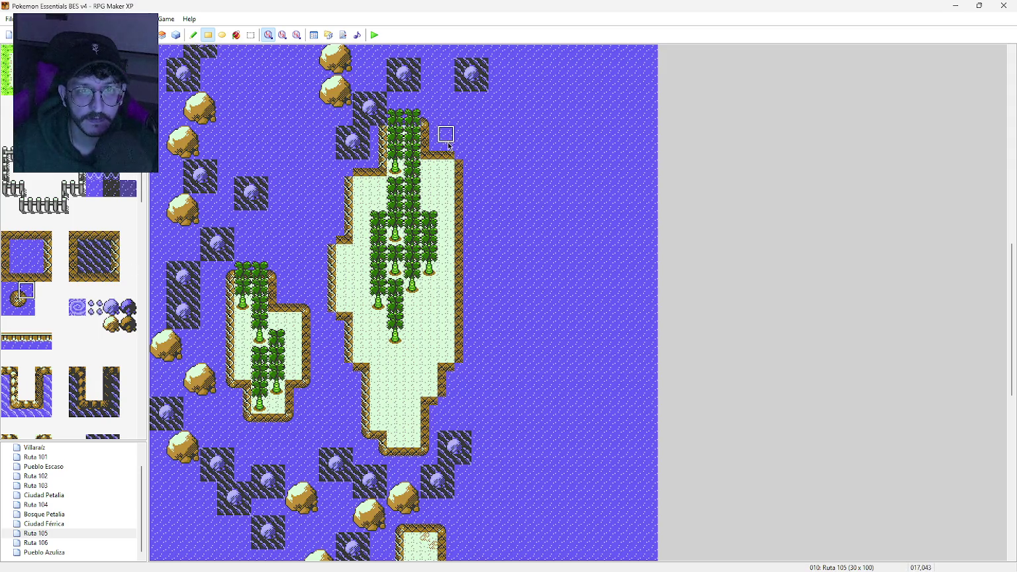
{"action": "left_click", "coordinate": [27, 273]}
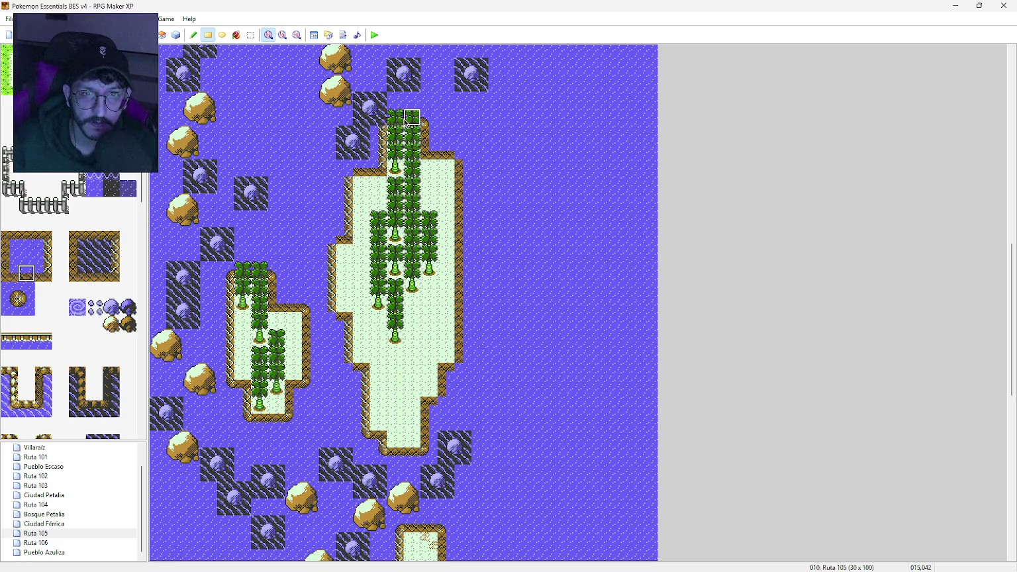
{"action": "left_click", "coordinate": [24, 293]}
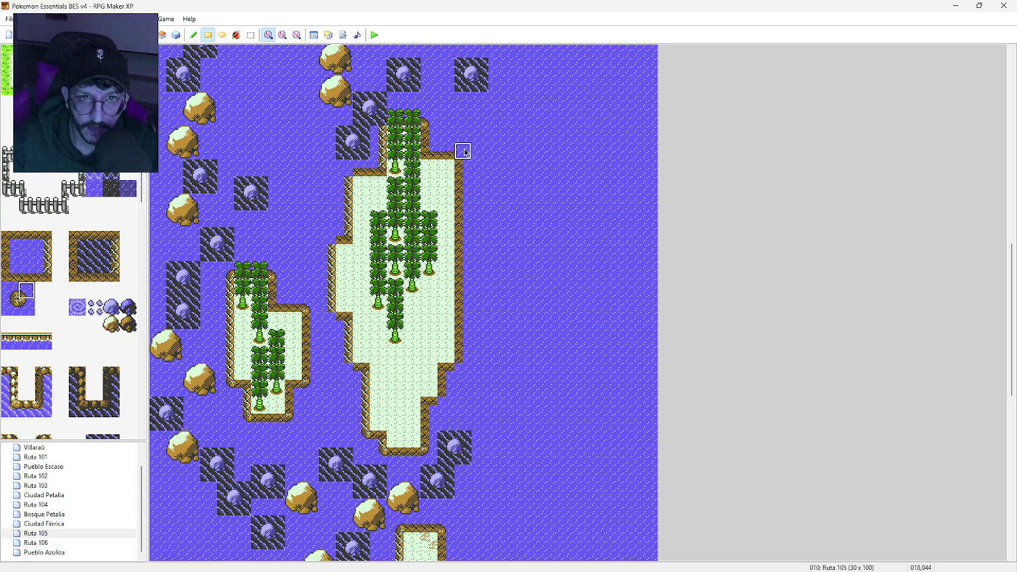
{"action": "left_click", "coordinate": [30, 313]}
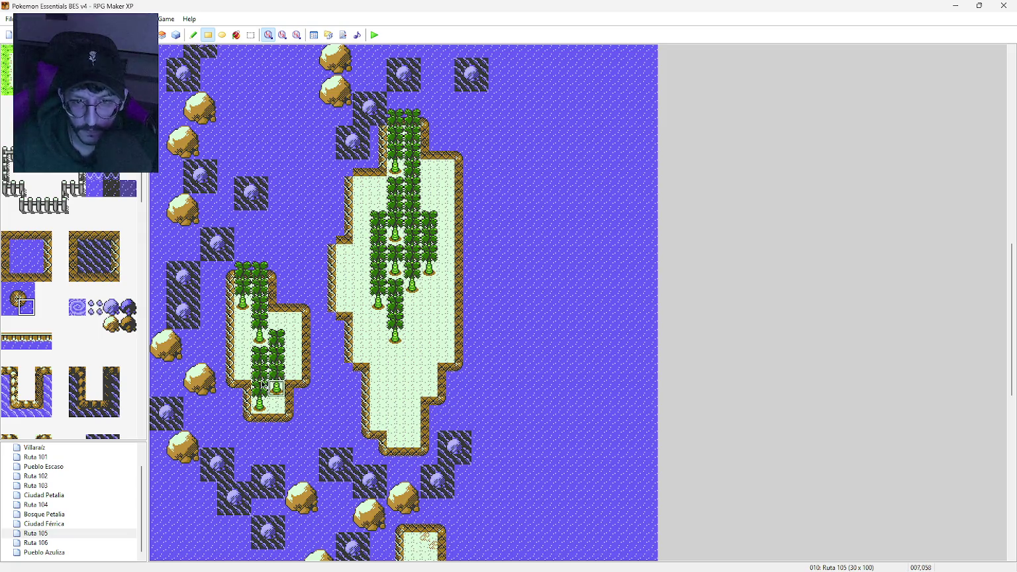
{"action": "left_click", "coordinate": [8, 310]}
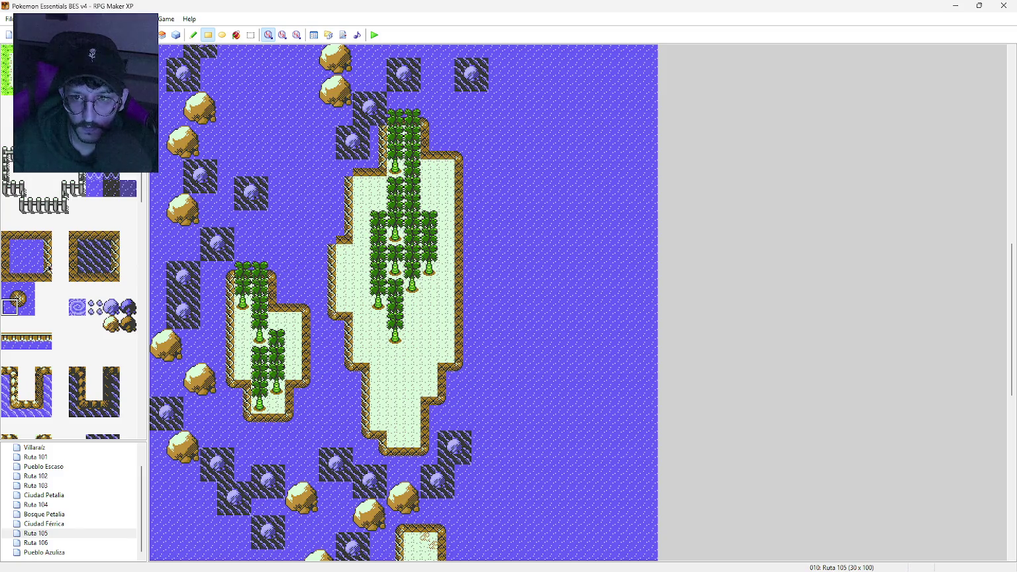
{"action": "left_click", "coordinate": [9, 290]}
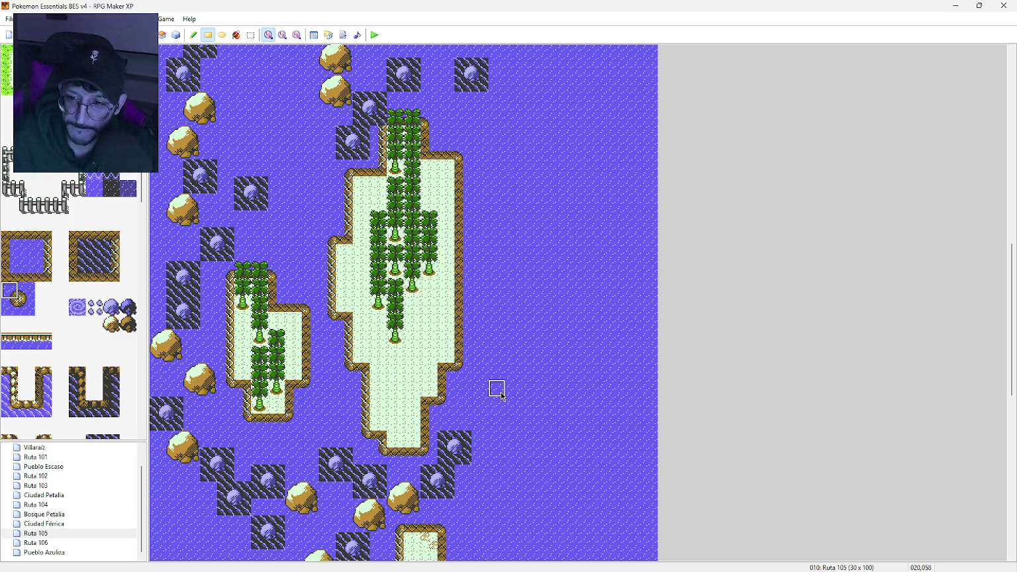
{"action": "mouse_move", "coordinate": [1011, 318]}
{"action": "left_mouse_down"}
{"action": "mouse_move", "coordinate": [1011, 242]}
{"action": "mouse_move", "coordinate": [1000, 367]}
{"action": "mouse_move", "coordinate": [993, 317]}
{"action": "left_mouse_up"}
{"action": "scroll", "coordinate": [70, 298], "scroll_direction": "up", "scroll_amount": 5}
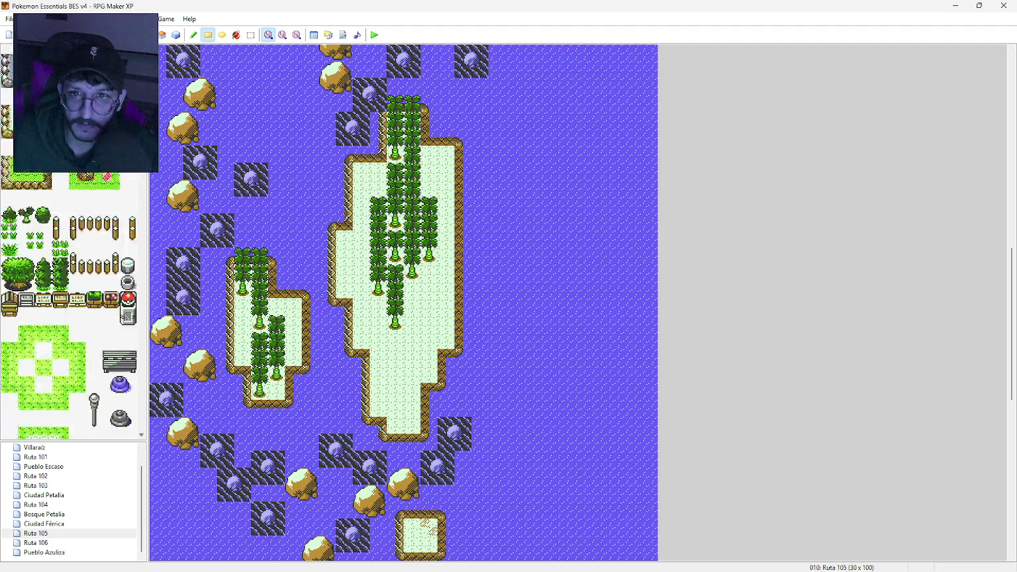
Step: Dot sand patches on five spots of the large island and two on the small island
{"action": "left_click", "coordinate": [362, 172]}
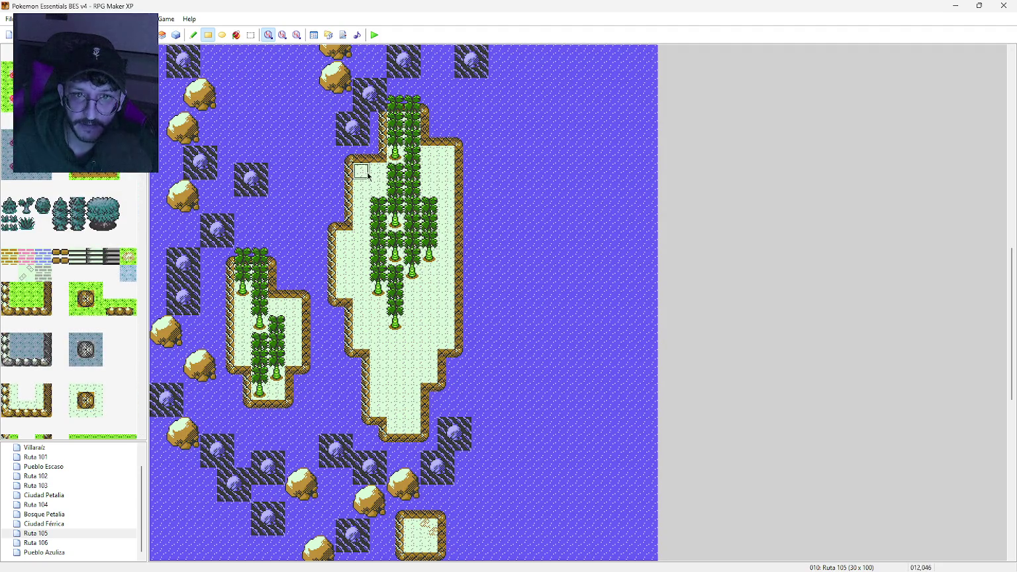
{"action": "left_click", "coordinate": [242, 324]}
{"action": "left_click", "coordinate": [395, 341]}
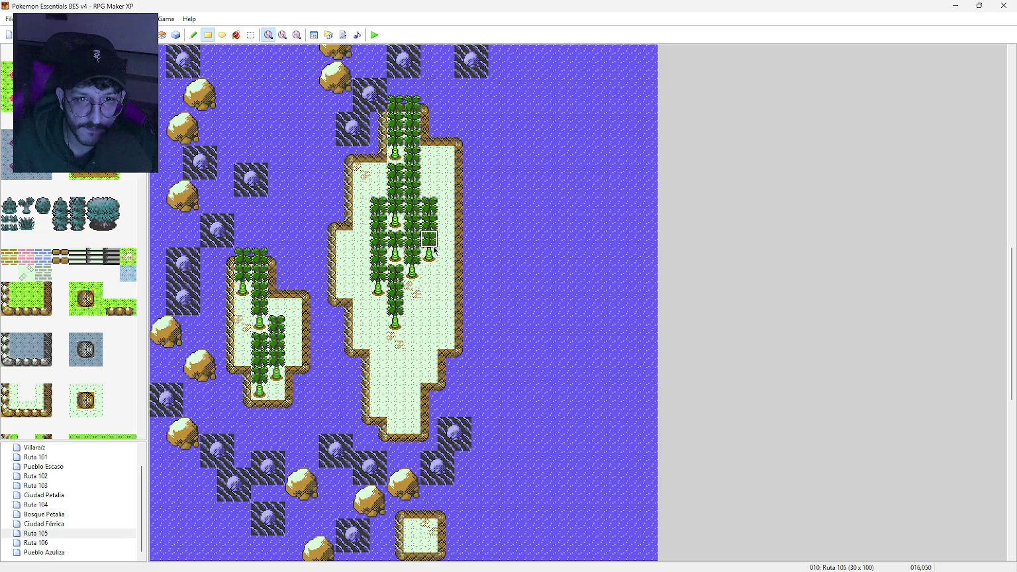
{"action": "left_click", "coordinate": [395, 425]}
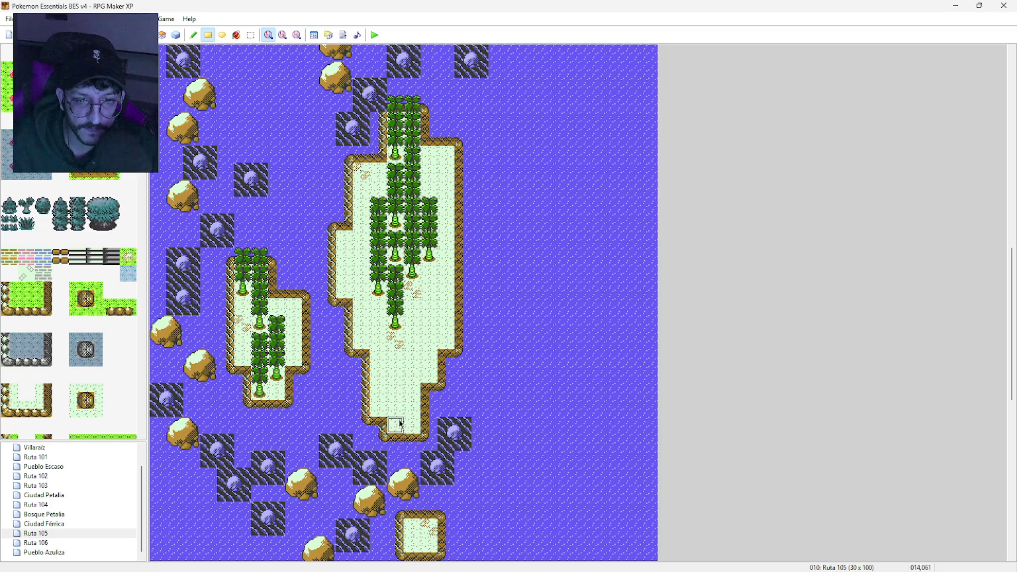
{"action": "left_click", "coordinate": [295, 342]}
{"action": "left_click", "coordinate": [360, 273]}
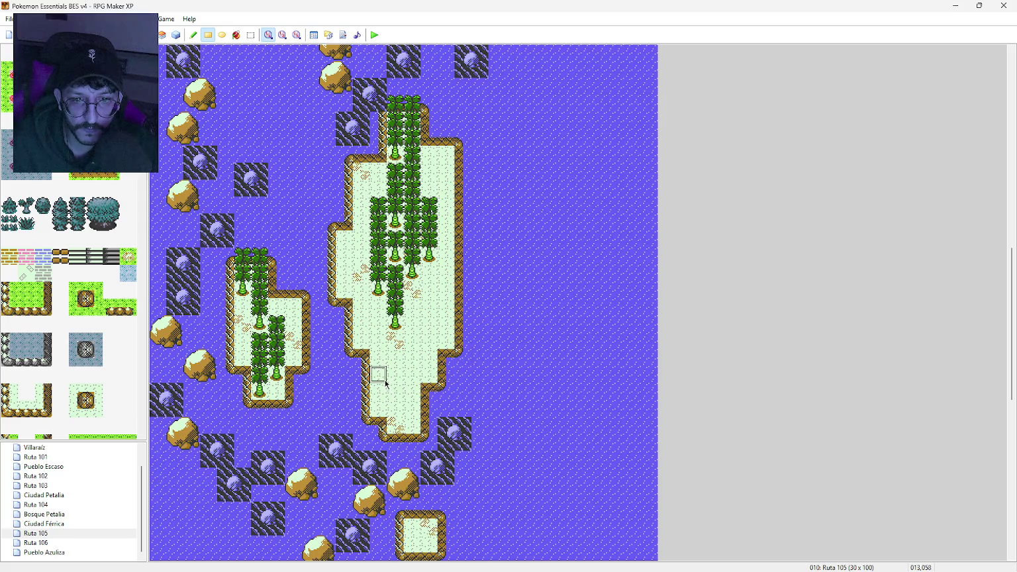
{"action": "left_click", "coordinate": [431, 188]}
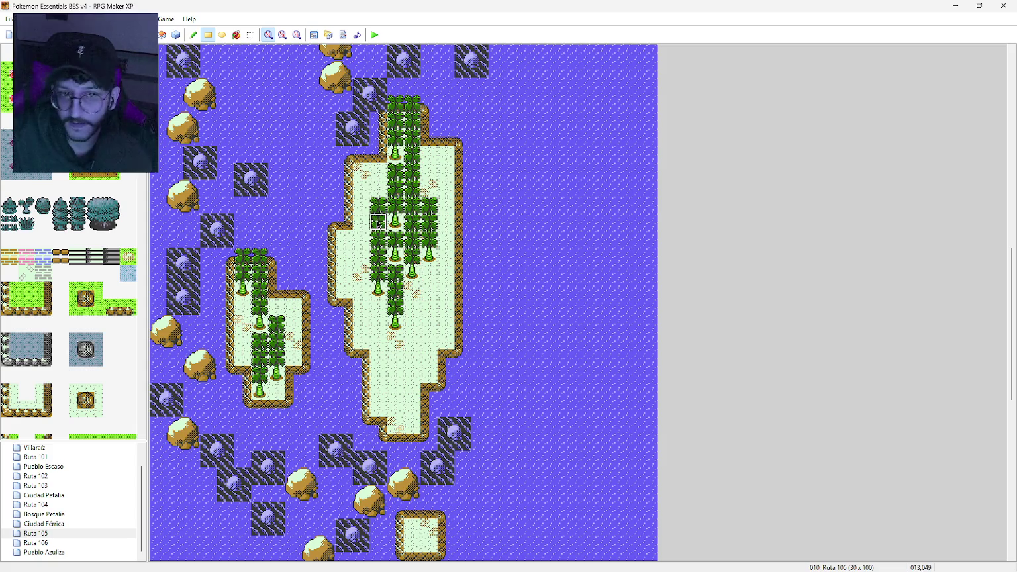
{"action": "scroll", "coordinate": [429, 275], "scroll_direction": "up", "scroll_amount": 9}
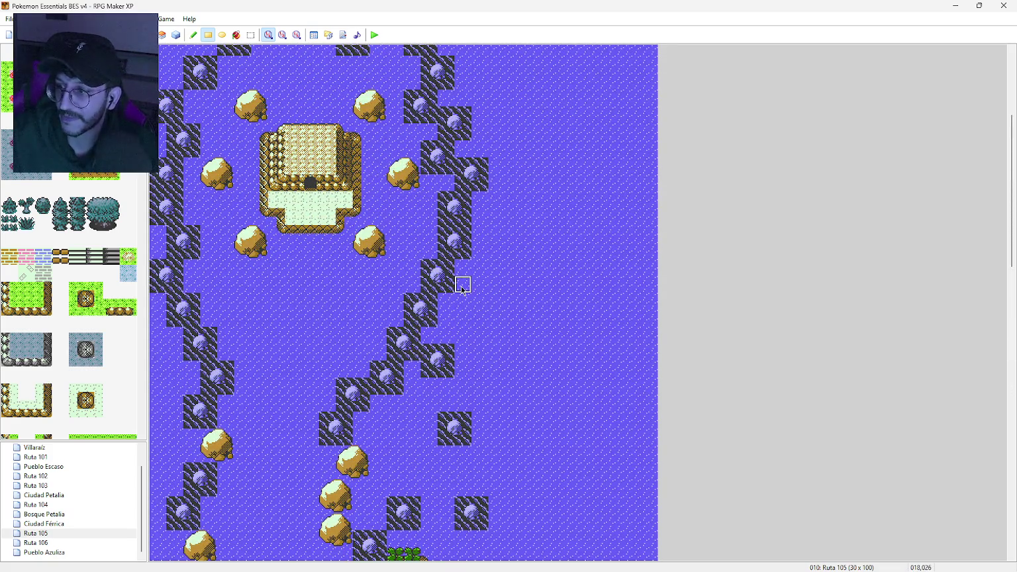
Step: Paint a long vertical column of bushes down the empty sea below the lowest rock islet
{"action": "middle_click", "coordinate": [462, 286]}
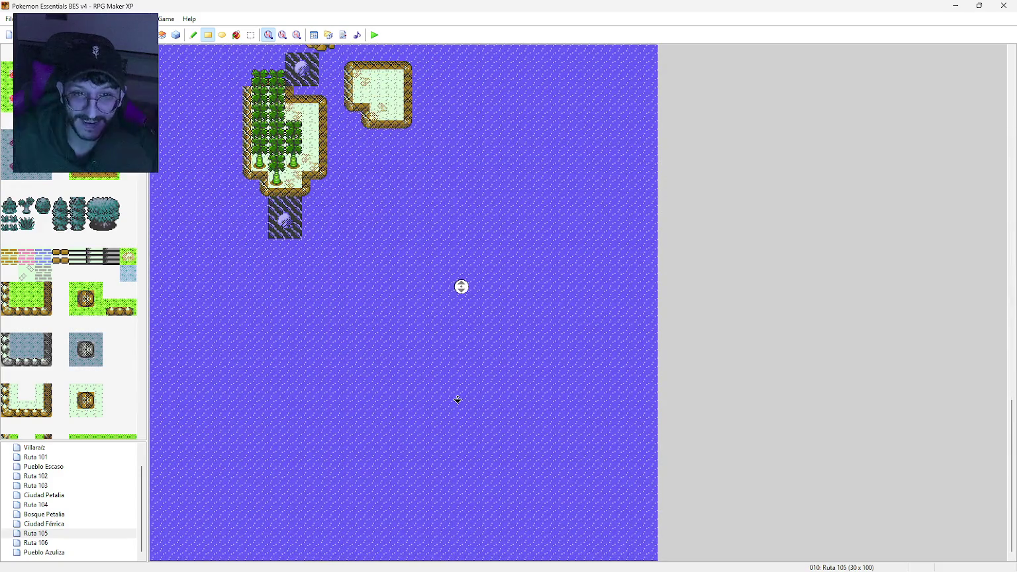
{"action": "middle_click", "coordinate": [456, 361]}
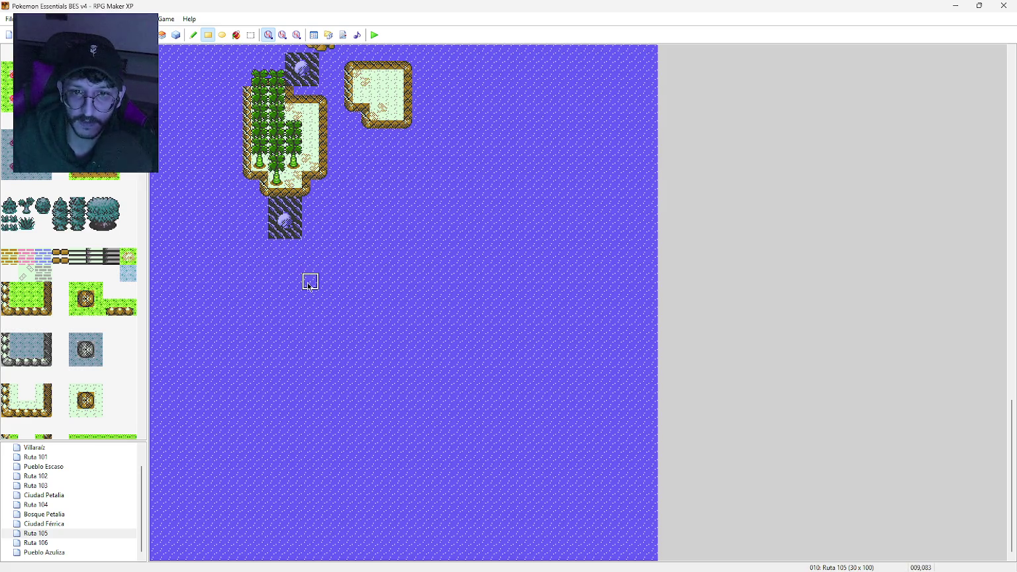
{"action": "left_click_drag", "start_coordinate": [276, 249], "coordinate": [277, 557]}
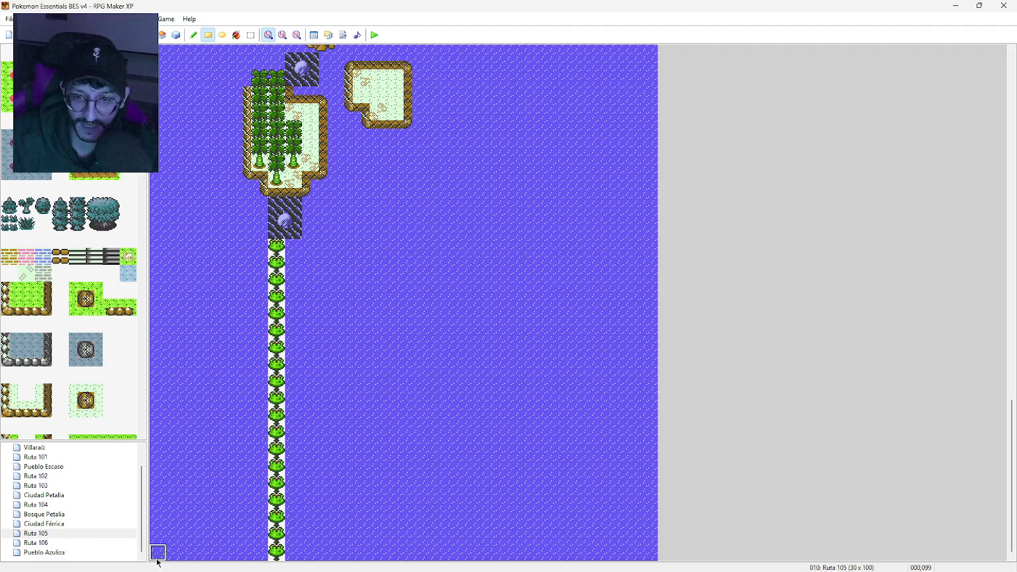
Step: Resize Ruta 105 in Map Properties to 60 tiles wide by 81 tiles tall
{"action": "left_click", "coordinate": [66, 536]}
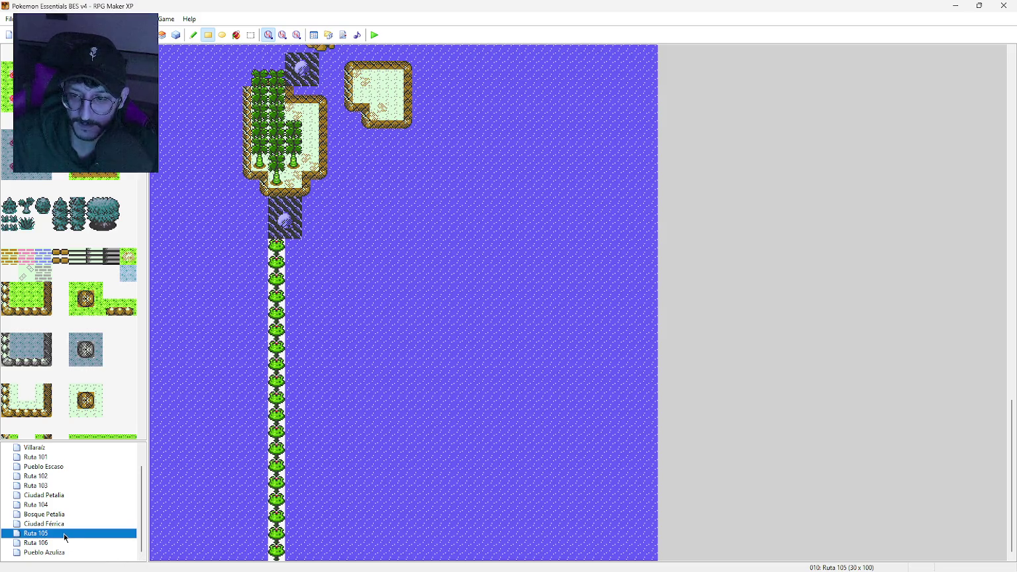
{"action": "double_click", "coordinate": [66, 537]}
{"action": "left_click", "coordinate": [473, 283]}
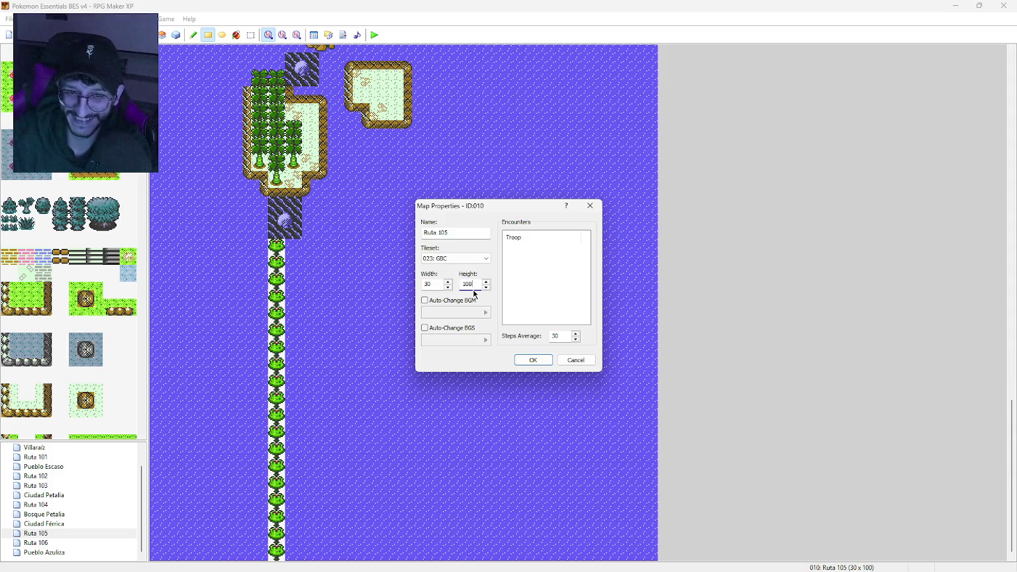
{"action": "key", "text": "Return"}
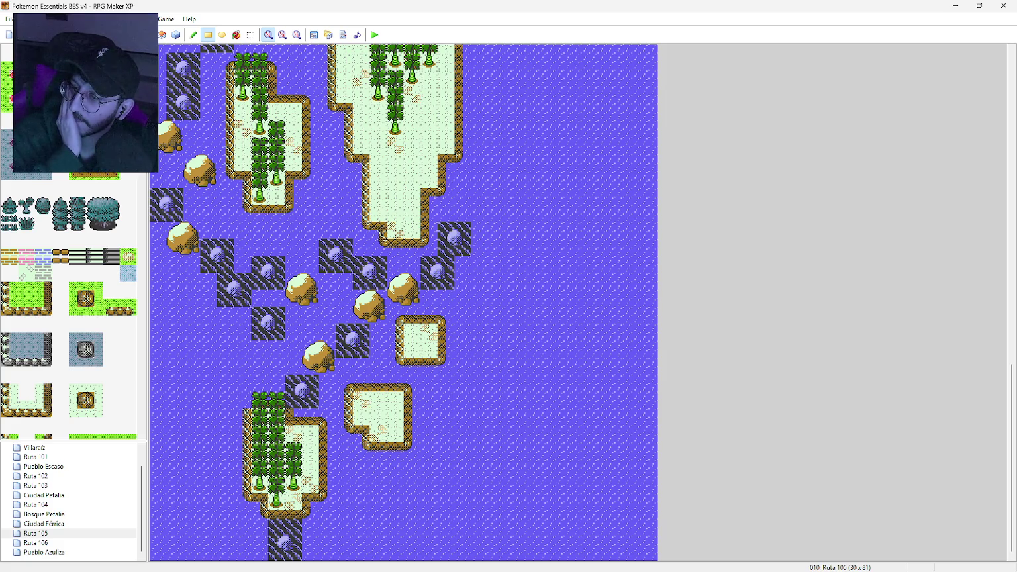
{"action": "double_click", "coordinate": [61, 535]}
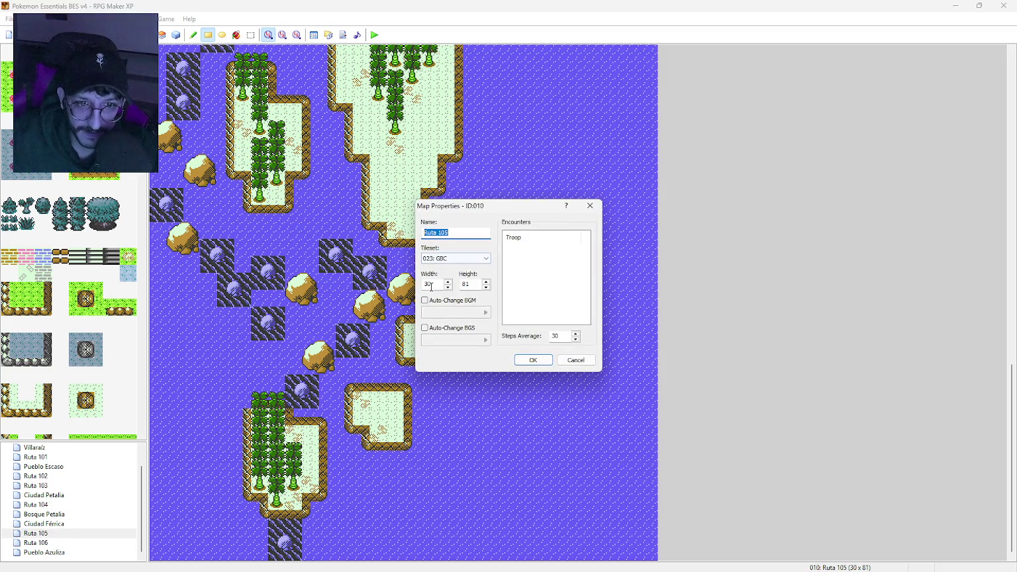
{"action": "left_click_drag", "start_coordinate": [431, 285], "coordinate": [423, 291]}
{"action": "type", "text": "6"}
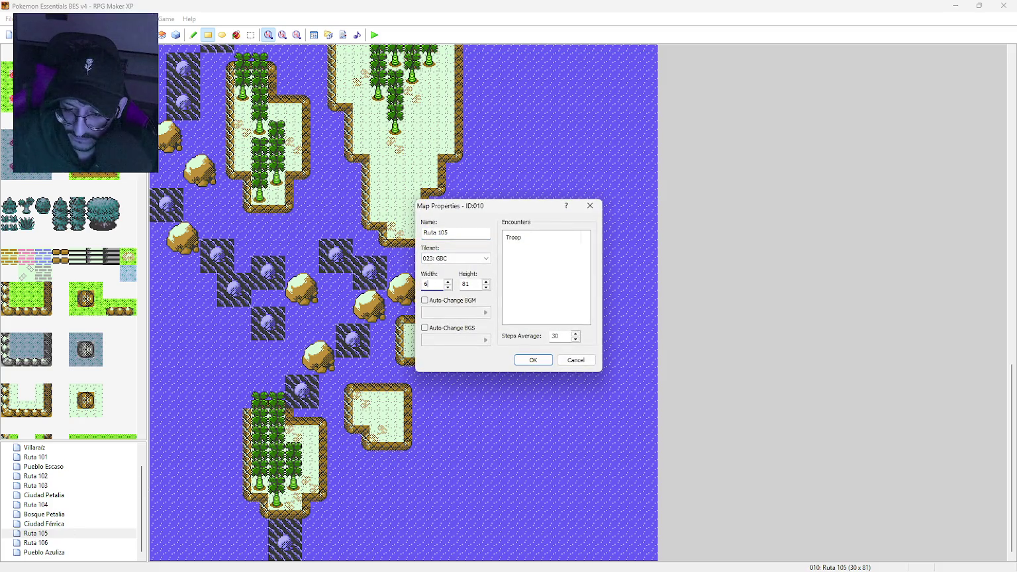
{"action": "type", "text": "0"}
{"action": "left_click", "coordinate": [525, 361]}
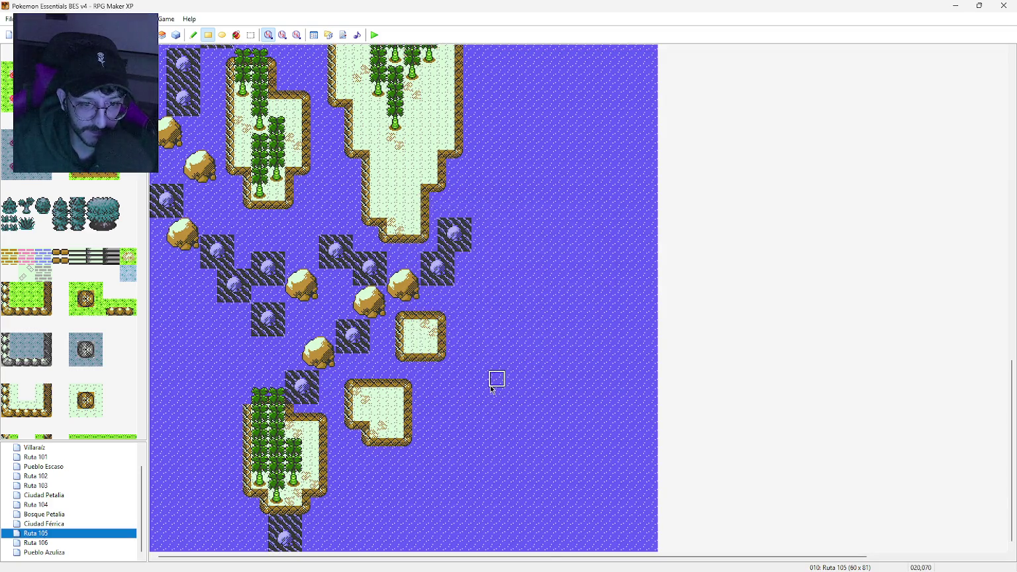
Step: Flood-fill the newly added empty map area with the plain water tile
{"action": "left_click_drag", "start_coordinate": [512, 556], "coordinate": [643, 556]}
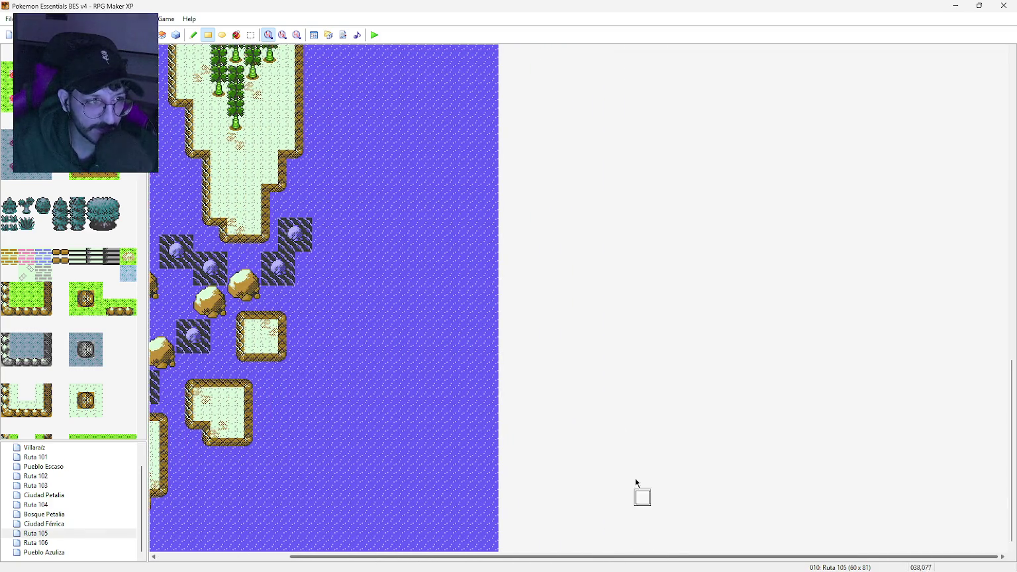
{"action": "scroll", "coordinate": [605, 381], "scroll_direction": "up", "scroll_amount": 15}
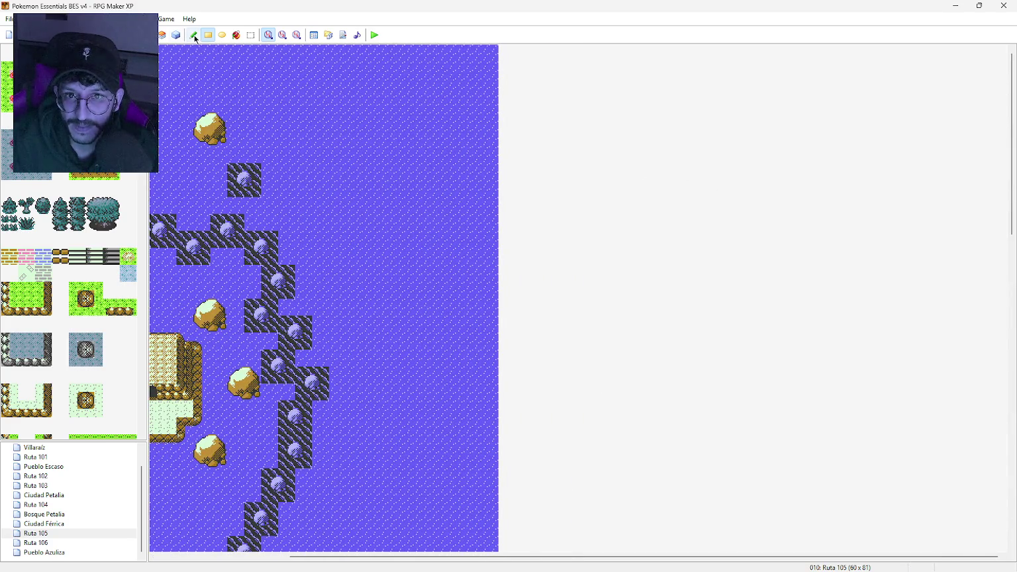
{"action": "left_click", "coordinate": [237, 35]}
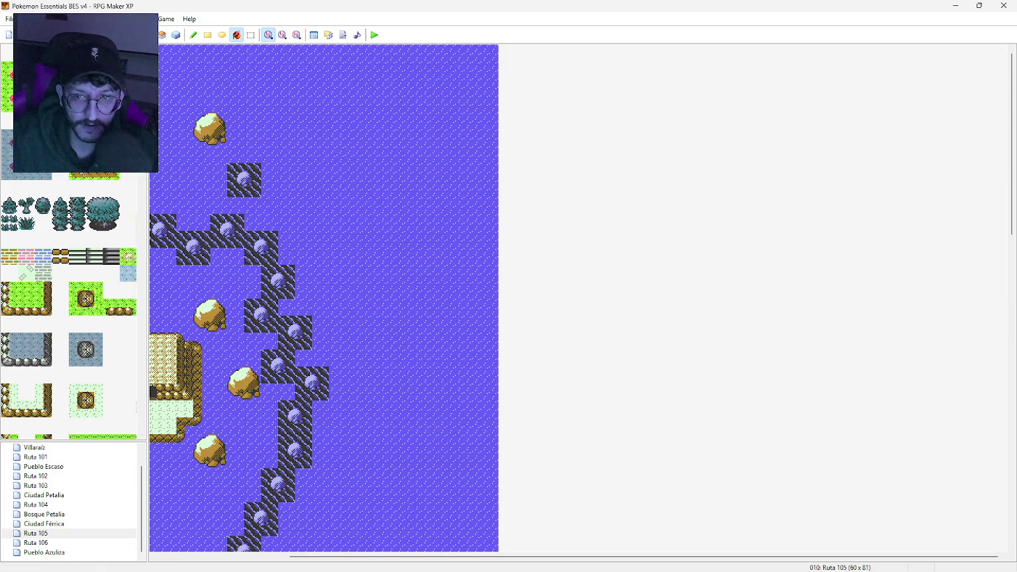
{"action": "scroll", "coordinate": [40, 315], "scroll_direction": "down", "scroll_amount": 10}
{"action": "left_click", "coordinate": [30, 322]}
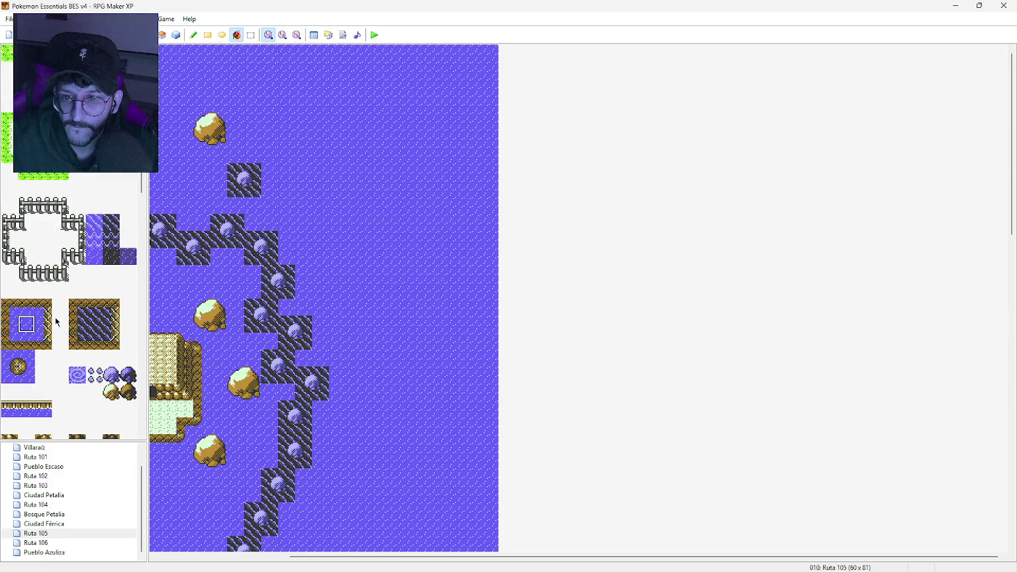
{"action": "left_click", "coordinate": [576, 225]}
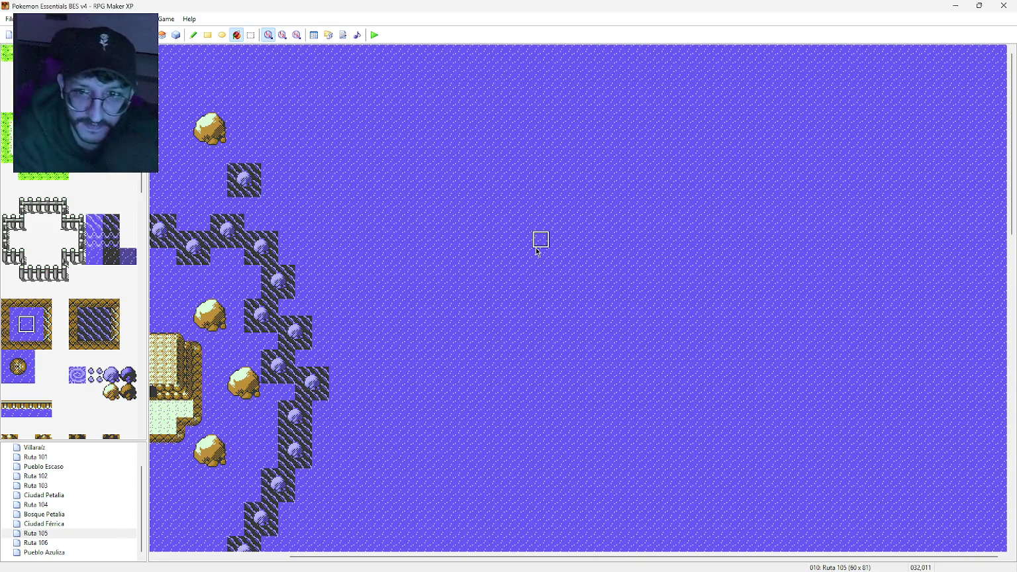
Step: Select the submerged rock tile with the Pencil, then switch to the Firefox reference image
{"action": "scroll", "coordinate": [98, 302], "scroll_direction": "up", "scroll_amount": 2}
{"action": "scroll", "coordinate": [98, 302], "scroll_direction": "up", "scroll_amount": 10}
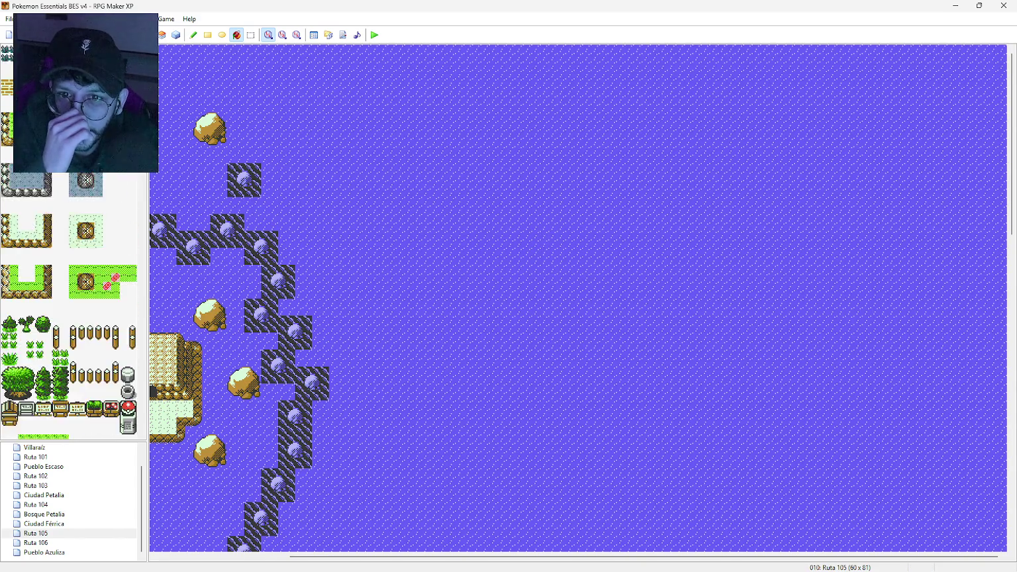
{"action": "scroll", "coordinate": [96, 272], "scroll_direction": "up", "scroll_amount": 10}
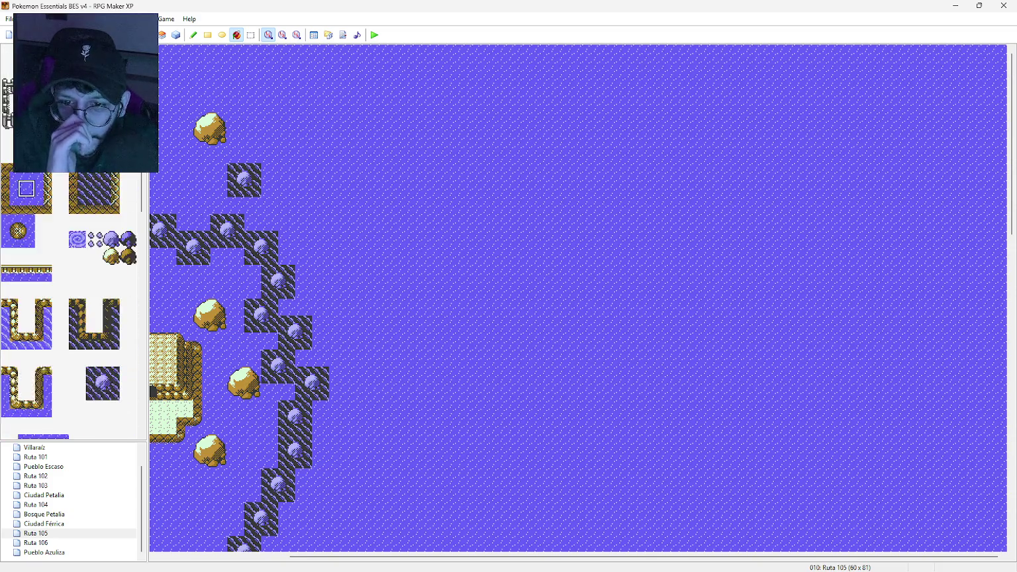
{"action": "left_click", "coordinate": [96, 273]}
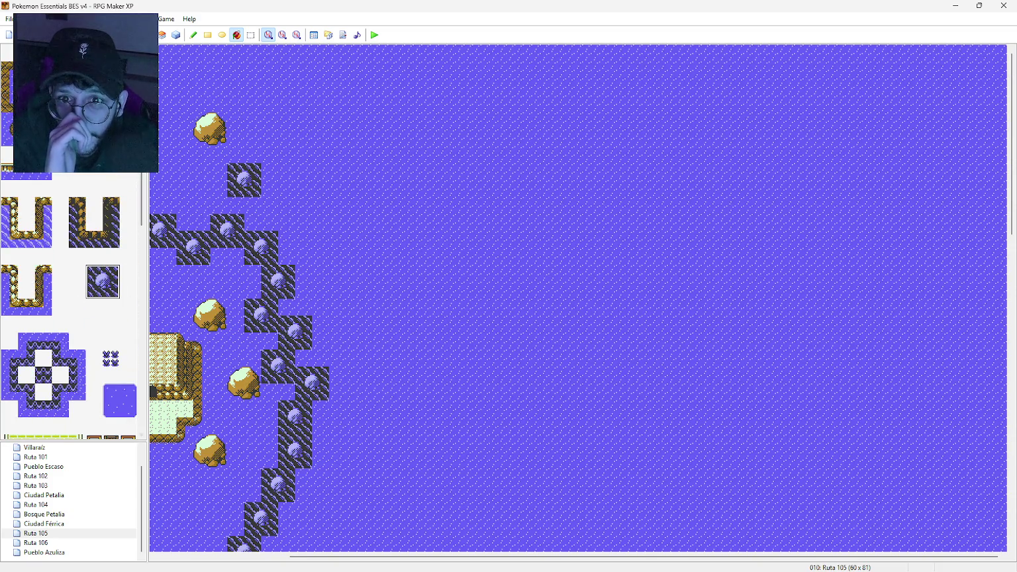
{"action": "left_click", "coordinate": [192, 35]}
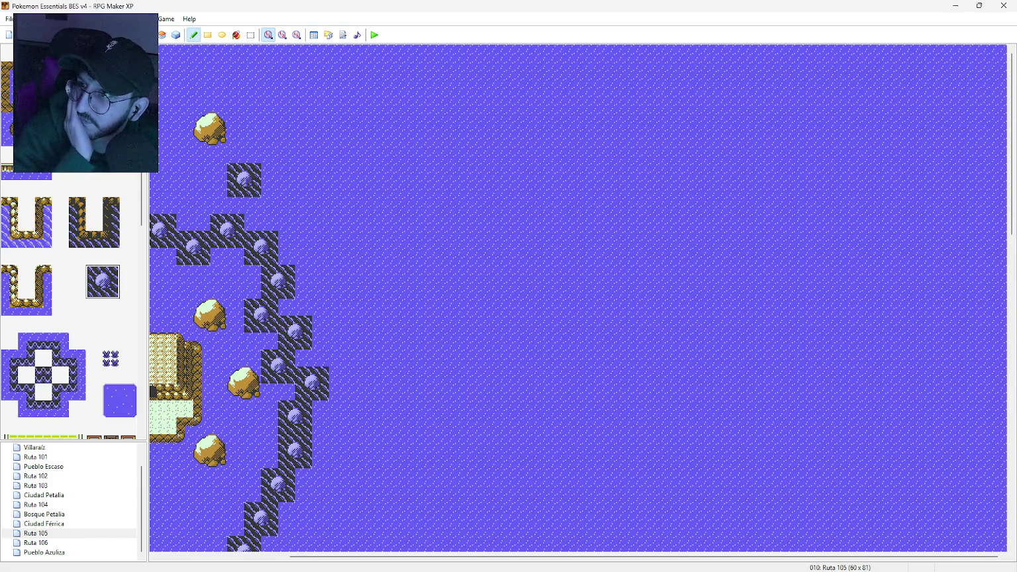
{"action": "key", "text": "alt+Tab"}
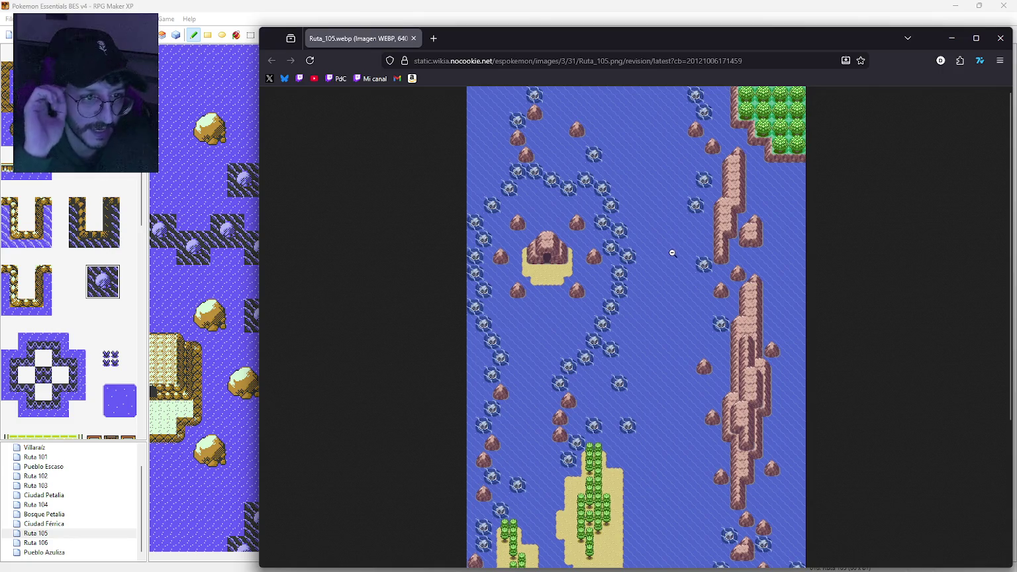
Step: Zoom and pan around the Ruta_105 reference image, fit it back, and return to RPG Maker XP
{"action": "scroll", "coordinate": [672, 253], "scroll_direction": "down", "scroll_amount": 3}
{"action": "scroll", "coordinate": [672, 253], "scroll_direction": "up", "scroll_amount": 3}
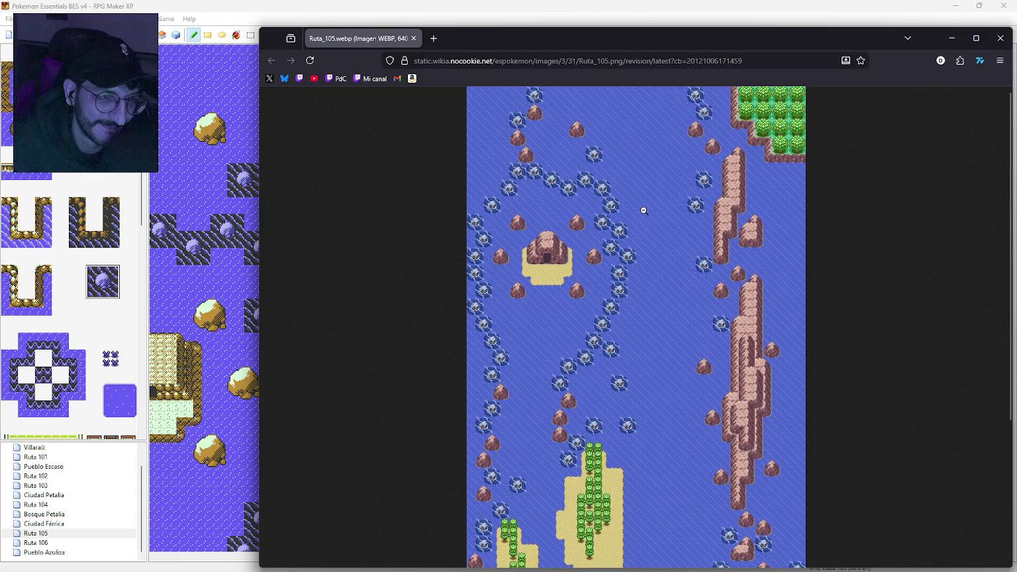
{"action": "scroll", "coordinate": [641, 212], "scroll_direction": "up", "scroll_amount": 5, "text": "ctrl"}
{"action": "scroll", "coordinate": [660, 298], "scroll_direction": "up", "scroll_amount": 3, "text": "ctrl"}
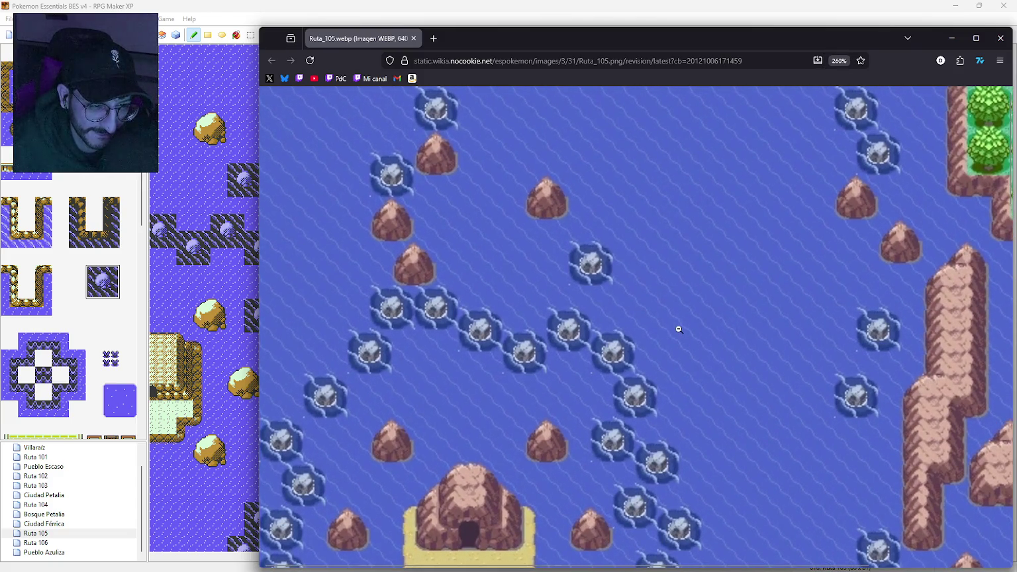
{"action": "scroll", "coordinate": [687, 325], "scroll_direction": "up", "scroll_amount": 1}
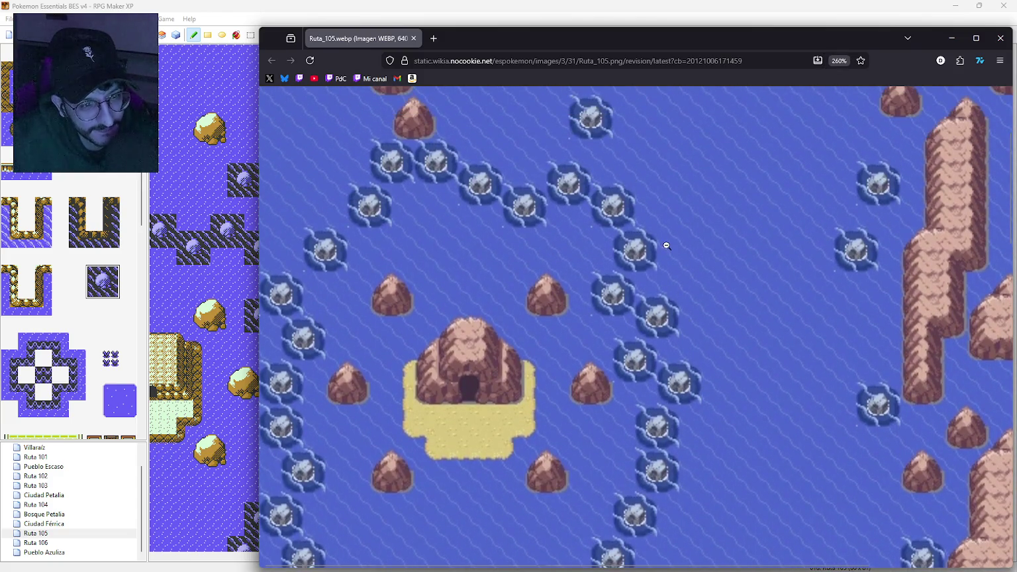
{"action": "key", "text": "ctrl+0"}
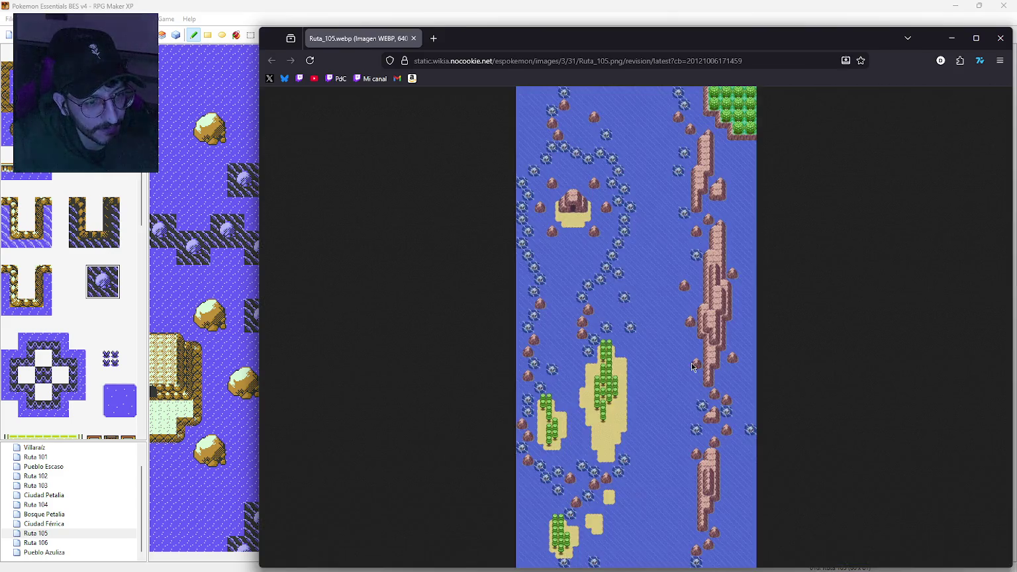
{"action": "scroll", "coordinate": [653, 240], "scroll_direction": "up", "scroll_amount": 5, "text": "ctrl"}
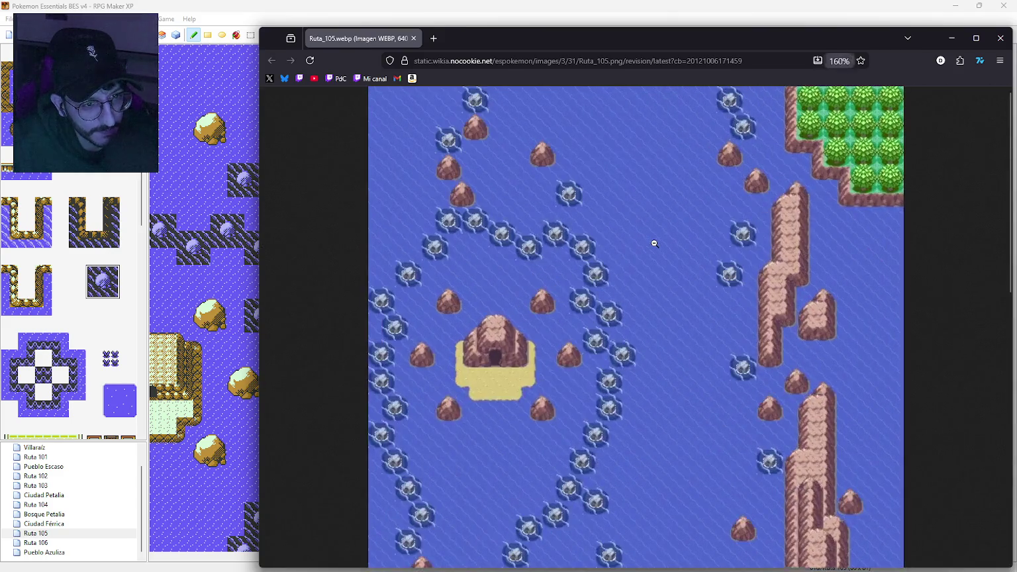
{"action": "scroll", "coordinate": [698, 309], "scroll_direction": "up", "scroll_amount": 1, "text": "ctrl"}
{"action": "middle_click", "coordinate": [680, 321]}
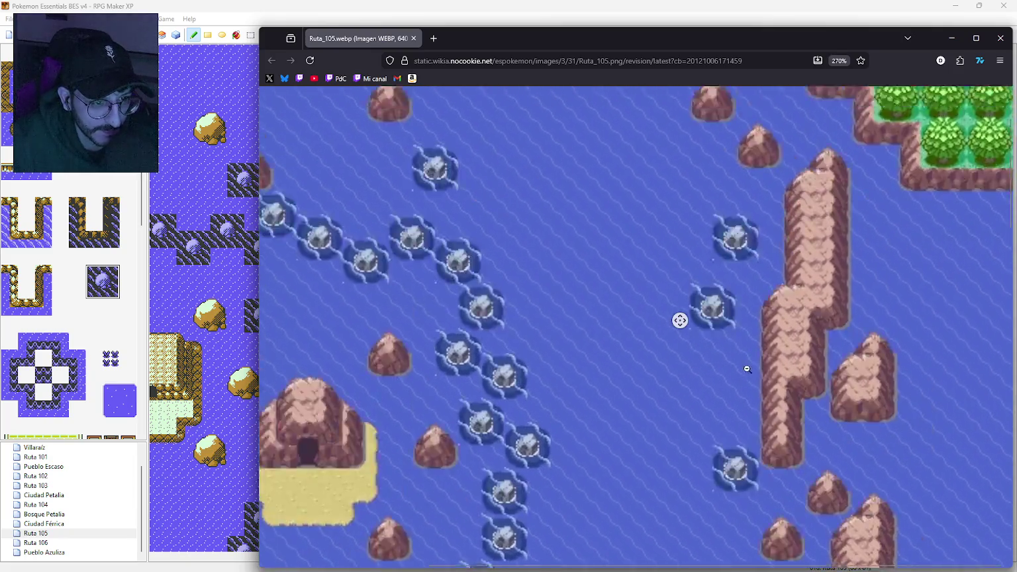
{"action": "scroll", "coordinate": [689, 354], "scroll_direction": "down", "scroll_amount": 6}
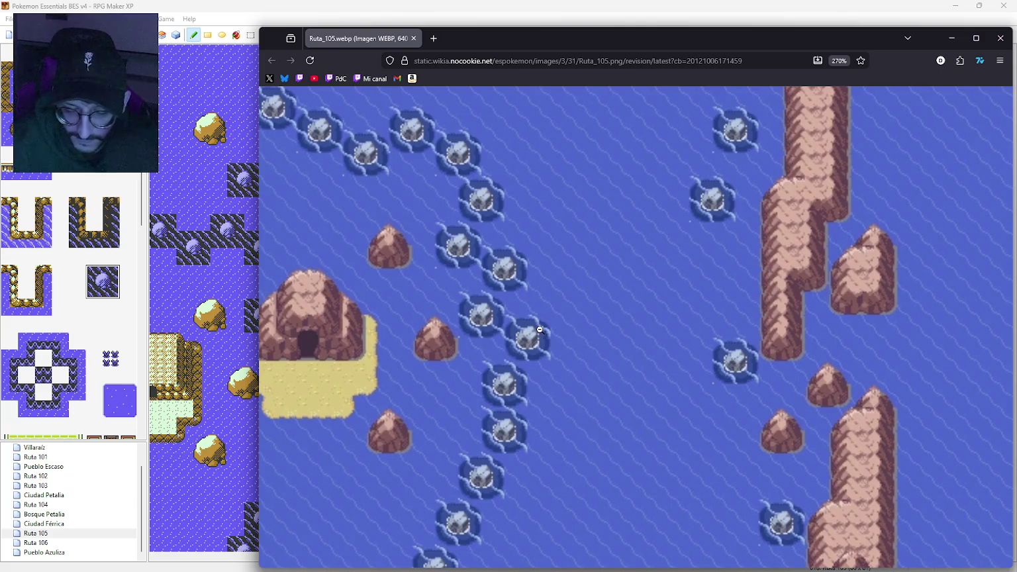
{"action": "scroll", "coordinate": [772, 222], "scroll_direction": "up", "scroll_amount": 4}
{"action": "scroll", "coordinate": [774, 220], "scroll_direction": "down", "scroll_amount": 4}
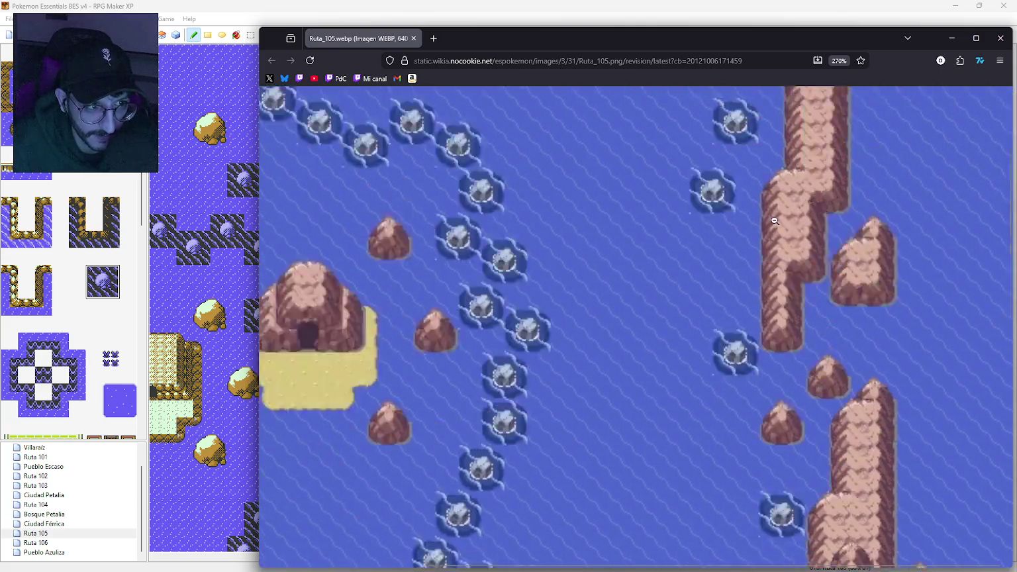
{"action": "scroll", "coordinate": [775, 221], "scroll_direction": "up", "scroll_amount": 5}
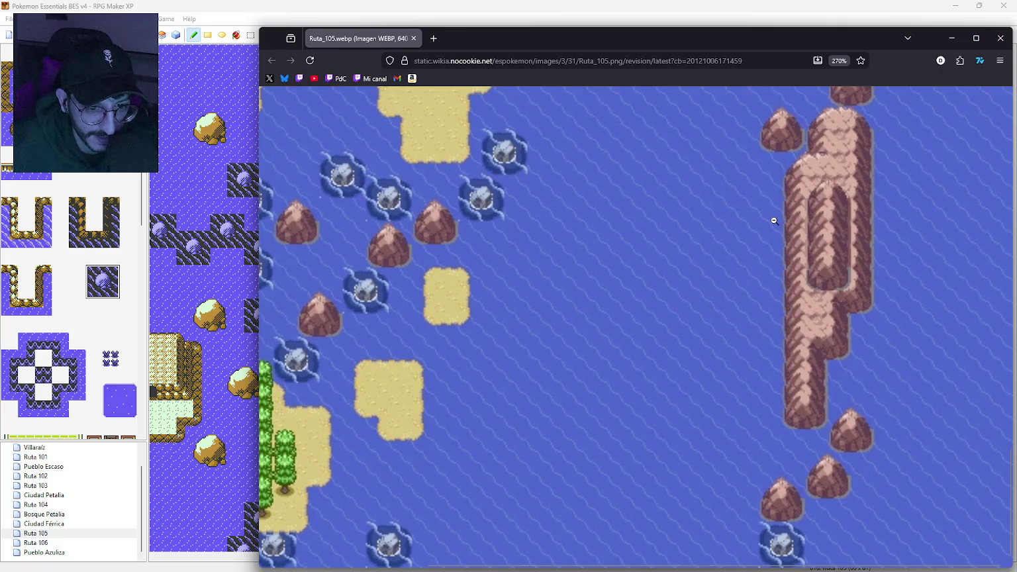
{"action": "scroll", "coordinate": [775, 220], "scroll_direction": "up", "scroll_amount": 15}
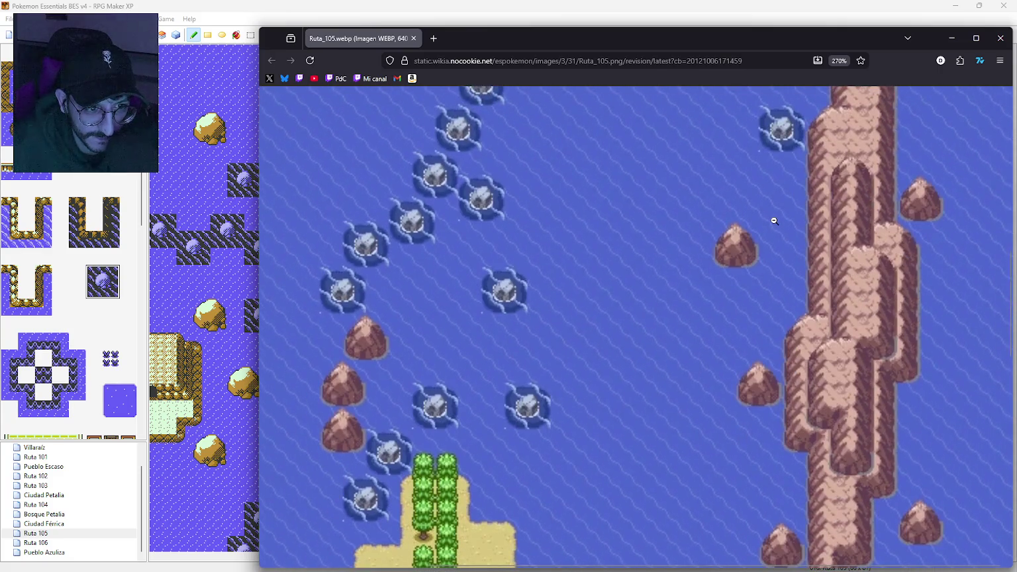
{"action": "scroll", "coordinate": [774, 221], "scroll_direction": "down", "scroll_amount": 8}
{"action": "scroll", "coordinate": [774, 220], "scroll_direction": "up", "scroll_amount": 1}
{"action": "scroll", "coordinate": [774, 220], "scroll_direction": "up", "scroll_amount": 6}
{"action": "scroll", "coordinate": [775, 221], "scroll_direction": "down", "scroll_amount": 5}
{"action": "scroll", "coordinate": [774, 221], "scroll_direction": "up", "scroll_amount": 5}
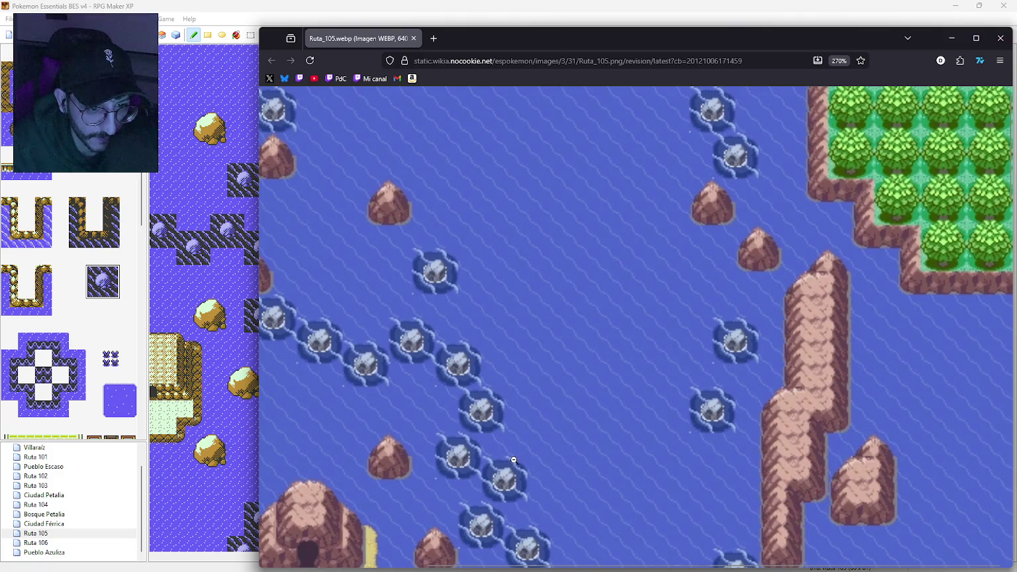
{"action": "scroll", "coordinate": [541, 515], "scroll_direction": "down", "scroll_amount": 3}
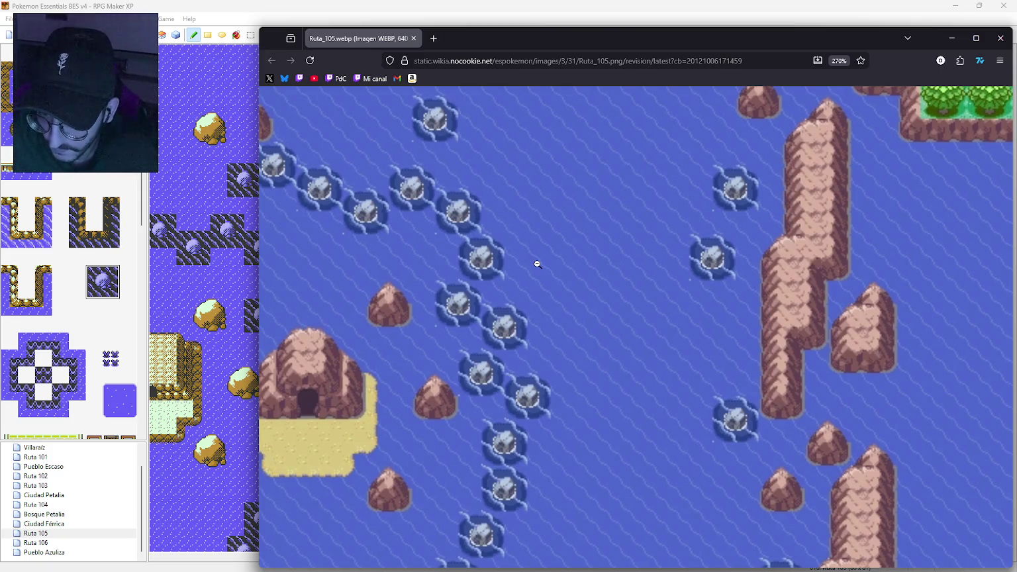
{"action": "left_click", "coordinate": [551, 267]}
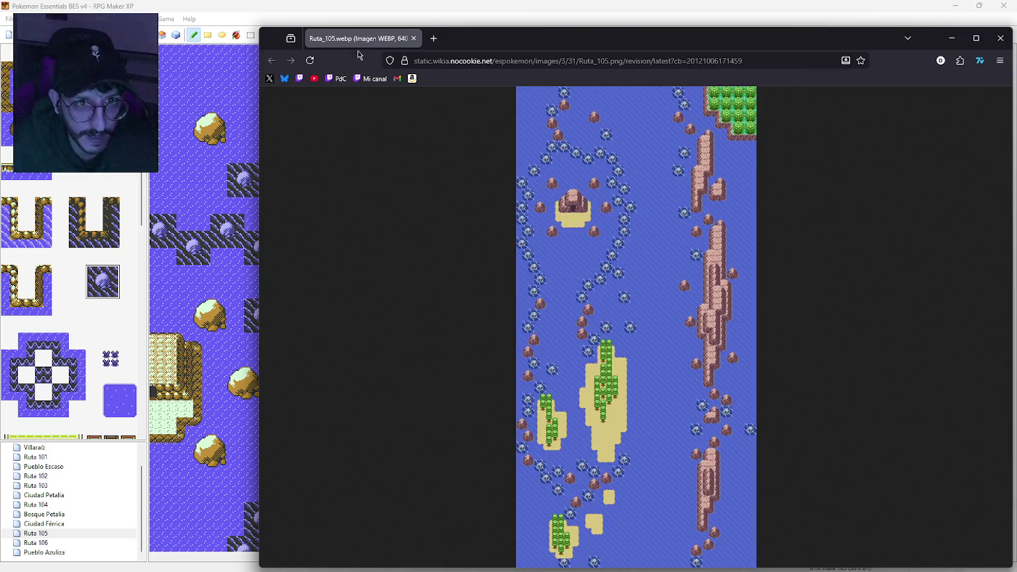
{"action": "key", "text": "alt+Tab"}
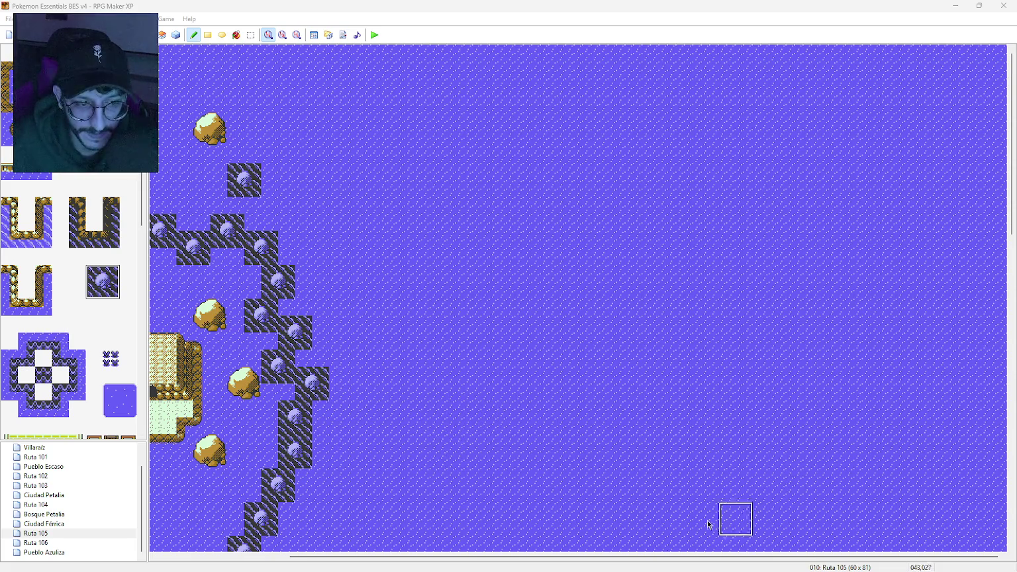
Step: Lay three rectangular rows of 2x2 bushes in the top-right water, the third row stepped inward
{"action": "scroll", "coordinate": [74, 197], "scroll_direction": "up", "scroll_amount": 10}
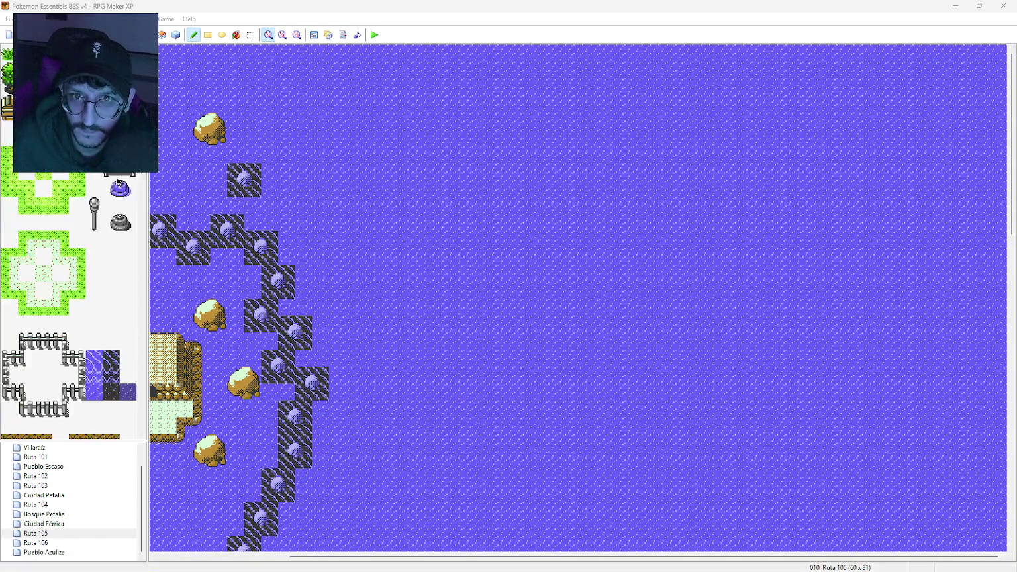
{"action": "scroll", "coordinate": [74, 197], "scroll_direction": "up", "scroll_amount": 3}
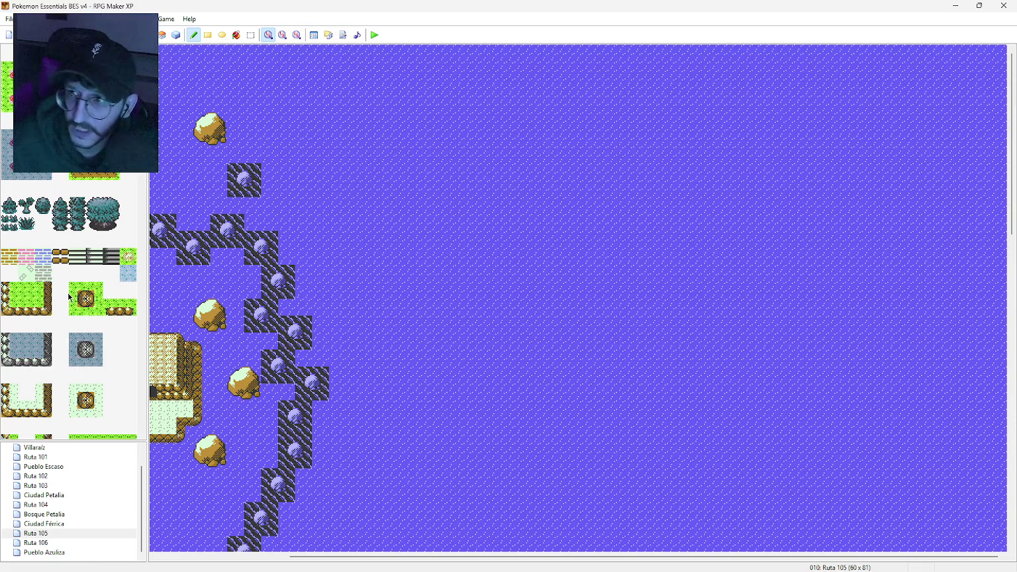
{"action": "scroll", "coordinate": [69, 298], "scroll_direction": "down", "scroll_amount": 5}
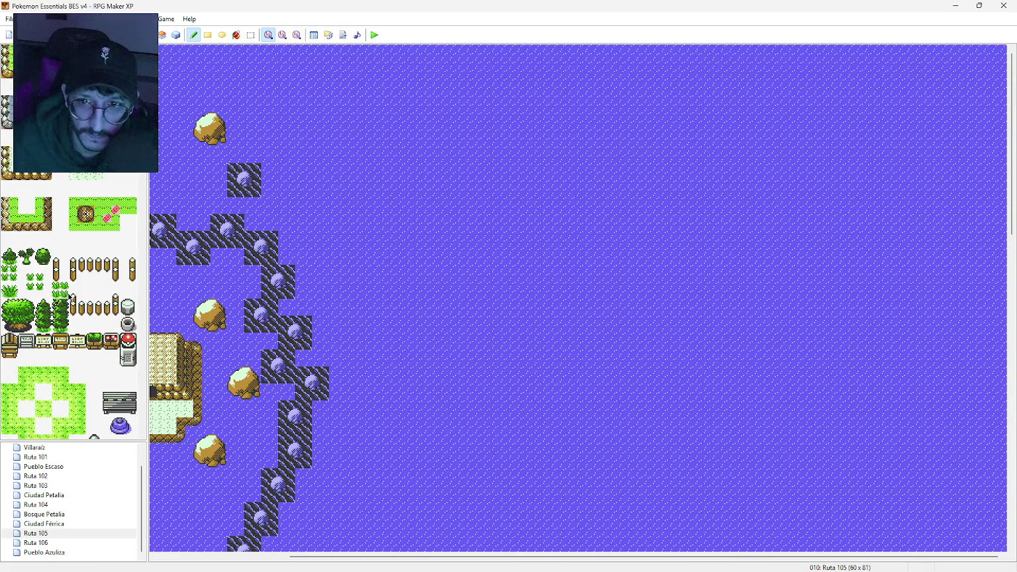
{"action": "left_click_drag", "start_coordinate": [13, 313], "coordinate": [29, 326]}
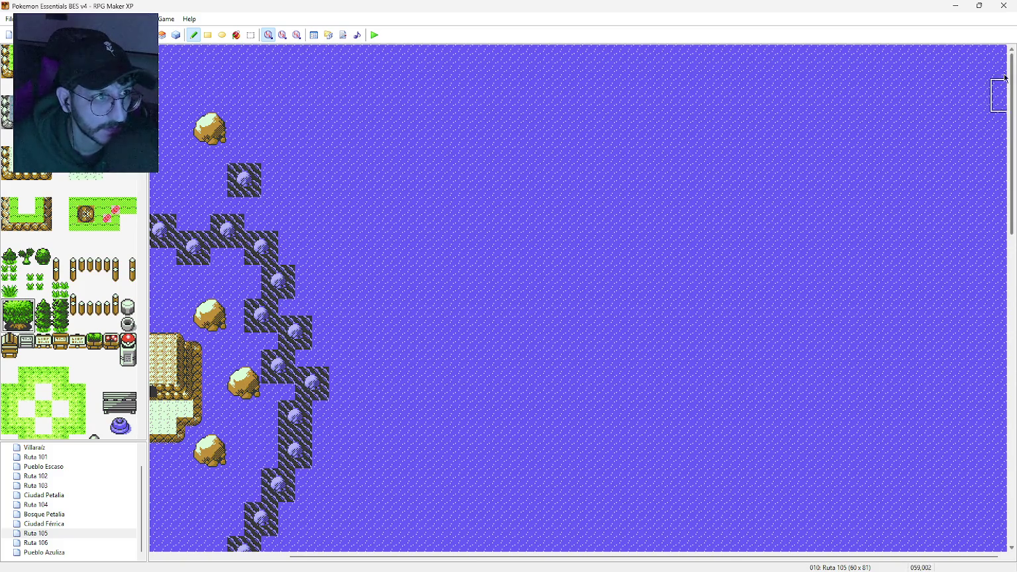
{"action": "mouse_move", "coordinate": [772, 62]}
{"action": "left_mouse_down"}
{"action": "mouse_move", "coordinate": [821, 78]}
{"action": "mouse_move", "coordinate": [840, 46]}
{"action": "left_mouse_up"}
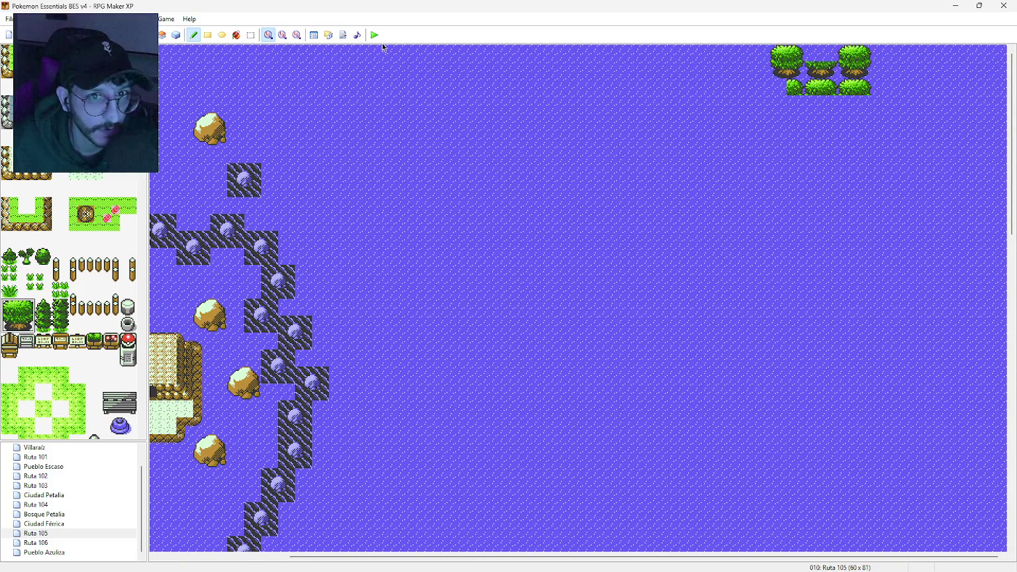
{"action": "key", "text": "ctrl+z"}
{"action": "left_click", "coordinate": [208, 35]}
{"action": "left_click_drag", "start_coordinate": [745, 63], "coordinate": [865, 72]}
{"action": "mouse_move", "coordinate": [753, 96]}
{"action": "left_mouse_down"}
{"action": "mouse_move", "coordinate": [837, 94]}
{"action": "mouse_move", "coordinate": [857, 104]}
{"action": "left_mouse_up"}
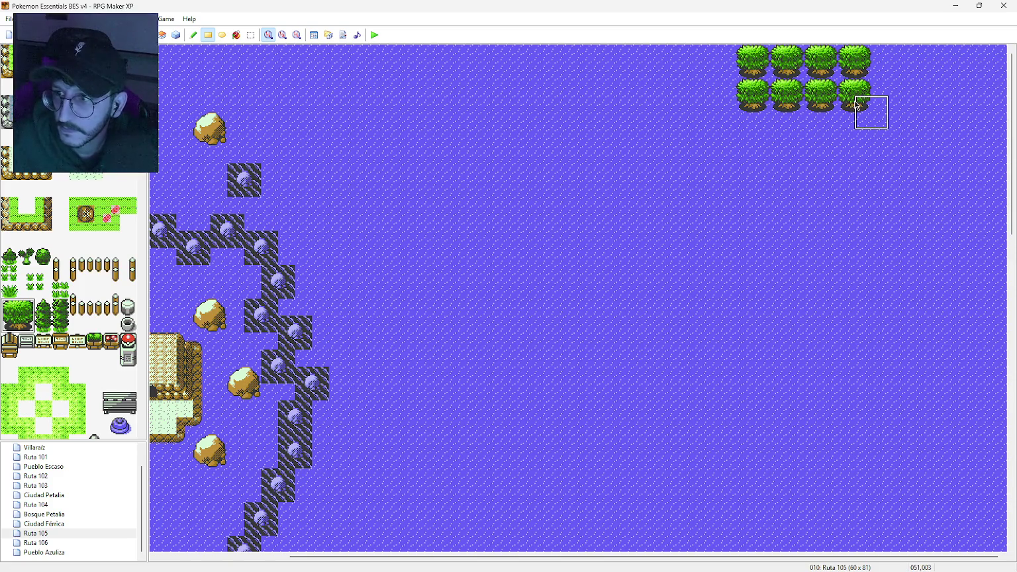
{"action": "mouse_move", "coordinate": [788, 131]}
{"action": "left_mouse_down"}
{"action": "mouse_move", "coordinate": [824, 133]}
{"action": "mouse_move", "coordinate": [857, 163]}
{"action": "left_mouse_up"}
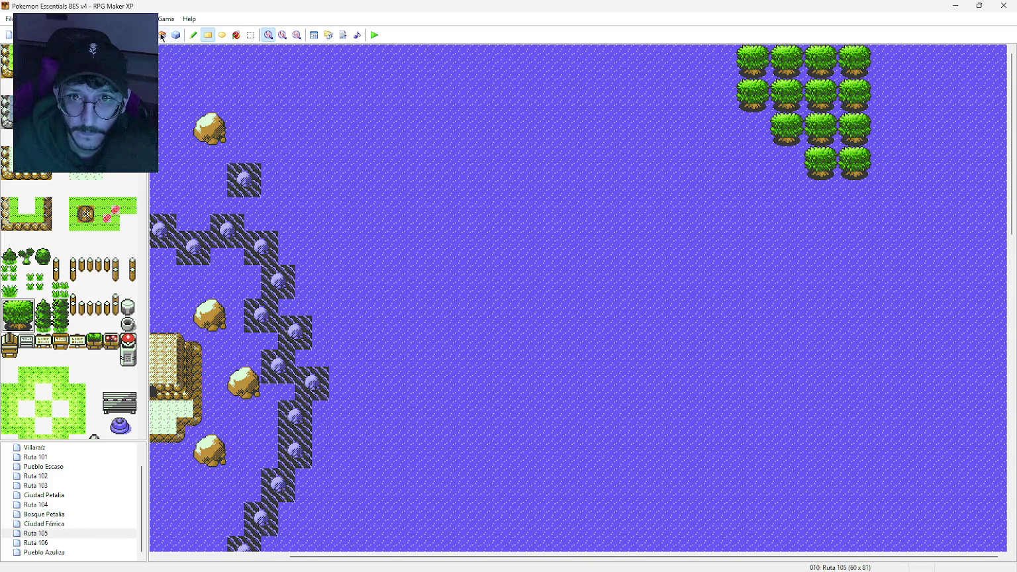
Step: Fill grass beneath each stepped tree row using rectangles
{"action": "scroll", "coordinate": [70, 187], "scroll_direction": "down", "scroll_amount": 5}
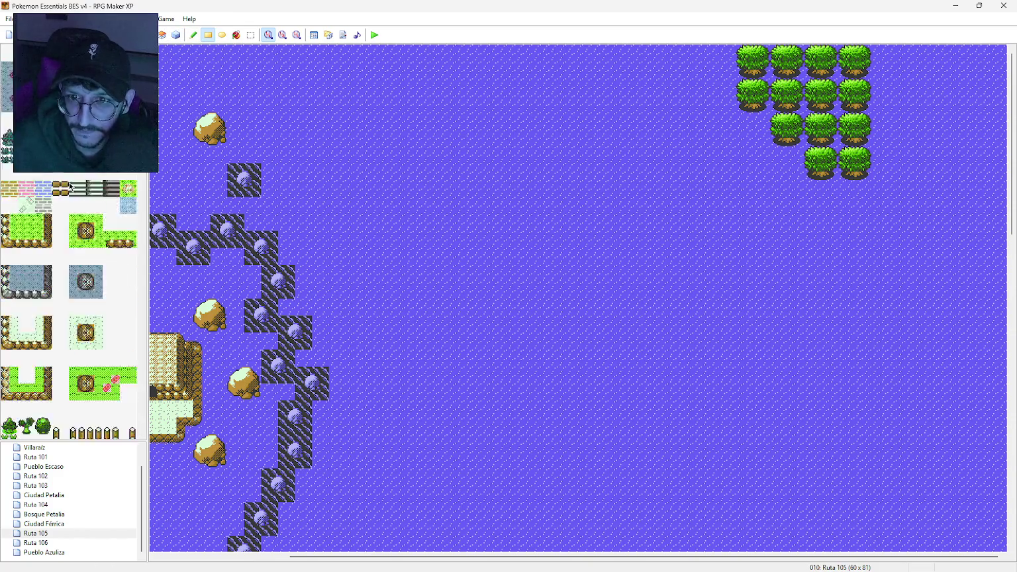
{"action": "left_click", "coordinate": [27, 295]}
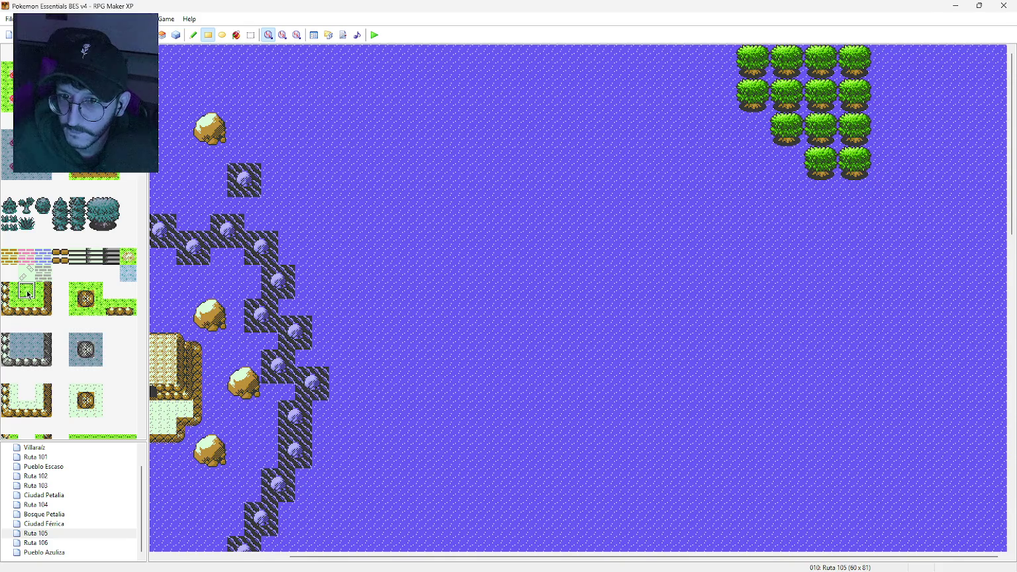
{"action": "mouse_move", "coordinate": [744, 53]}
{"action": "left_mouse_down"}
{"action": "mouse_move", "coordinate": [834, 86]}
{"action": "mouse_move", "coordinate": [860, 111]}
{"action": "left_mouse_up"}
{"action": "left_click_drag", "start_coordinate": [785, 123], "coordinate": [861, 134]}
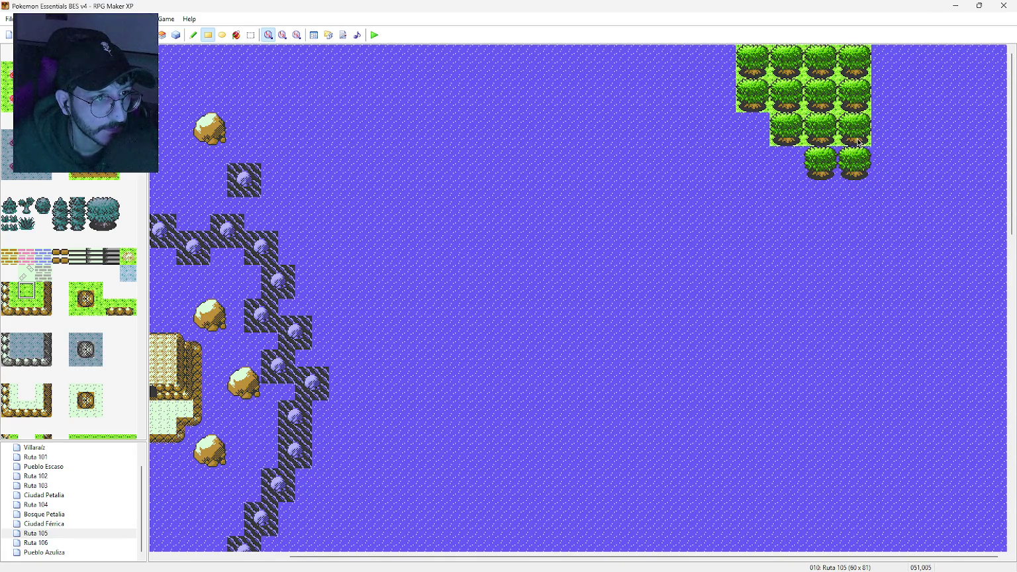
{"action": "left_click_drag", "start_coordinate": [812, 156], "coordinate": [861, 159]}
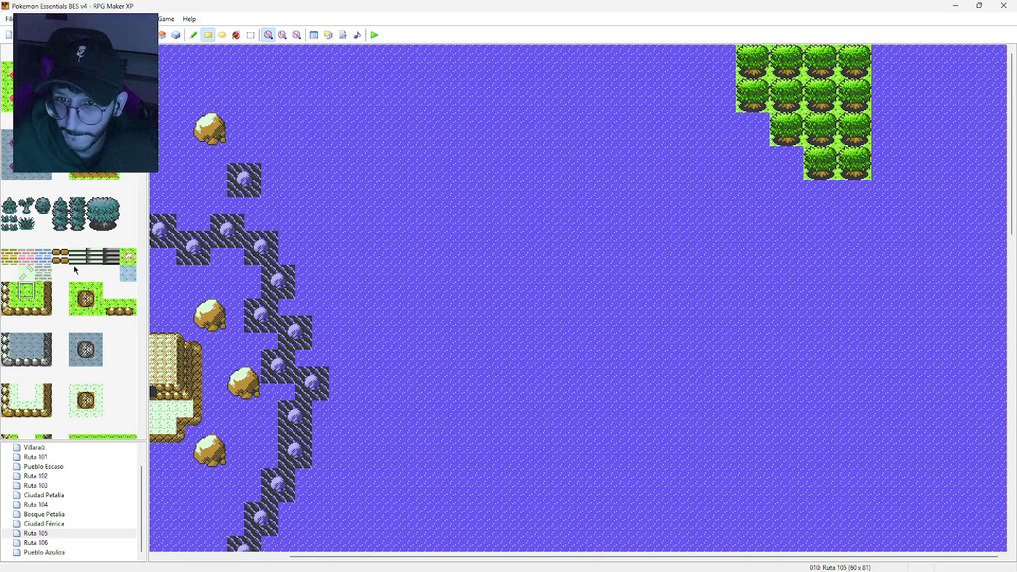
{"action": "scroll", "coordinate": [75, 270], "scroll_direction": "down", "scroll_amount": 15}
{"action": "scroll", "coordinate": [75, 270], "scroll_direction": "down", "scroll_amount": 15}
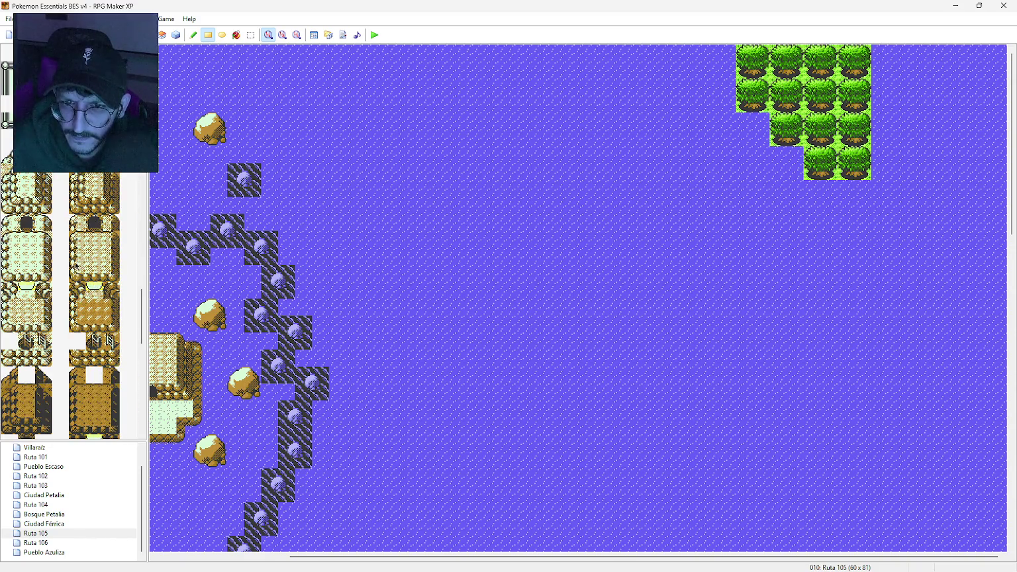
Step: Place brown cliff-edge tiles along the grove's stepped edge and a ledge along its bottom
{"action": "left_click", "coordinate": [77, 204]}
{"action": "left_click", "coordinate": [765, 153]}
{"action": "left_click", "coordinate": [727, 120]}
{"action": "left_click", "coordinate": [795, 188]}
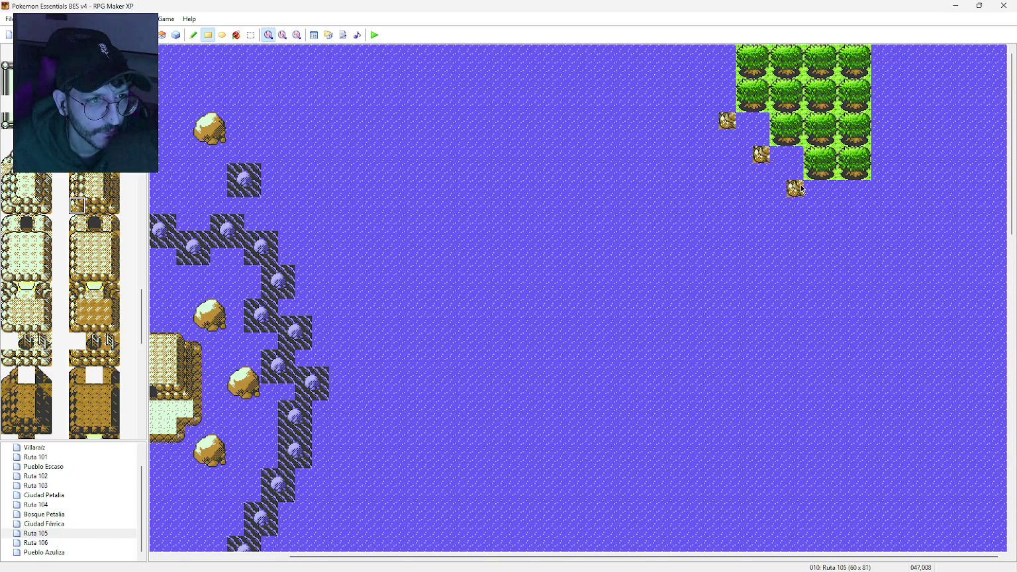
{"action": "left_click", "coordinate": [94, 206]}
{"action": "left_click_drag", "start_coordinate": [819, 192], "coordinate": [864, 192]}
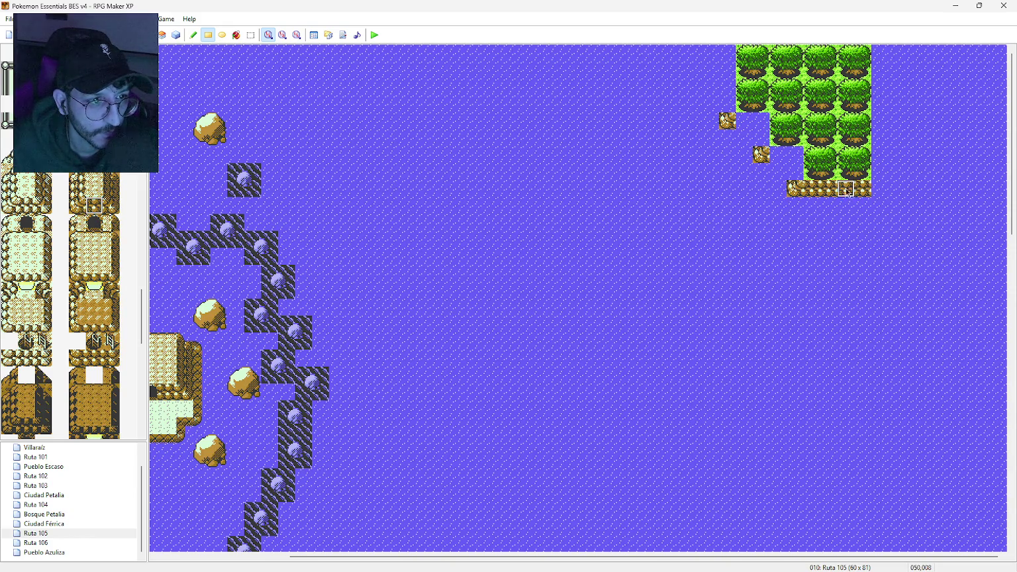
{"action": "left_click", "coordinate": [744, 120]}
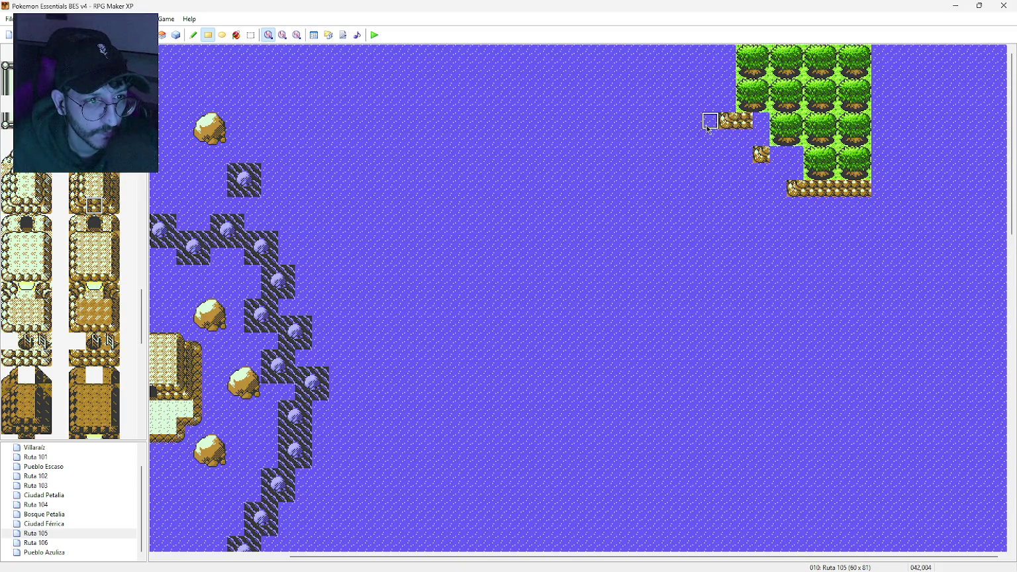
{"action": "left_click", "coordinate": [778, 156]}
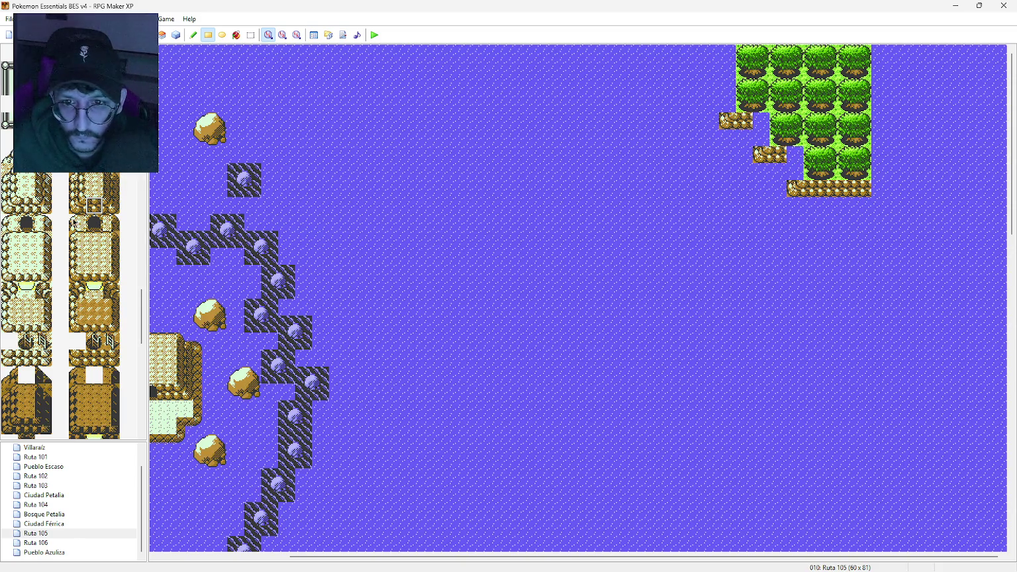
Step: Fill the remaining cliff step gaps and run the rocky cliff edge up the grove's left side
{"action": "left_click", "coordinate": [77, 290]}
{"action": "left_click", "coordinate": [795, 155]}
{"action": "left_click", "coordinate": [761, 120]}
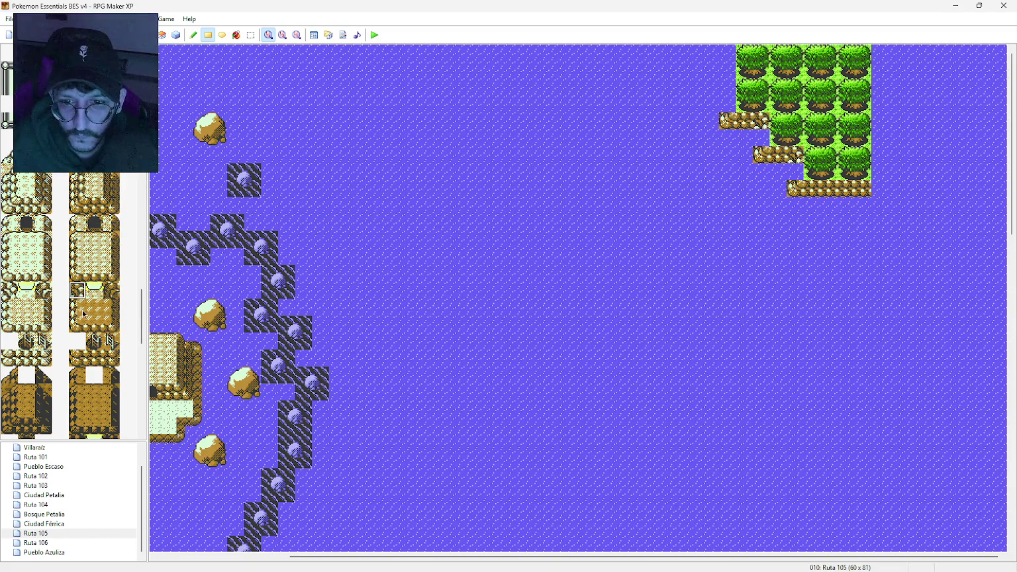
{"action": "left_click", "coordinate": [77, 189]}
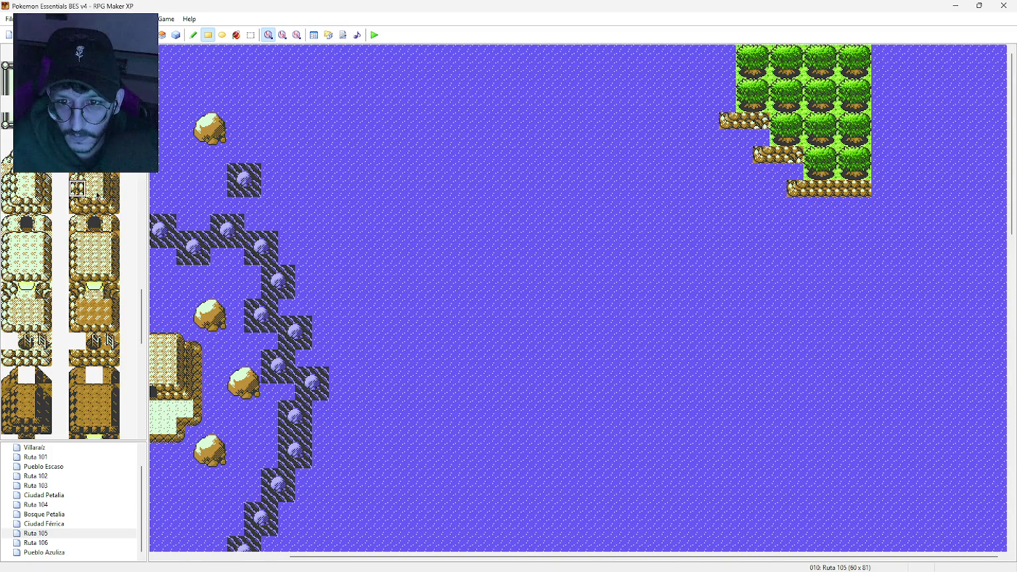
{"action": "mouse_move", "coordinate": [801, 175]}
{"action": "left_mouse_down"}
{"action": "mouse_move", "coordinate": [759, 136]}
{"action": "mouse_move", "coordinate": [728, 137]}
{"action": "mouse_move", "coordinate": [728, 53]}
{"action": "left_mouse_up"}
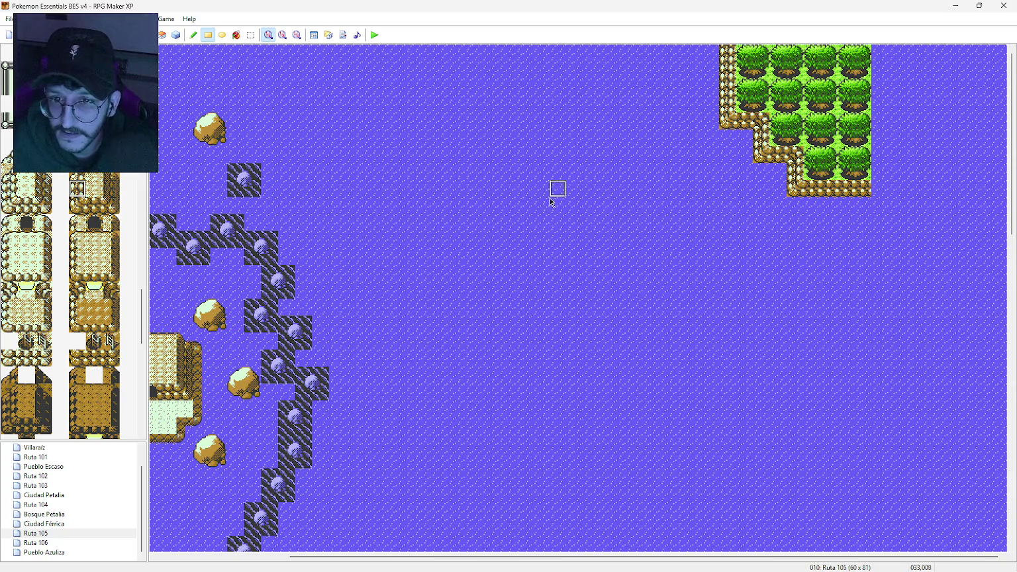
{"action": "mouse_move", "coordinate": [140, 311]}
{"action": "left_mouse_down"}
{"action": "mouse_move", "coordinate": [147, 194]}
{"action": "mouse_move", "coordinate": [144, 209]}
{"action": "left_mouse_up"}
Step: Place two stepped dark sea rocks west of the northeast grove, re-placing the misplaced top rock
{"action": "left_click", "coordinate": [103, 199]}
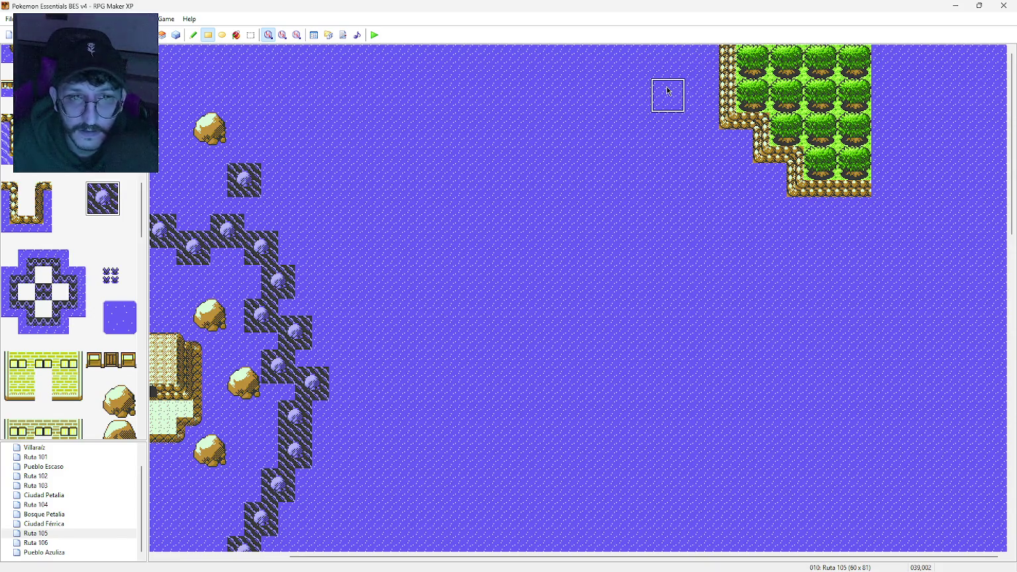
{"action": "left_click", "coordinate": [663, 89]}
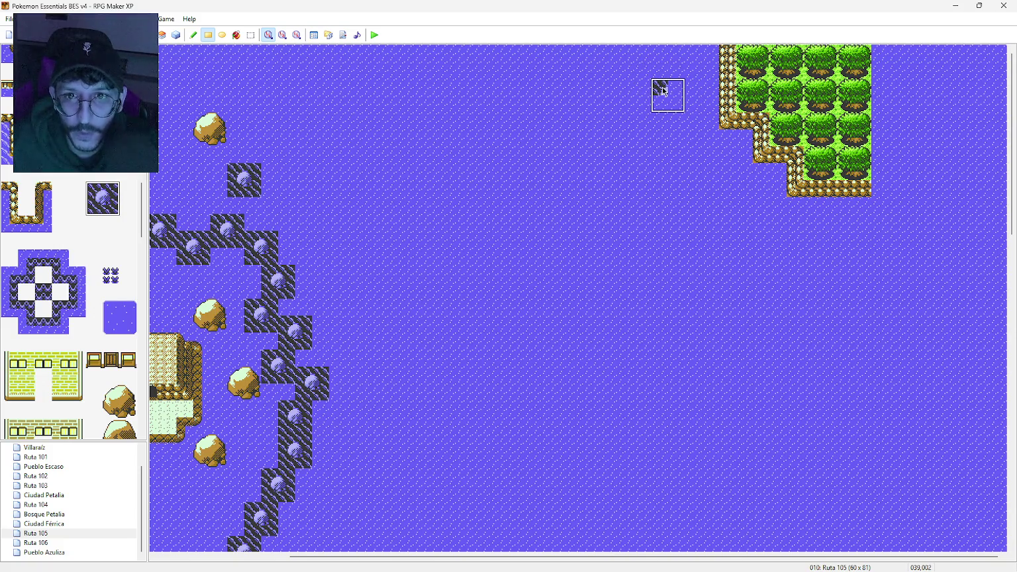
{"action": "left_click", "coordinate": [193, 35]}
{"action": "left_click", "coordinate": [659, 87]}
{"action": "left_click", "coordinate": [626, 52]}
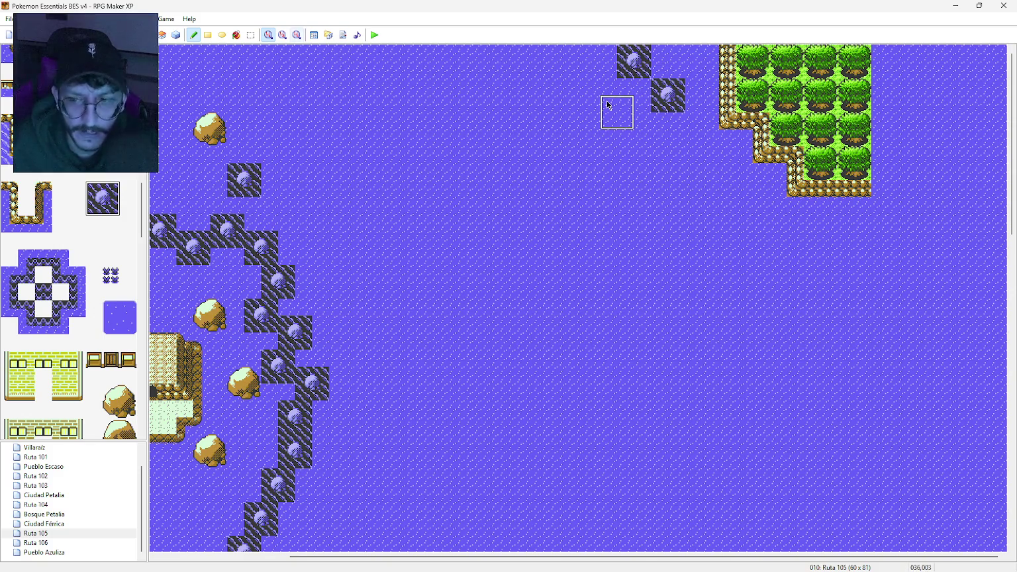
{"action": "key", "text": "ctrl+z"}
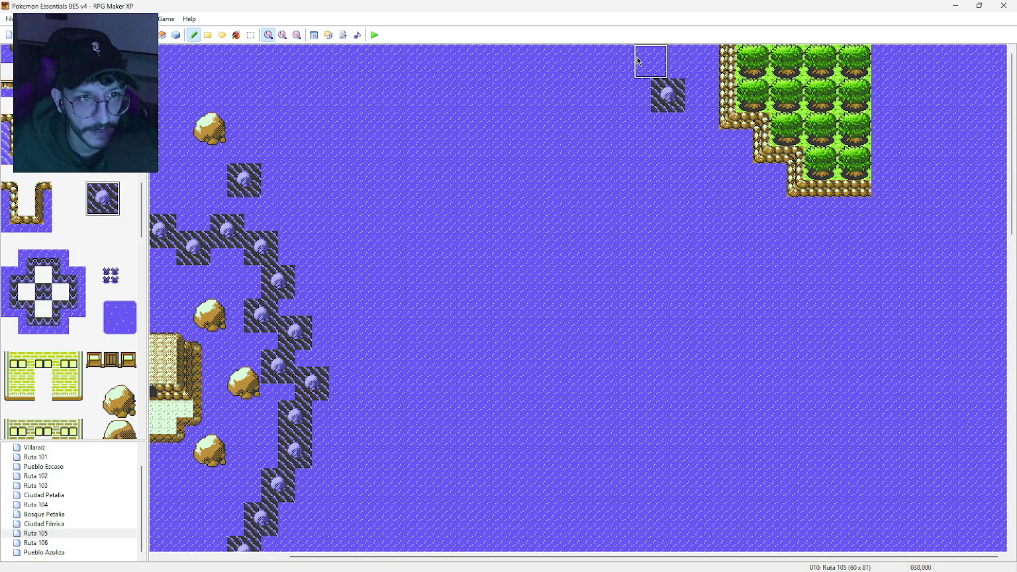
{"action": "left_click", "coordinate": [639, 63]}
{"action": "left_click", "coordinate": [124, 409]}
{"action": "scroll", "coordinate": [116, 370], "scroll_direction": "down", "scroll_amount": 1}
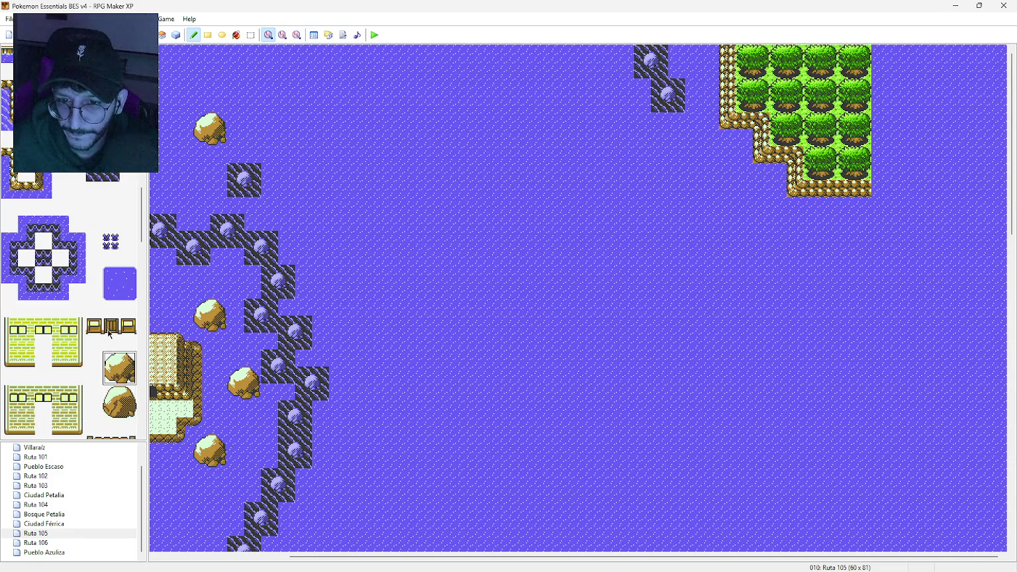
{"action": "scroll", "coordinate": [110, 333], "scroll_direction": "down", "scroll_amount": 1}
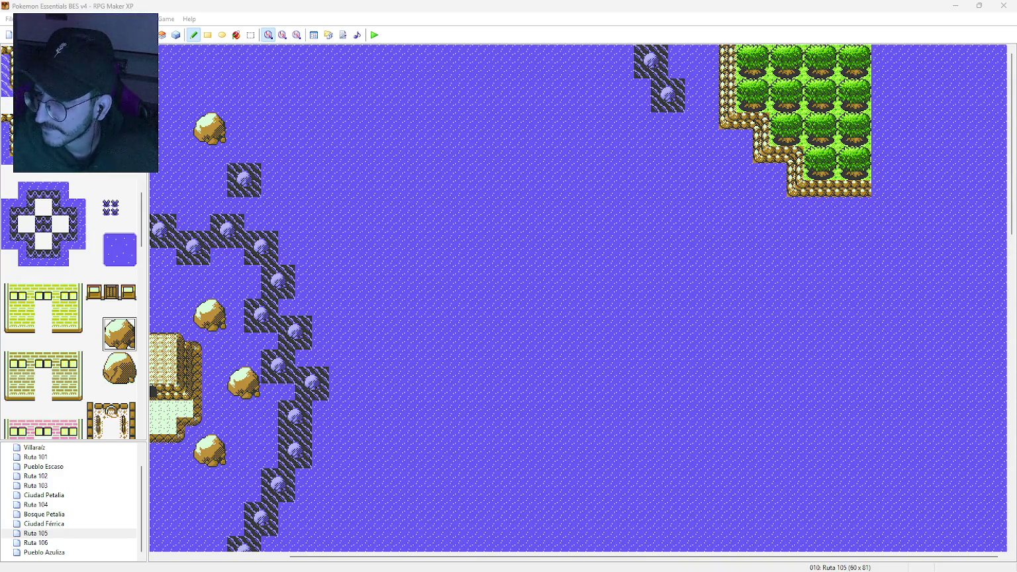
Step: Place two sandy boulders diagonally in the water below the dark rock pair
{"action": "left_click", "coordinate": [644, 124]}
{"action": "left_click", "coordinate": [682, 159]}
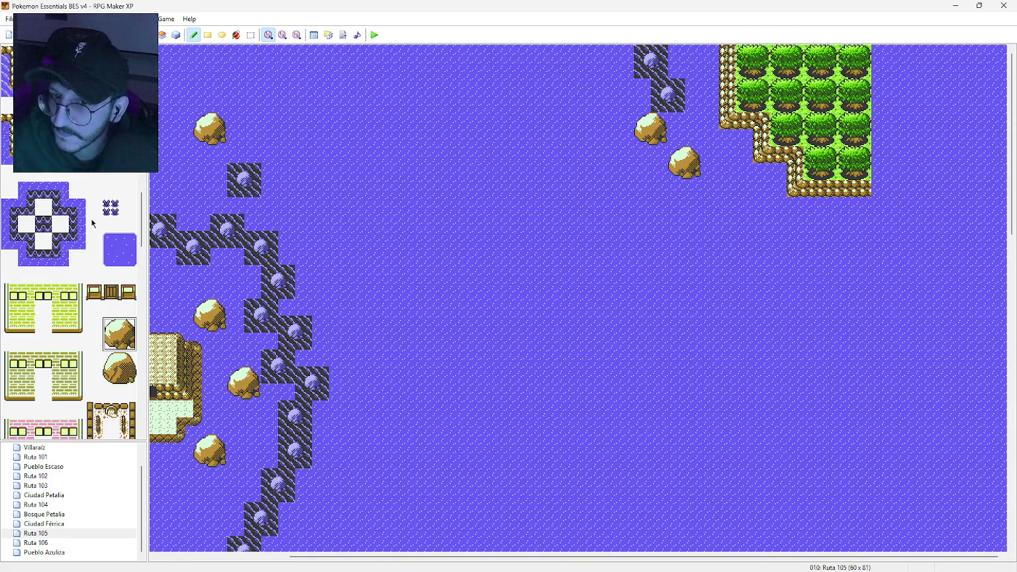
{"action": "scroll", "coordinate": [74, 273], "scroll_direction": "down", "scroll_amount": 10}
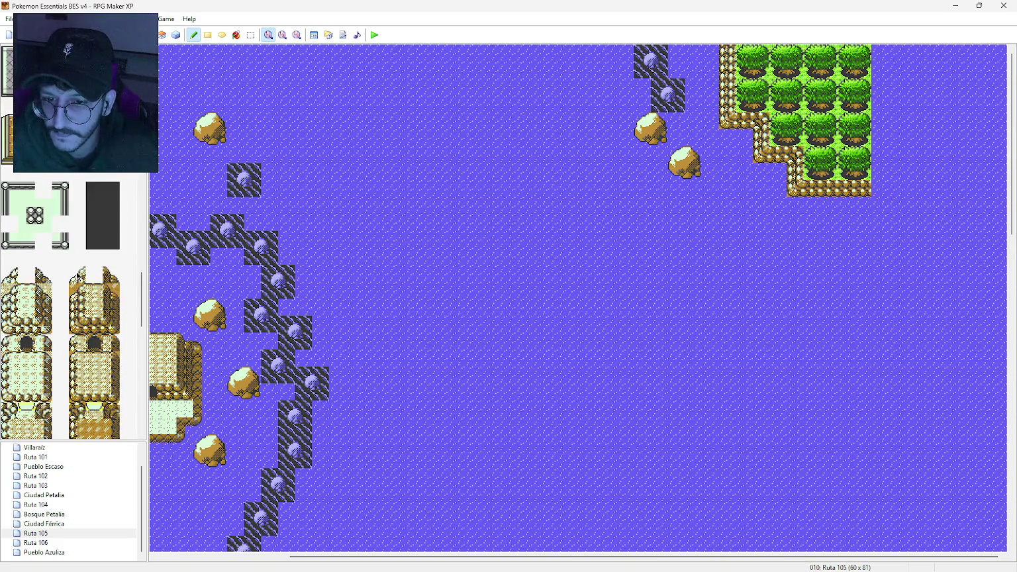
Step: Start a small sandy rock islet in the water below the boulders
{"action": "scroll", "coordinate": [77, 276], "scroll_direction": "down", "scroll_amount": 3}
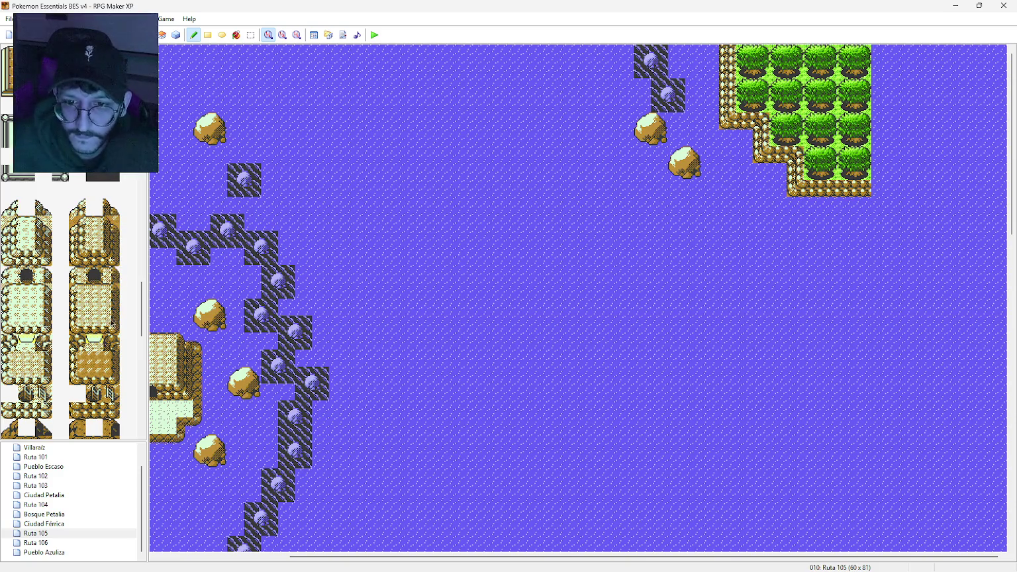
{"action": "left_click", "coordinate": [112, 208]}
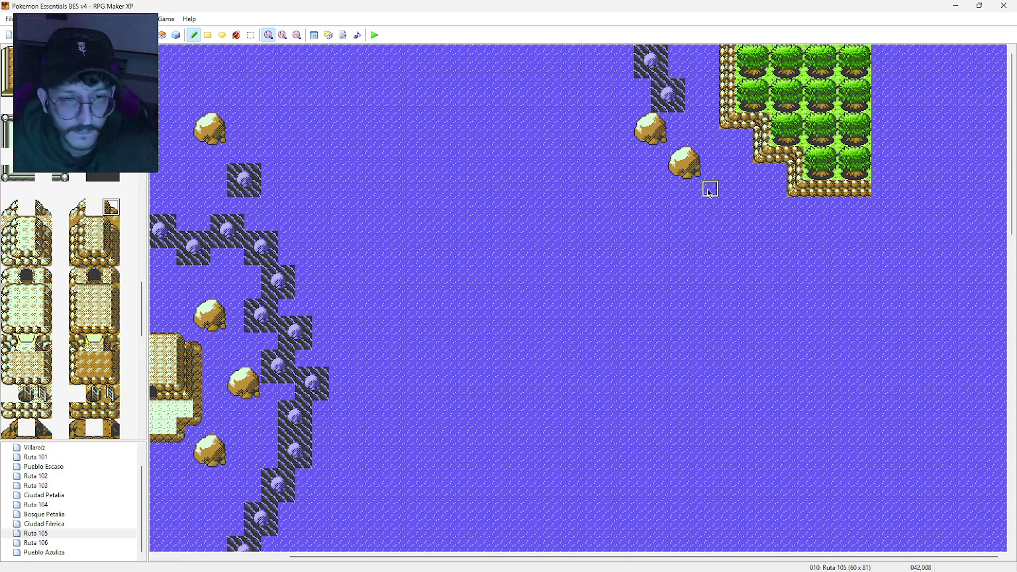
{"action": "left_click", "coordinate": [742, 191]}
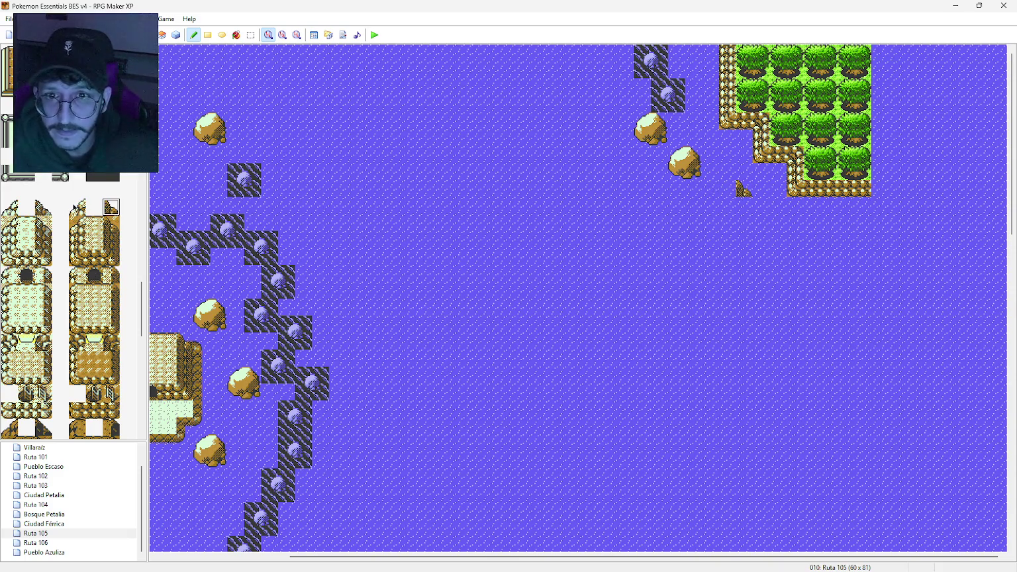
{"action": "left_click", "coordinate": [79, 210]}
{"action": "left_click", "coordinate": [727, 189]}
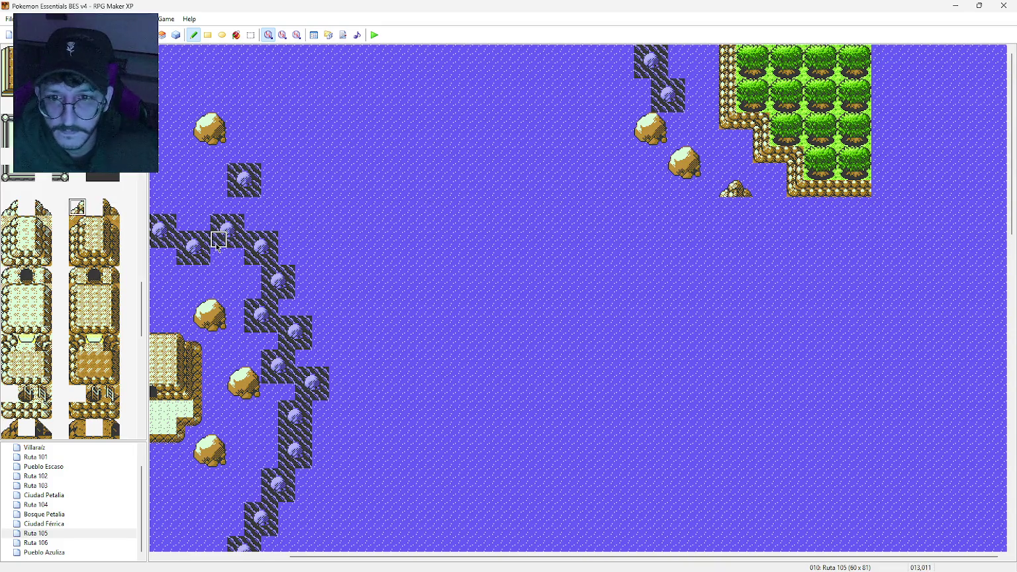
{"action": "left_click", "coordinate": [96, 228]}
{"action": "left_click", "coordinate": [728, 188]}
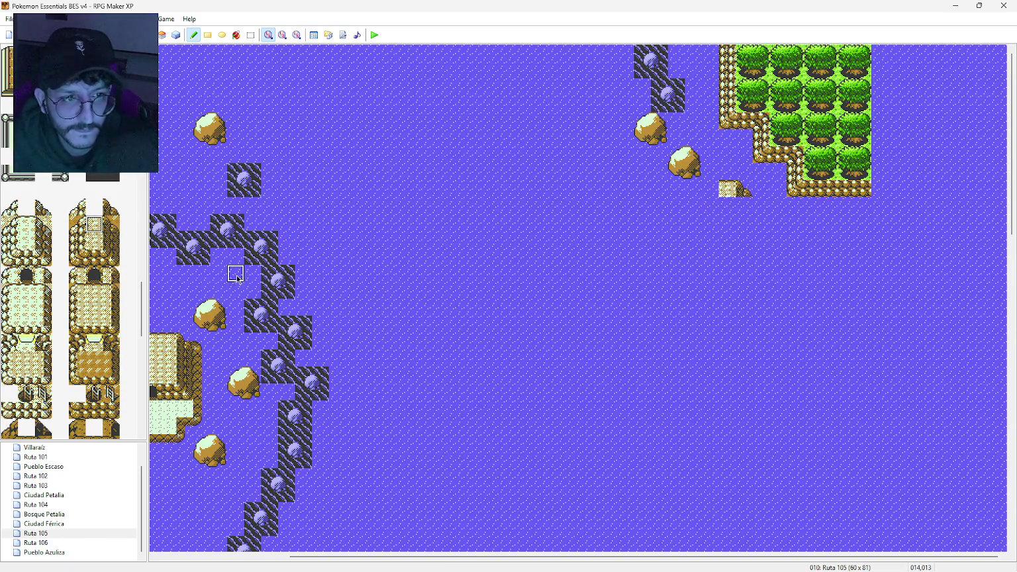
Step: Give the islet a rock edge, rounded corner and cliff edge on its left side
{"action": "left_click", "coordinate": [77, 226]}
{"action": "left_click", "coordinate": [714, 197]}
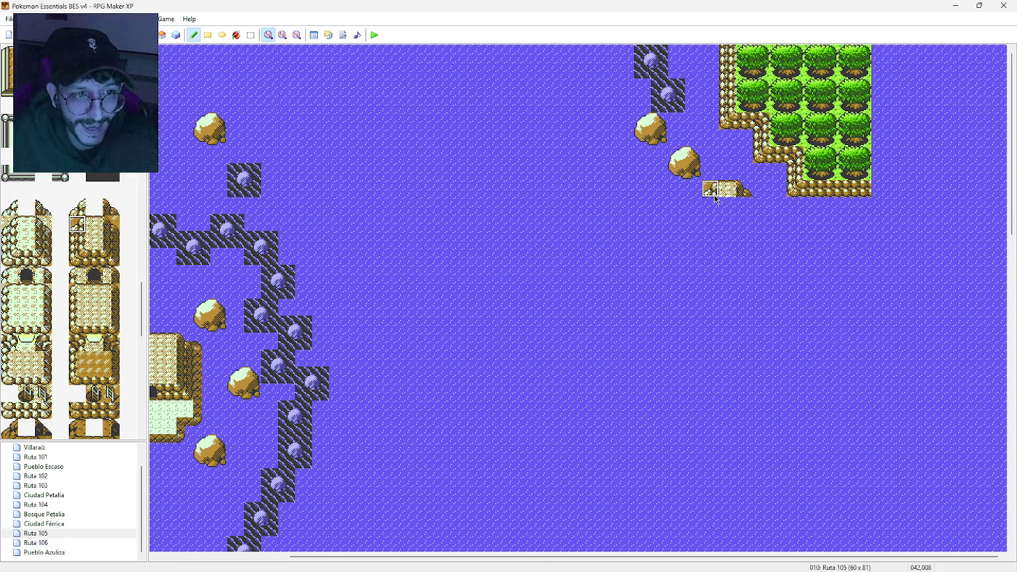
{"action": "left_click", "coordinate": [84, 210]}
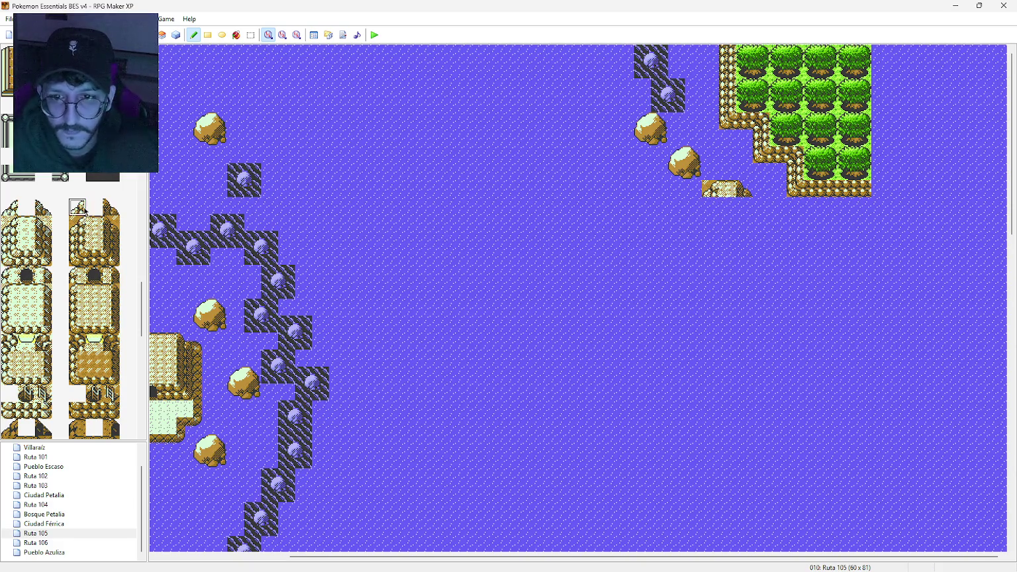
{"action": "left_click", "coordinate": [710, 189]}
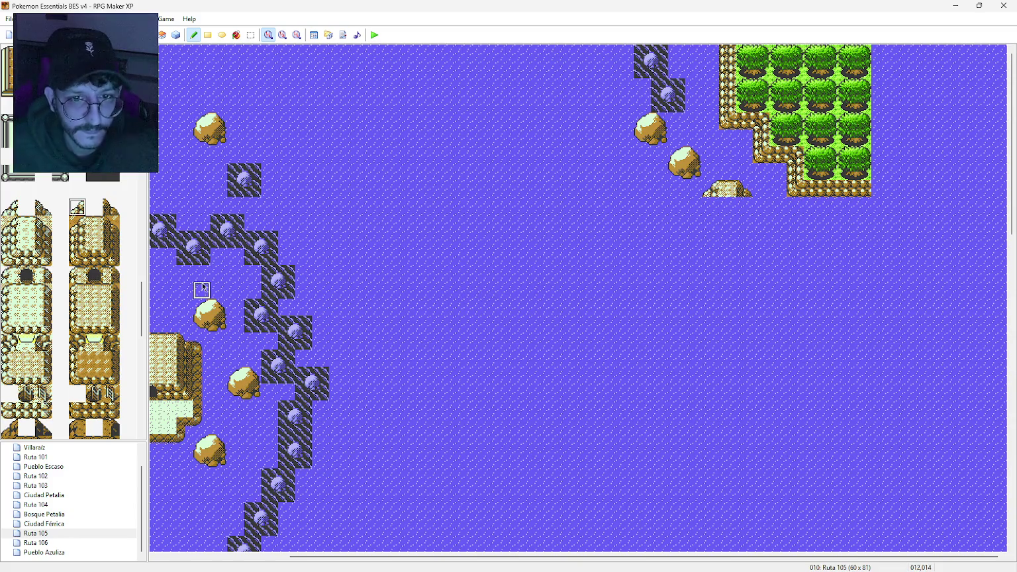
{"action": "left_click", "coordinate": [80, 240]}
{"action": "left_click", "coordinate": [712, 205]}
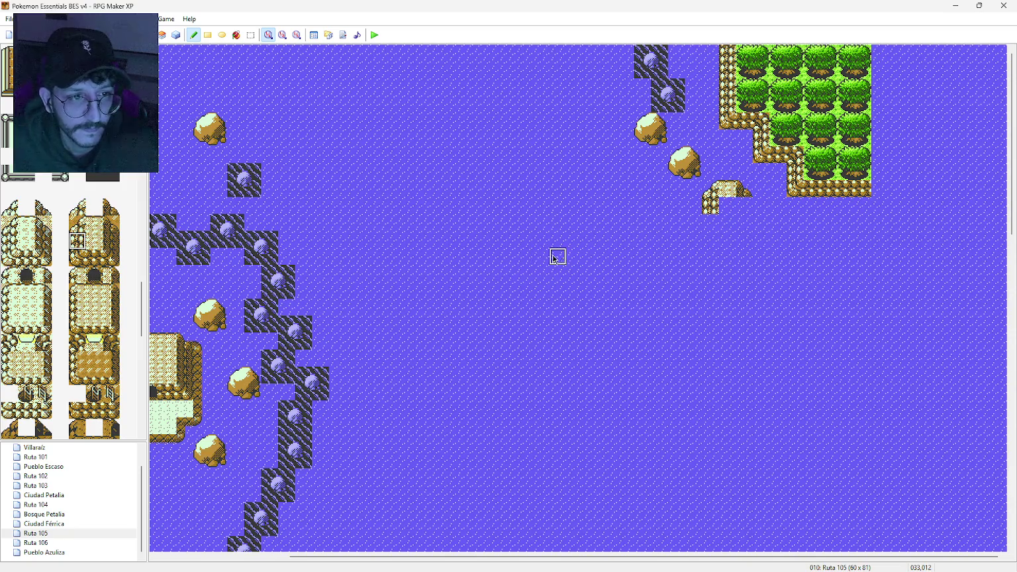
Step: Widen the islet with sandy fill tiles and add a tile on its right
{"action": "left_click", "coordinate": [94, 224]}
{"action": "left_click", "coordinate": [710, 206]}
{"action": "left_click", "coordinate": [94, 241]}
{"action": "left_click", "coordinate": [727, 205]}
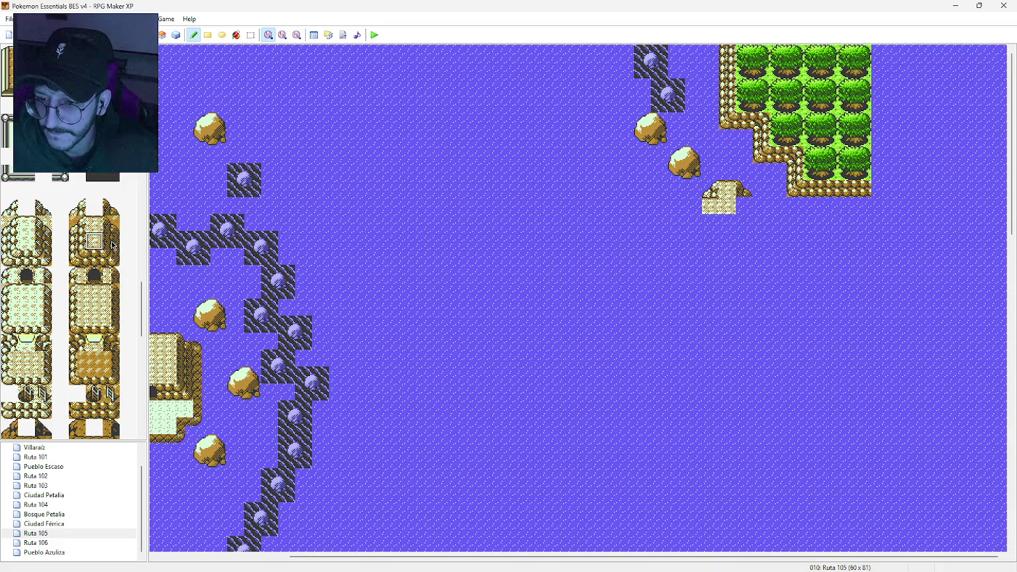
{"action": "left_click", "coordinate": [112, 245]}
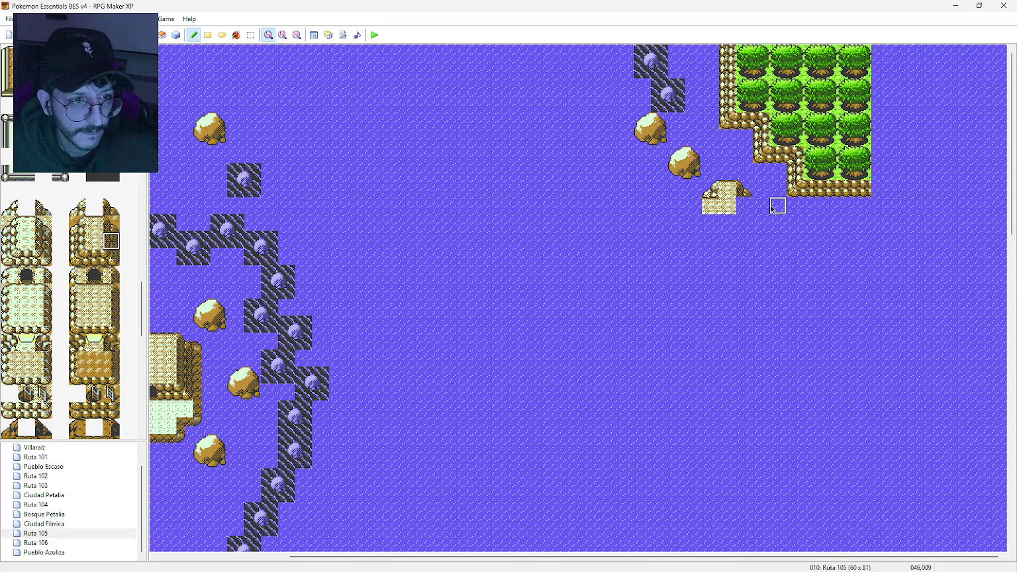
{"action": "left_click", "coordinate": [751, 209]}
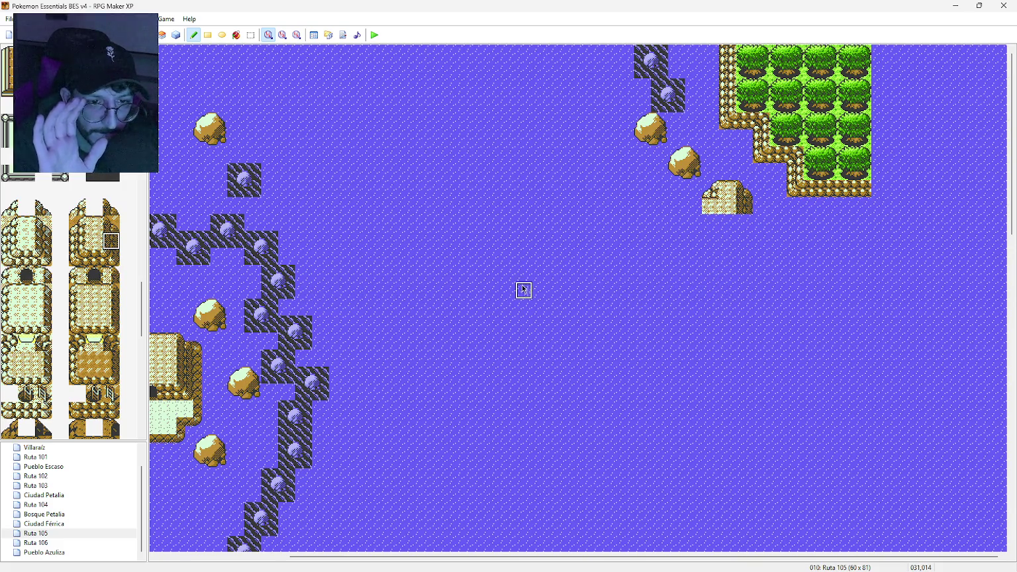
Step: Paint a narrow cliff column south from the islet, plus two lone cliff tiles below it
{"action": "left_click_drag", "start_coordinate": [743, 290], "coordinate": [744, 226]}
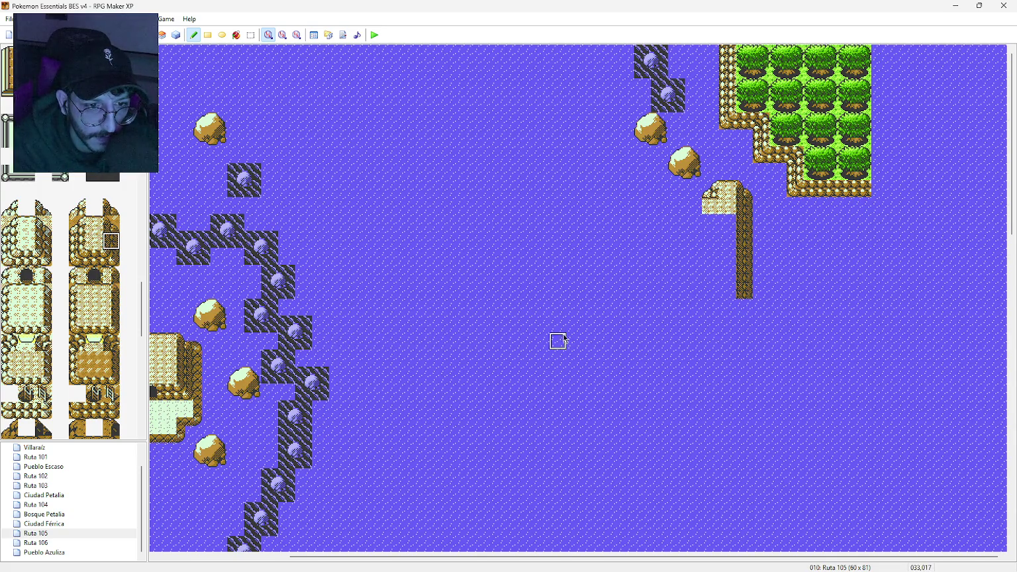
{"action": "left_click", "coordinate": [731, 344]}
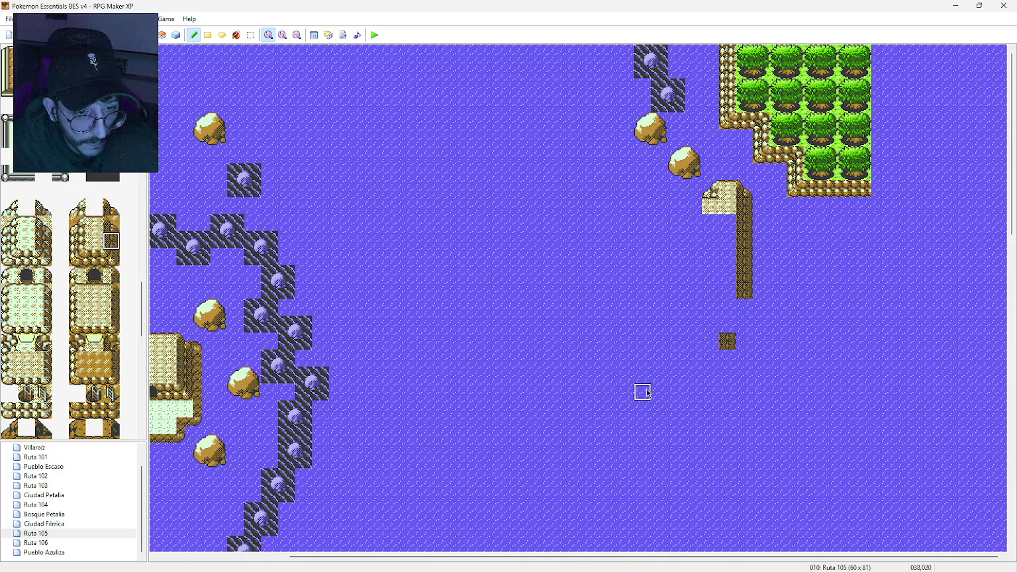
{"action": "left_click", "coordinate": [707, 392]}
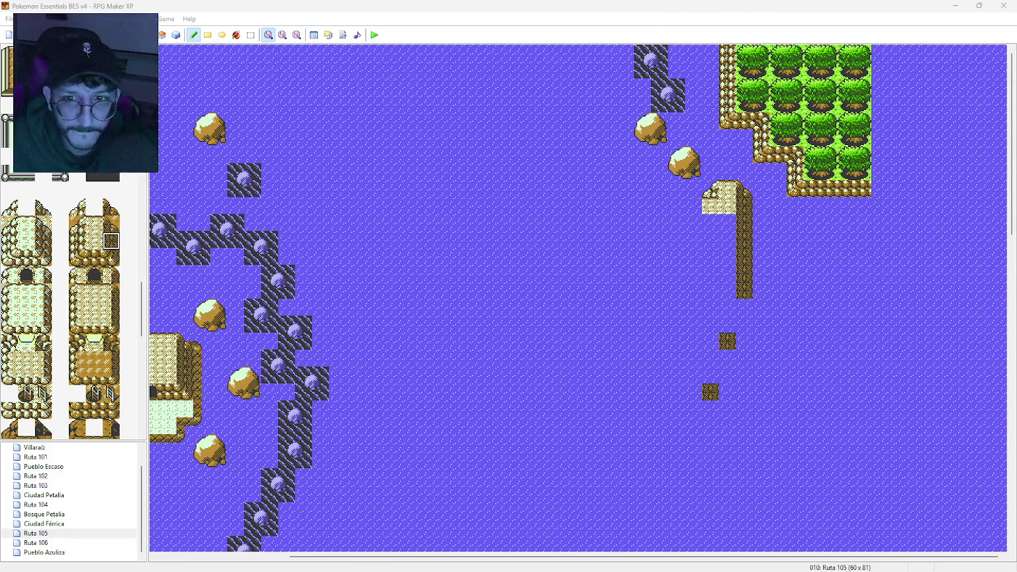
Step: Repaint the three cliff pieces and add corner tiles left of the column and middle piece
{"action": "left_click", "coordinate": [111, 259]}
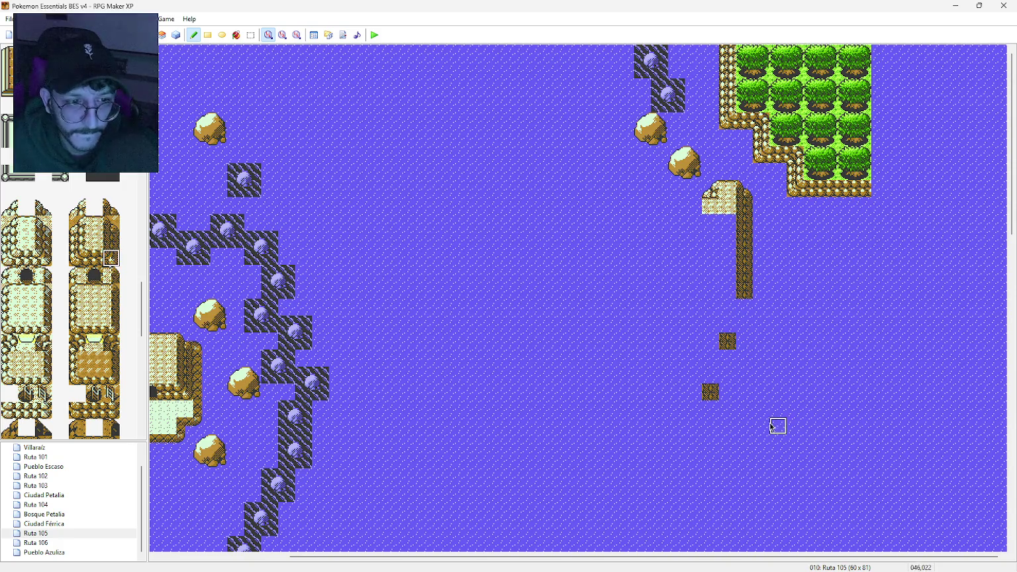
{"action": "left_click", "coordinate": [710, 392]}
{"action": "left_click", "coordinate": [727, 341]}
{"action": "left_click", "coordinate": [744, 291]}
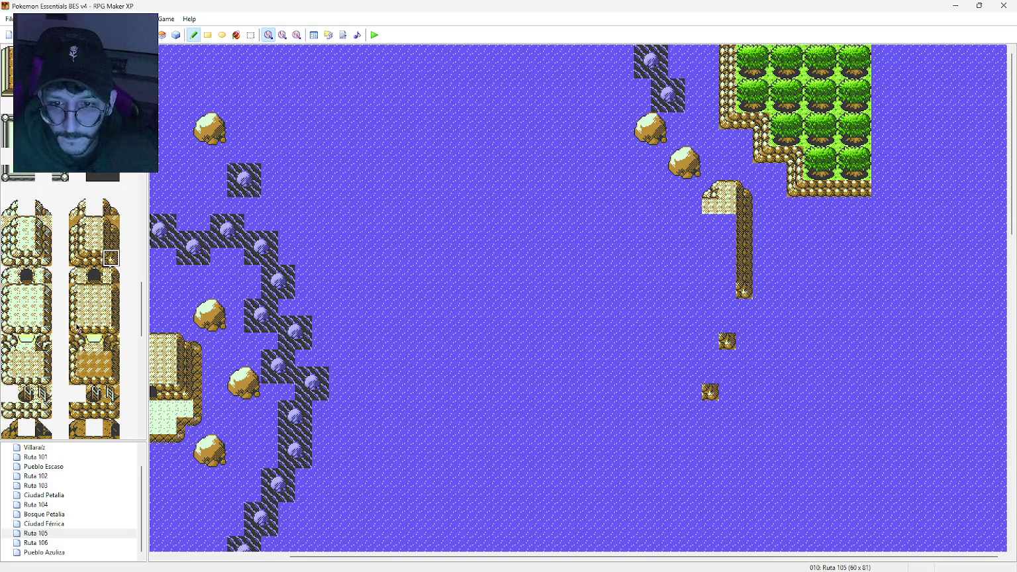
{"action": "left_click", "coordinate": [111, 343]}
{"action": "left_click", "coordinate": [729, 291]}
{"action": "left_click", "coordinate": [711, 342]}
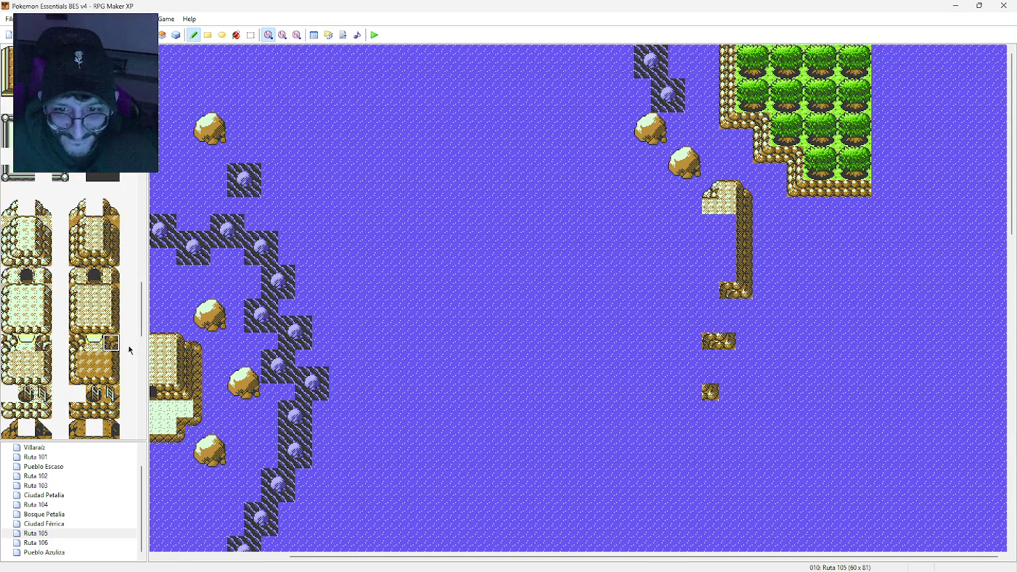
Step: Join the cliff pieces with vertical side tiles and add a slope at the cliff top's left
{"action": "left_click", "coordinate": [111, 243]}
{"action": "left_click", "coordinate": [727, 308]}
{"action": "left_click", "coordinate": [727, 325]}
{"action": "left_click_drag", "start_coordinate": [711, 361], "coordinate": [711, 377]}
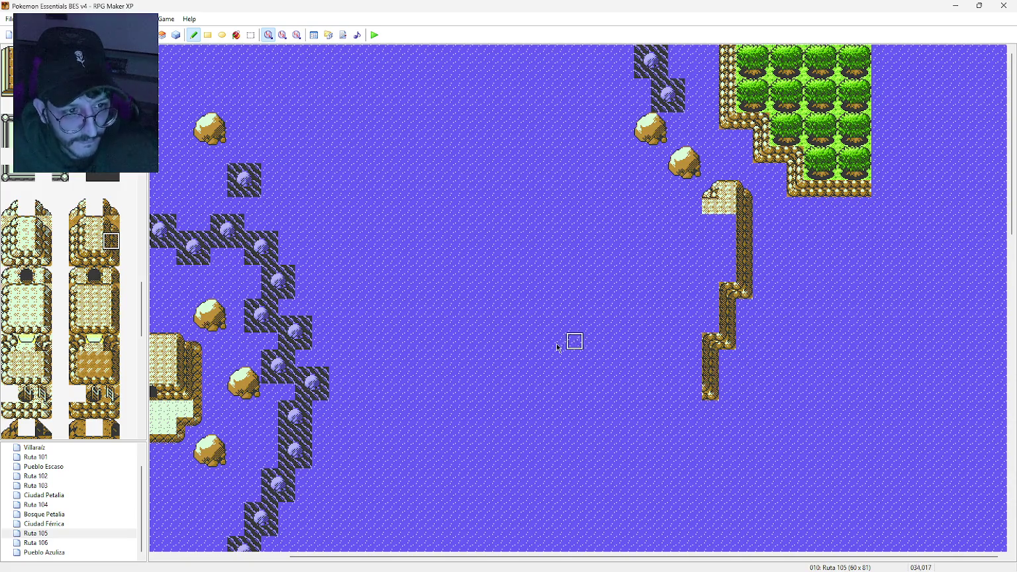
{"action": "left_click", "coordinate": [83, 211]}
{"action": "left_click", "coordinate": [694, 205]}
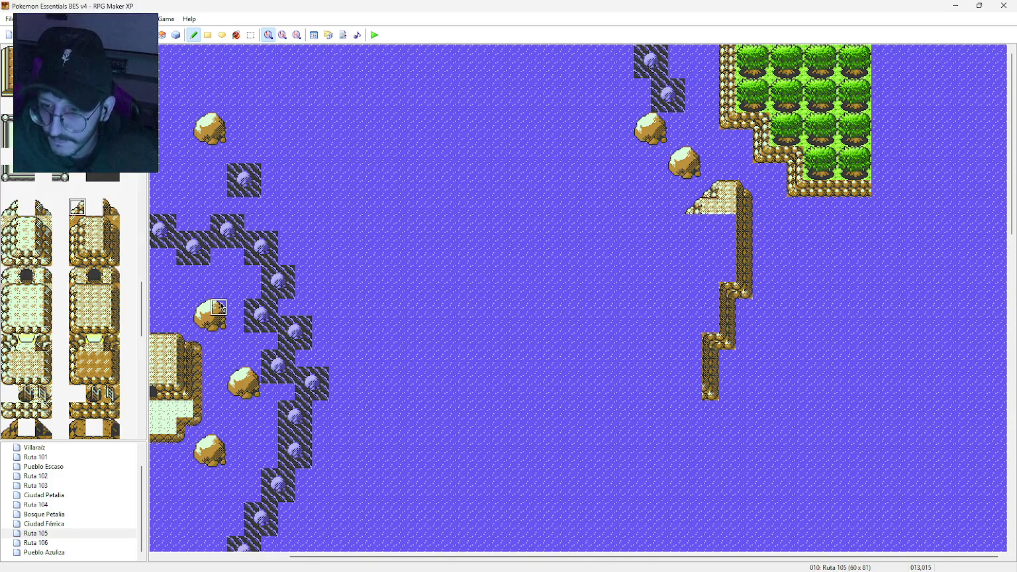
{"action": "left_click", "coordinate": [77, 241]}
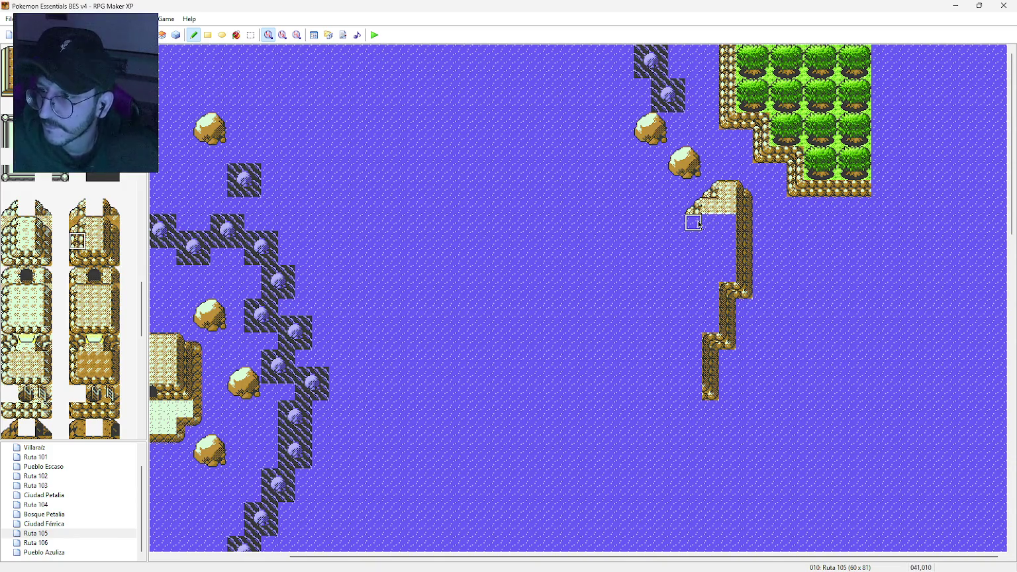
Step: Paint a left cliff edge down the plateau and fill its interior with sandy top tiles
{"action": "left_click_drag", "start_coordinate": [698, 226], "coordinate": [698, 258]}
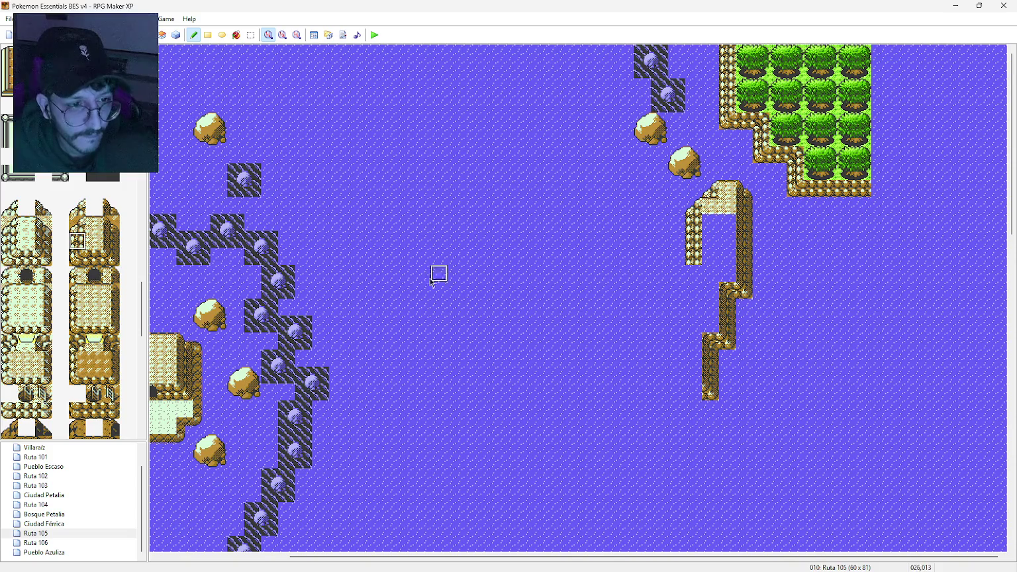
{"action": "left_click", "coordinate": [94, 240]}
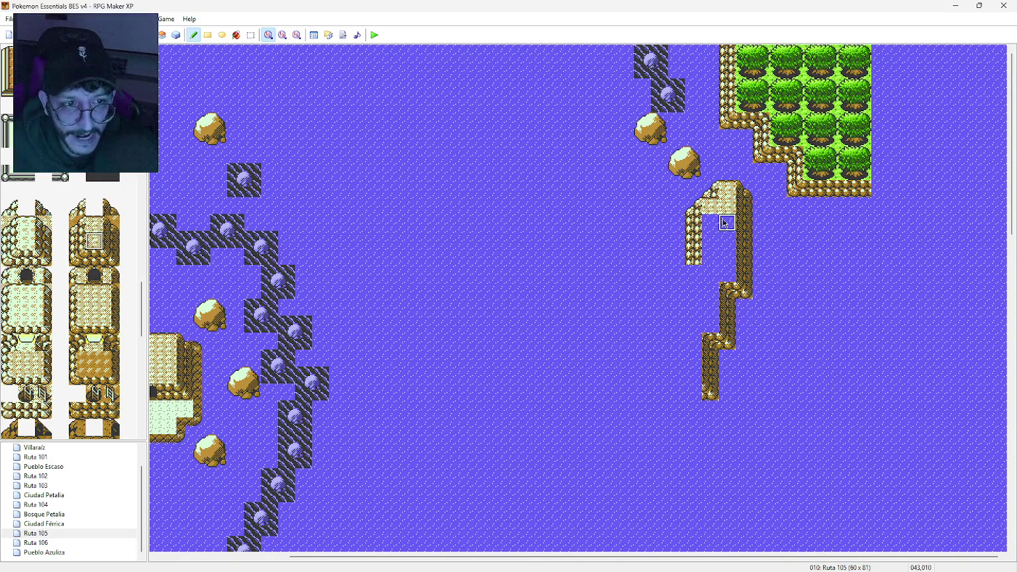
{"action": "mouse_move", "coordinate": [716, 225]}
{"action": "left_mouse_down"}
{"action": "mouse_move", "coordinate": [729, 242]}
{"action": "mouse_move", "coordinate": [728, 271]}
{"action": "mouse_move", "coordinate": [708, 275]}
{"action": "mouse_move", "coordinate": [708, 238]}
{"action": "left_mouse_up"}
{"action": "mouse_move", "coordinate": [699, 298]}
{"action": "left_mouse_down"}
{"action": "mouse_move", "coordinate": [690, 268]}
{"action": "mouse_move", "coordinate": [707, 302]}
{"action": "mouse_move", "coordinate": [692, 292]}
{"action": "mouse_move", "coordinate": [698, 386]}
{"action": "left_mouse_up"}
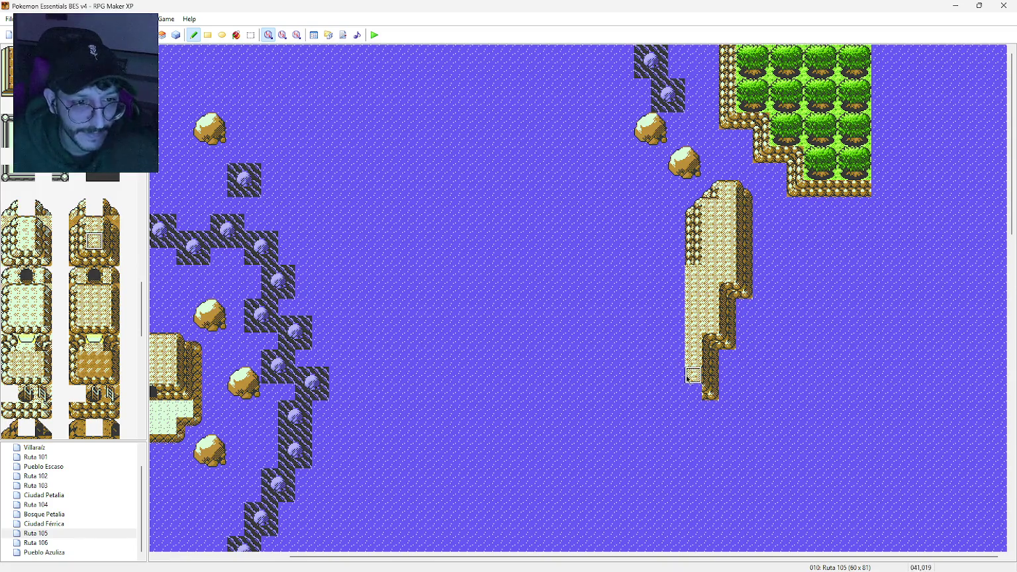
{"action": "left_click", "coordinate": [79, 242]}
{"action": "left_click", "coordinate": [693, 342]}
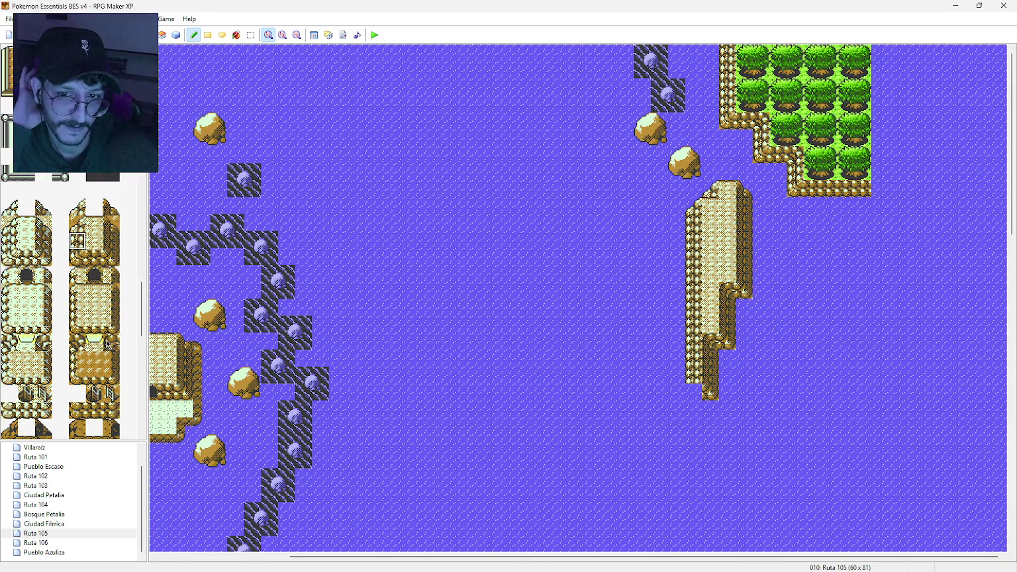
{"action": "left_click", "coordinate": [78, 260]}
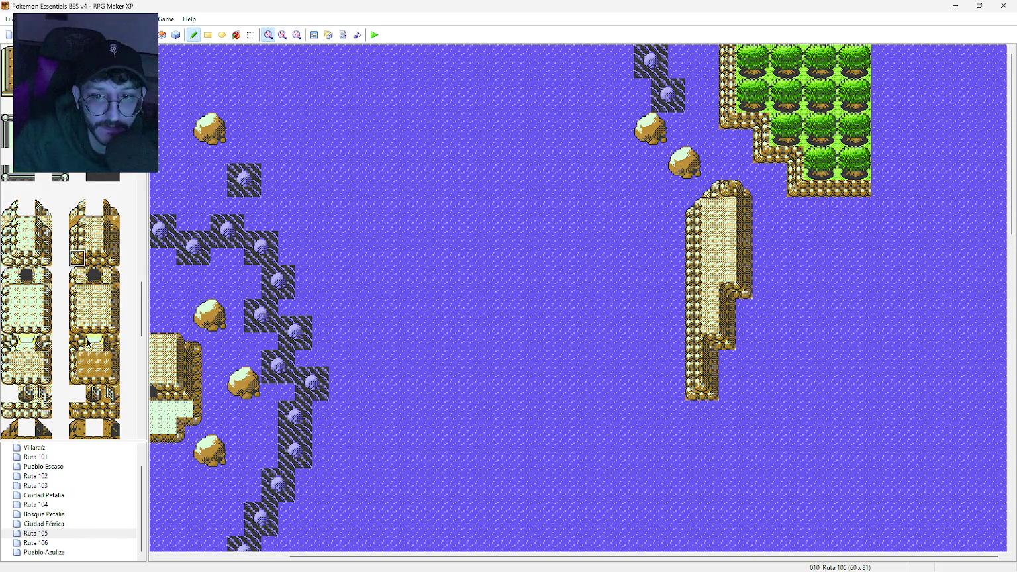
Step: Cap the plateau's top with peaked tiles and a top-left corner, filling the water gap
{"action": "left_click", "coordinate": [77, 208]}
{"action": "left_click", "coordinate": [726, 192]}
{"action": "left_click", "coordinate": [710, 192]}
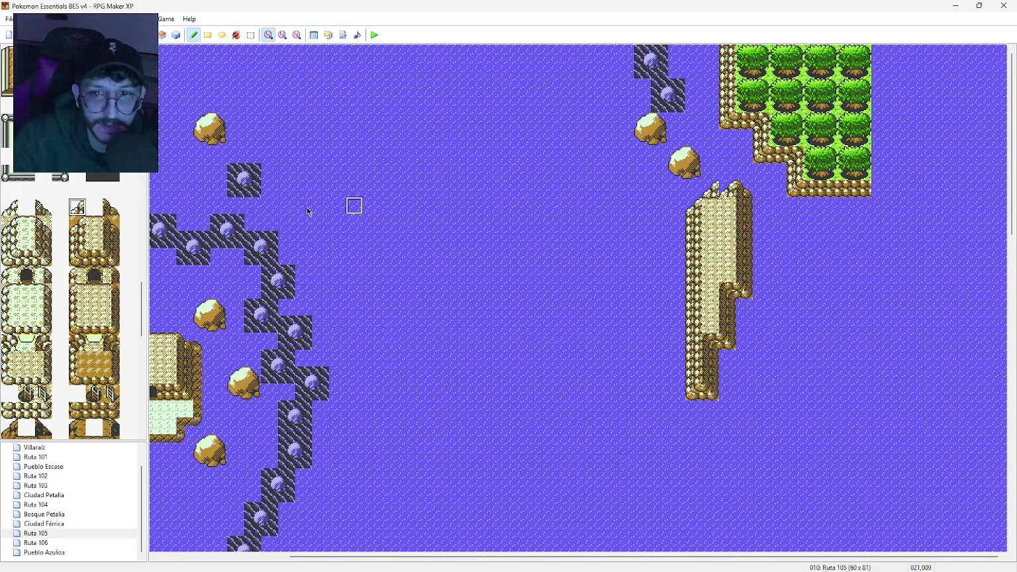
{"action": "left_click", "coordinate": [94, 208]}
{"action": "left_click", "coordinate": [711, 189]}
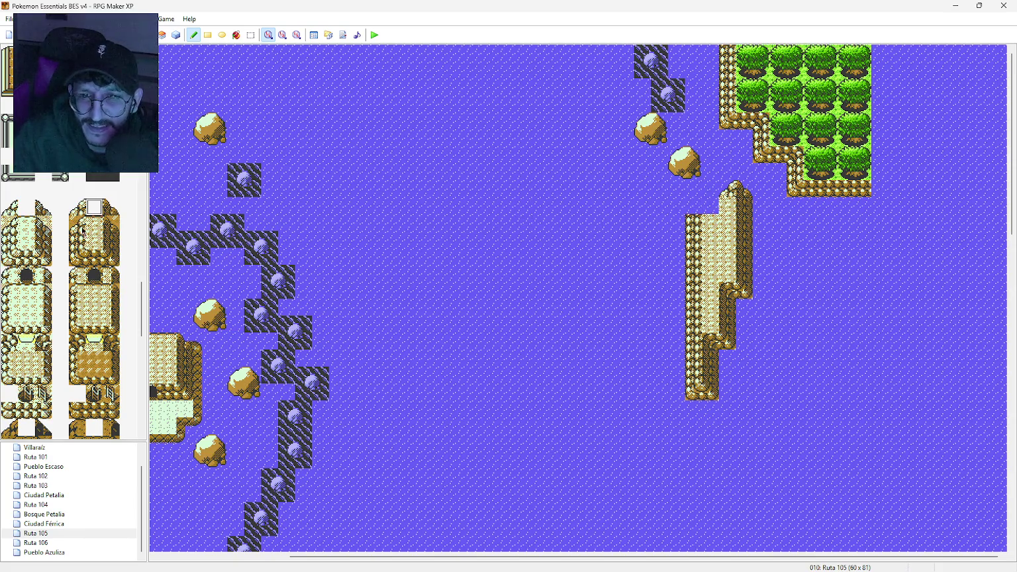
{"action": "left_click", "coordinate": [94, 224]}
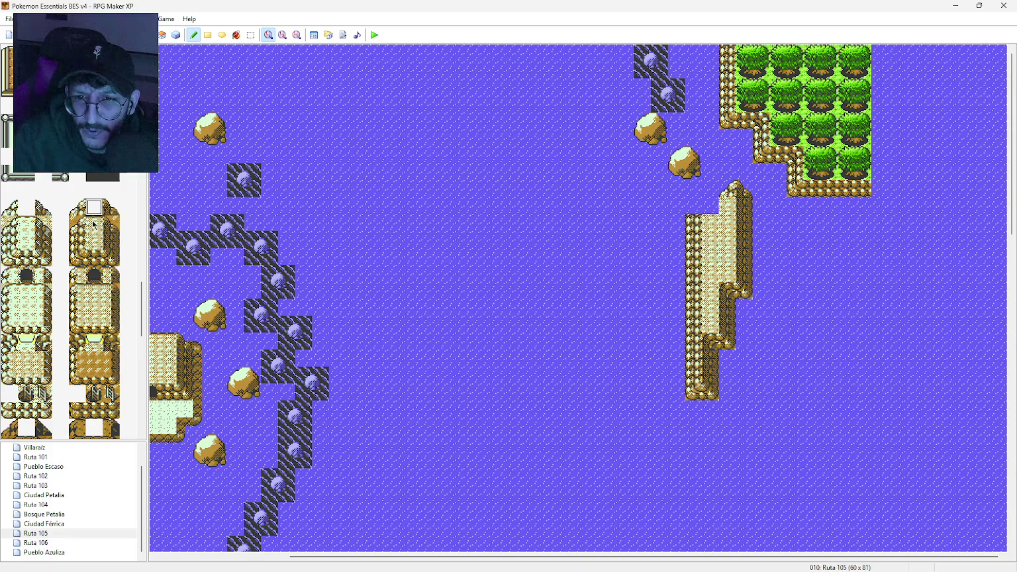
{"action": "left_click", "coordinate": [714, 210]}
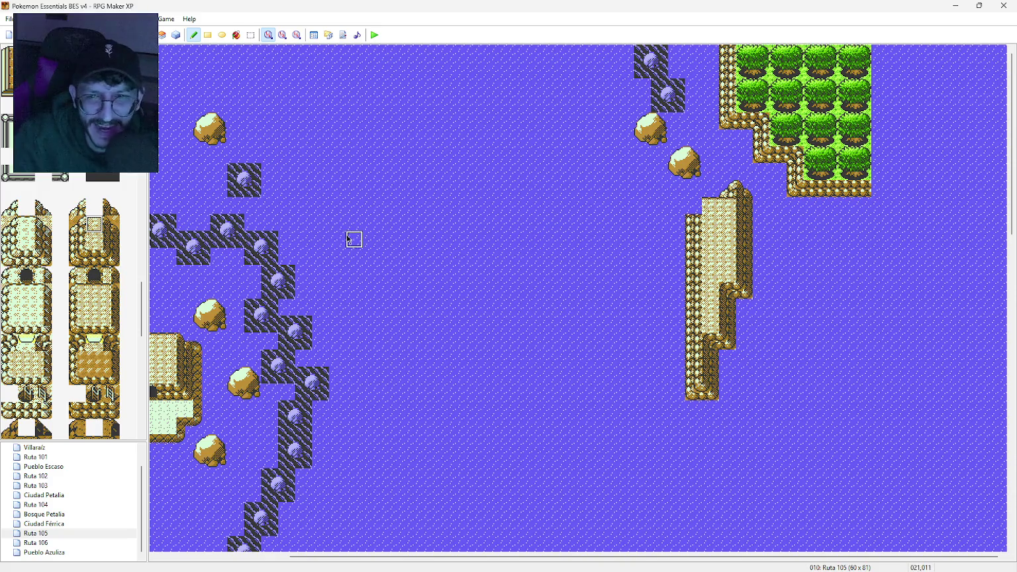
{"action": "left_click", "coordinate": [77, 209]}
{"action": "left_click", "coordinate": [708, 206]}
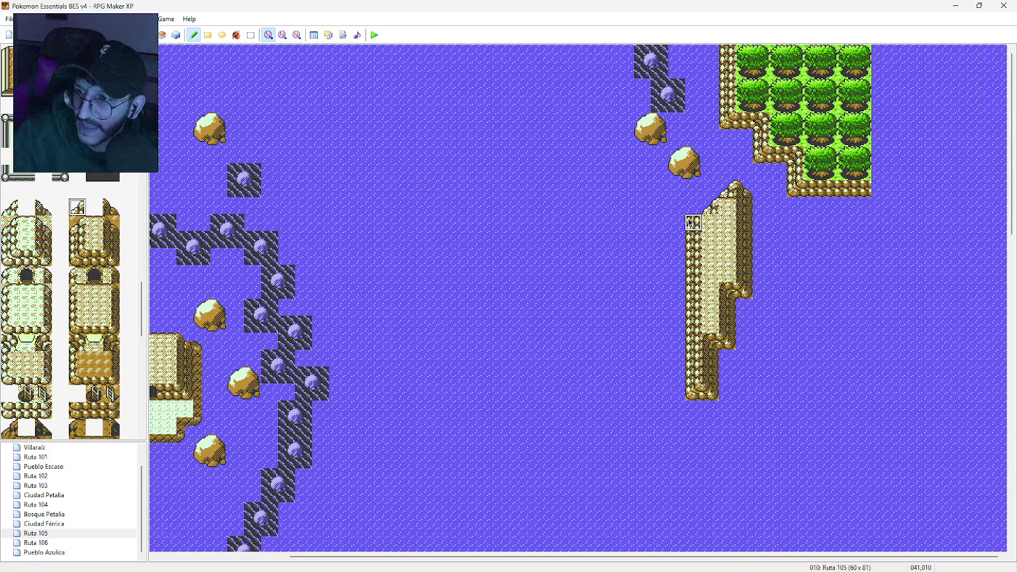
Step: Repaint the plateau's left edge and add sand and a corner tile on its lower step
{"action": "left_click", "coordinate": [77, 240]}
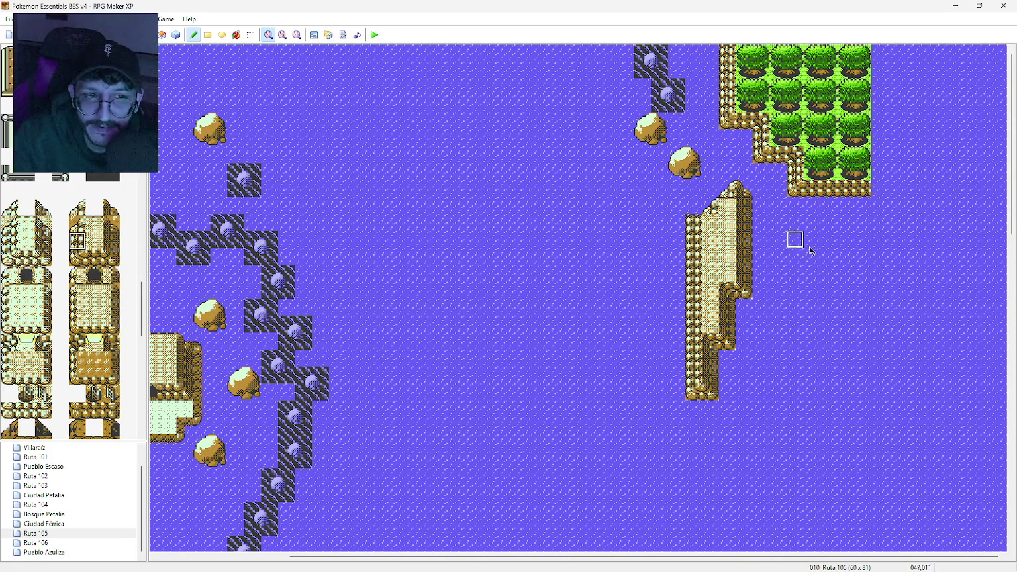
{"action": "left_click", "coordinate": [94, 207]}
{"action": "left_click_drag", "start_coordinate": [693, 222], "coordinate": [692, 272]}
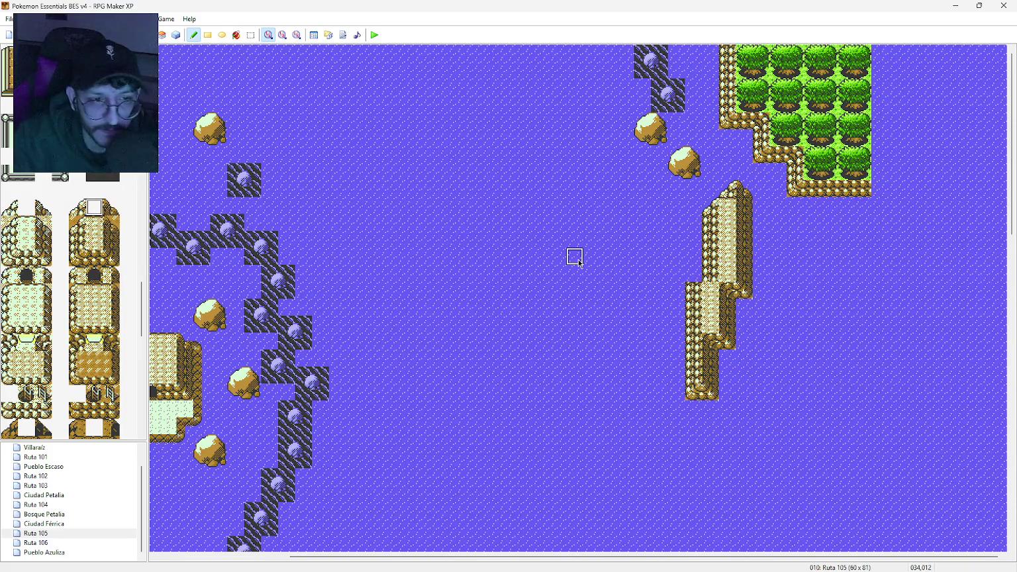
{"action": "left_click", "coordinate": [94, 225]}
{"action": "left_click", "coordinate": [711, 274]}
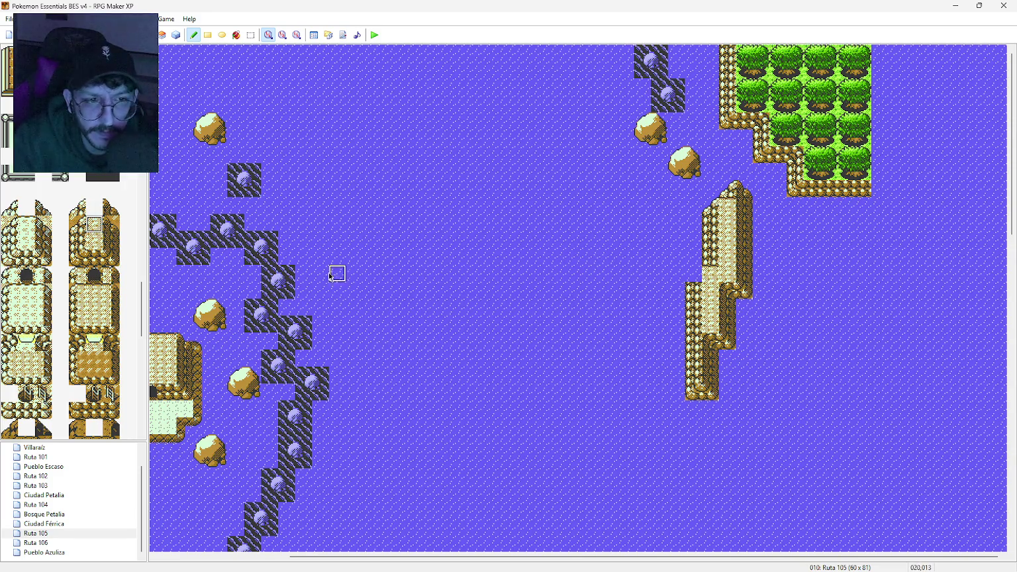
{"action": "left_click", "coordinate": [77, 207]}
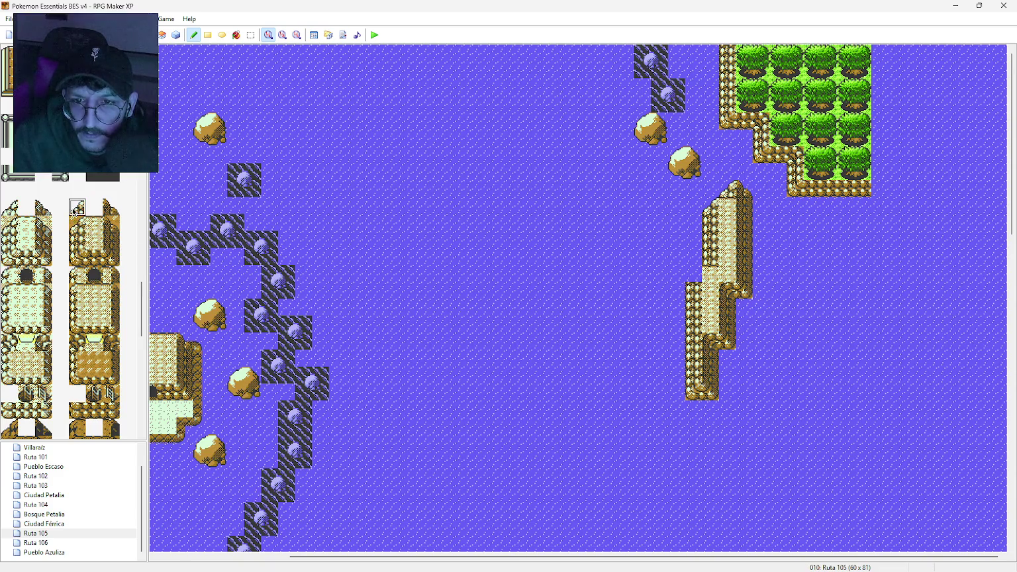
{"action": "left_click", "coordinate": [693, 273]}
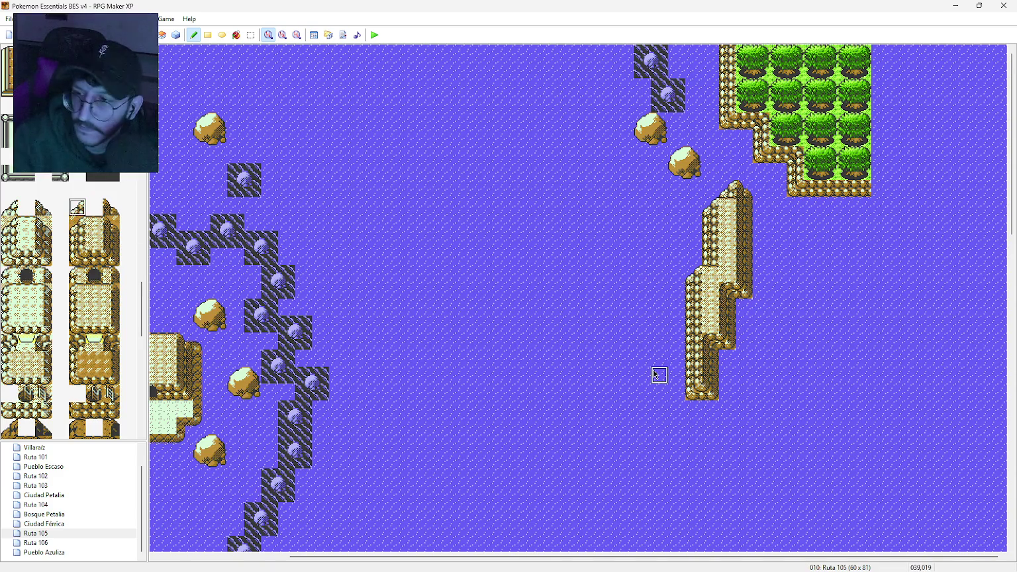
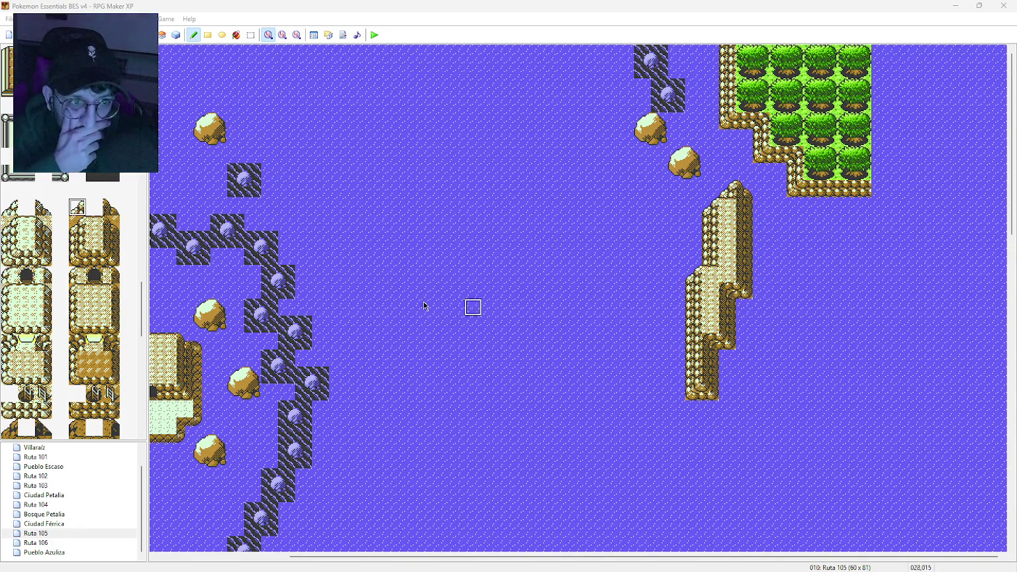
Step: Paint the outcrop's lower cliff tiles right of the tall cliff, plus two peak tiles above
{"action": "left_click", "coordinate": [77, 258]}
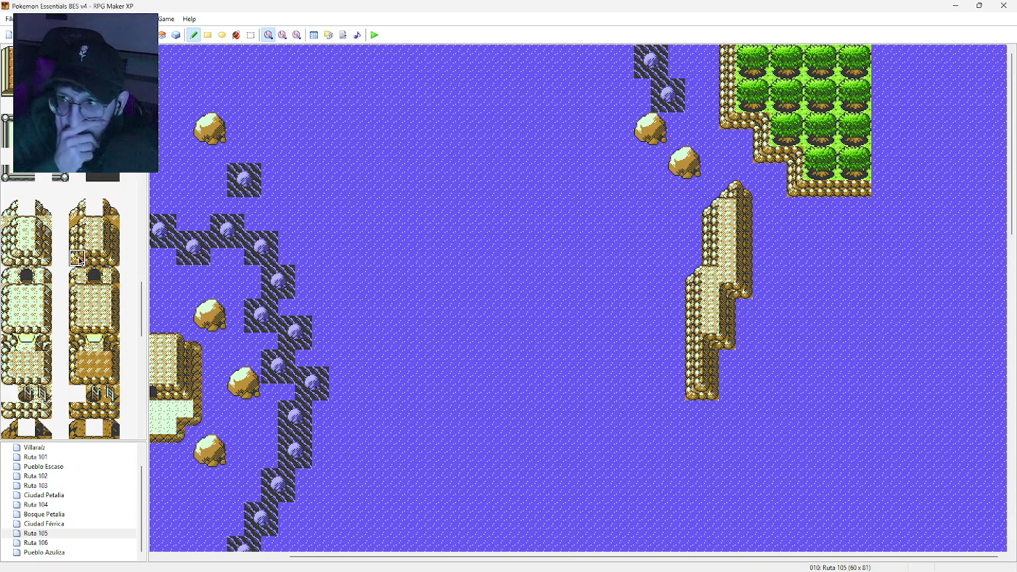
{"action": "left_click", "coordinate": [745, 361]}
{"action": "left_click", "coordinate": [111, 259]}
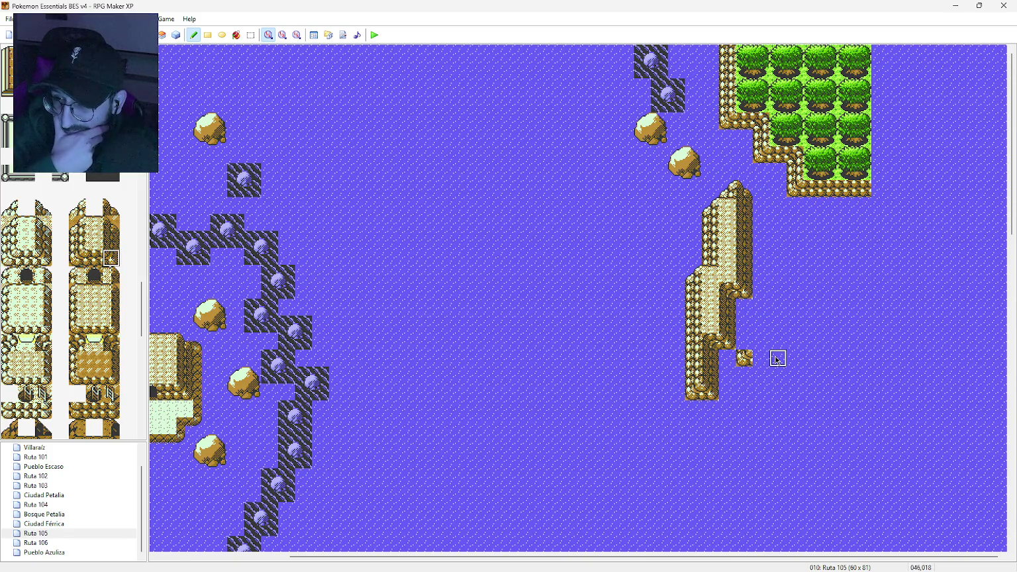
{"action": "left_click", "coordinate": [777, 360]}
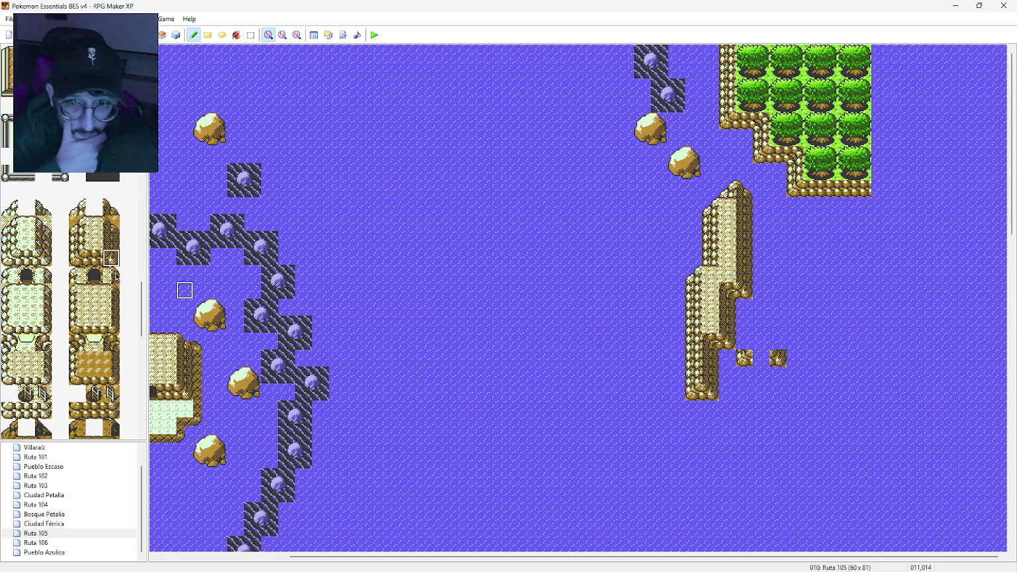
{"action": "left_click", "coordinate": [111, 211]}
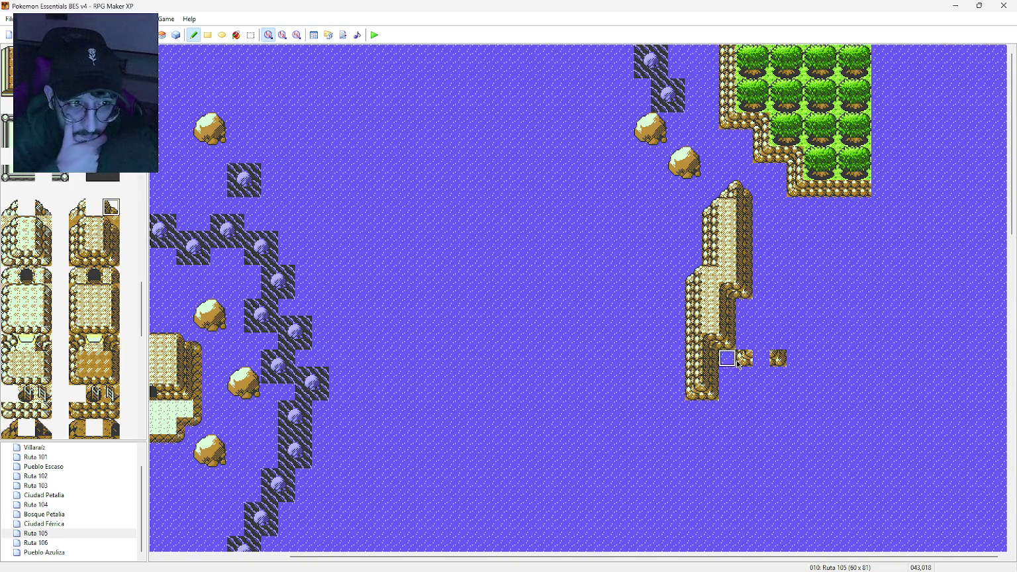
{"action": "left_click", "coordinate": [778, 307]}
{"action": "left_click", "coordinate": [85, 210]}
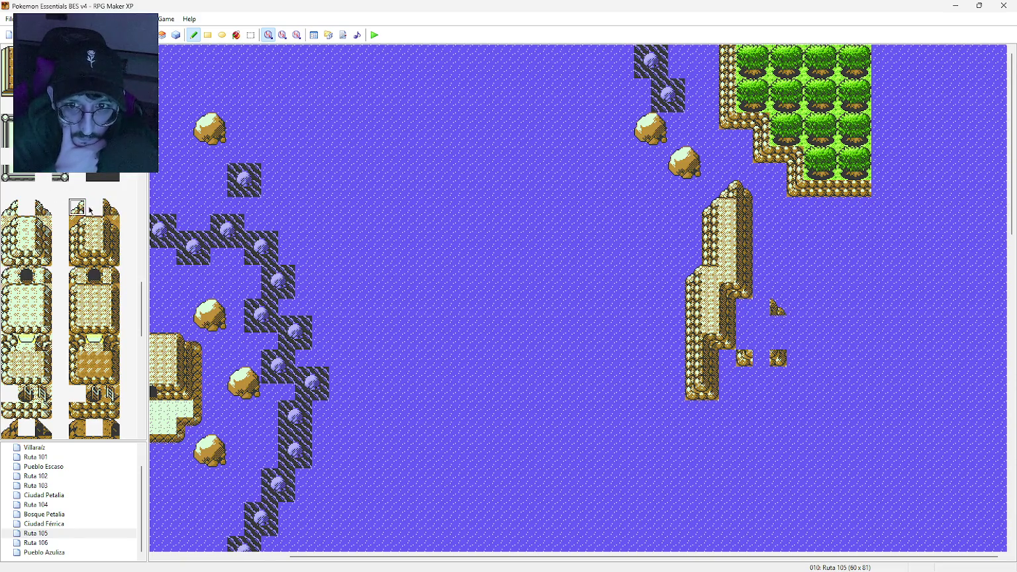
{"action": "left_click", "coordinate": [765, 309]}
{"action": "key", "text": "XF86AudioRaiseVolume"}
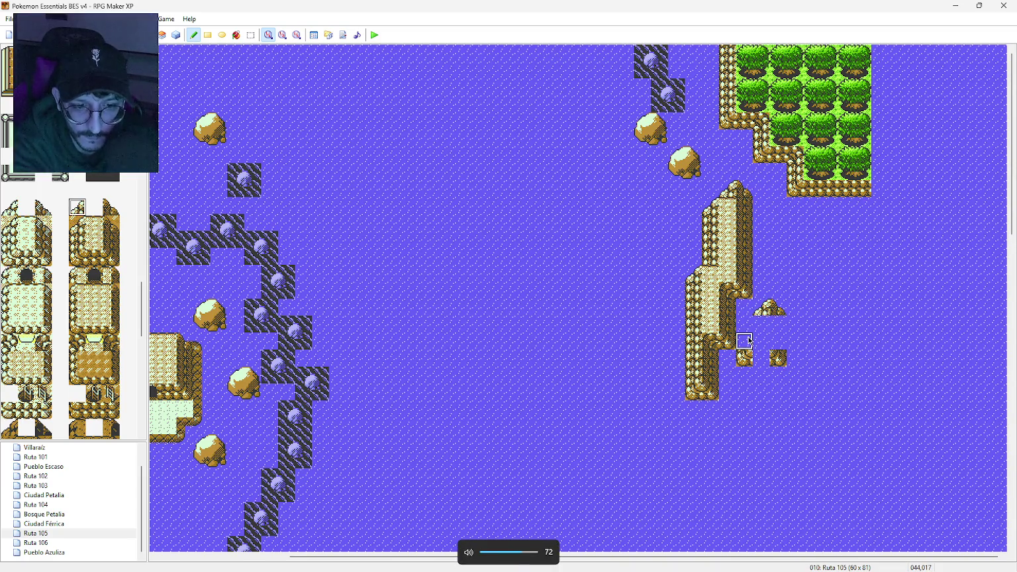
Step: Fill the outcrop's middle with sand, a brown edge, a slope and a cliff wall below it
{"action": "left_click", "coordinate": [88, 229]}
{"action": "left_click", "coordinate": [748, 324]}
{"action": "left_click", "coordinate": [77, 223]}
{"action": "left_click", "coordinate": [744, 325]}
{"action": "left_click", "coordinate": [78, 243]}
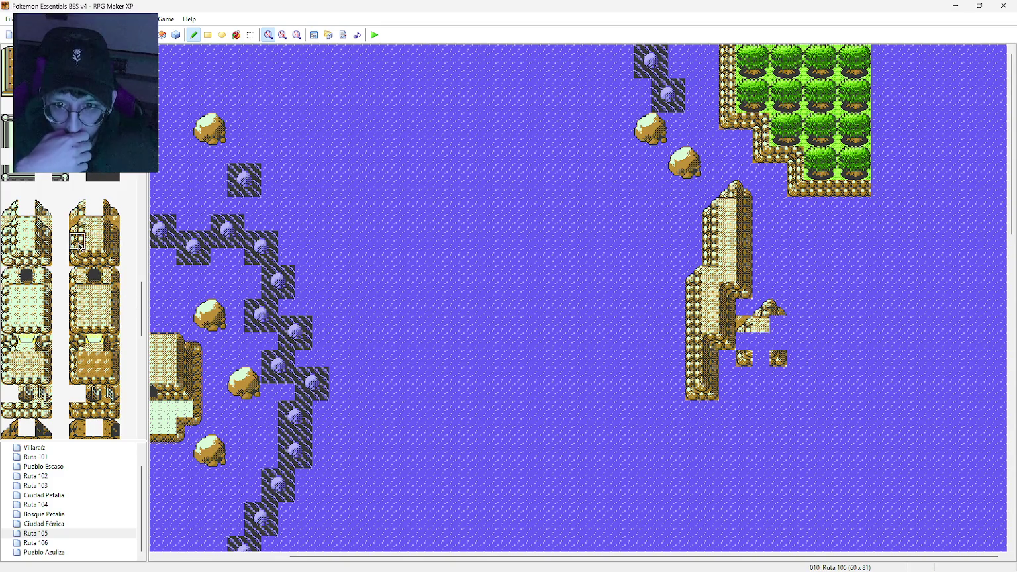
{"action": "left_click", "coordinate": [78, 213]}
{"action": "left_click", "coordinate": [745, 325]}
{"action": "left_click", "coordinate": [78, 241]}
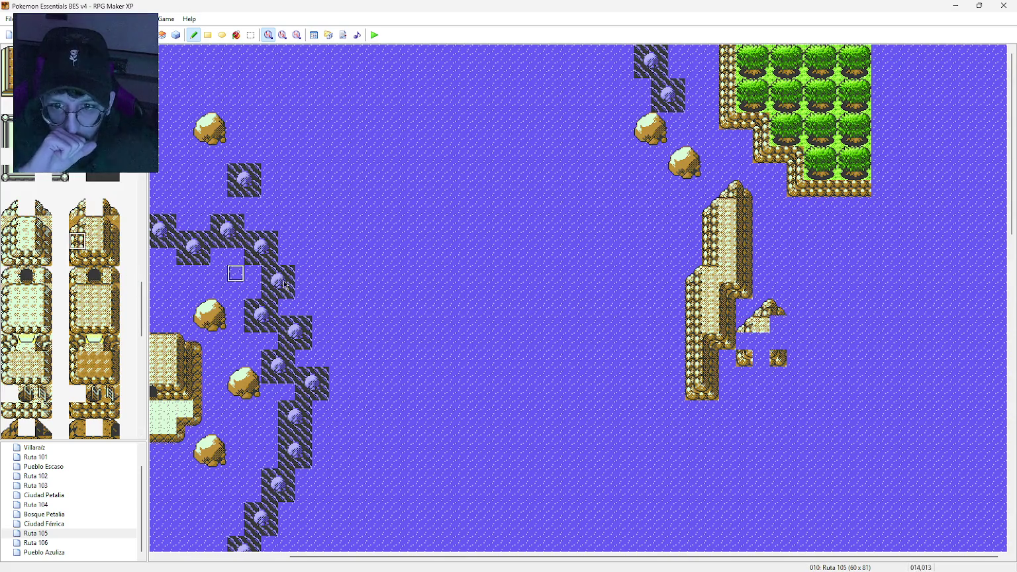
{"action": "left_click", "coordinate": [744, 341]}
Step: Add cliff side tiles down the outcrop's right edge and fill the gap in its lower row
{"action": "left_click", "coordinate": [110, 243]}
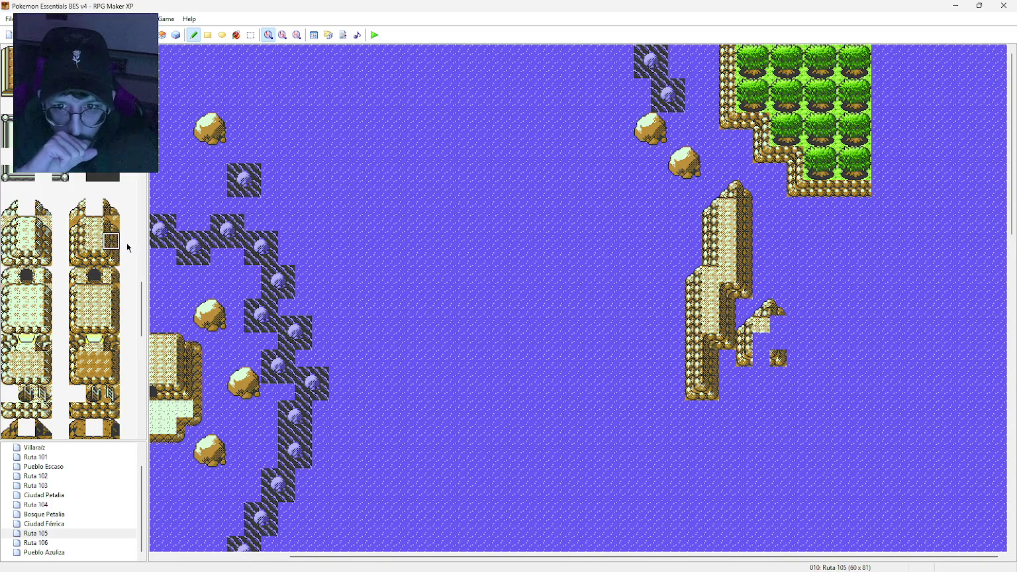
{"action": "left_click", "coordinate": [778, 341]}
{"action": "left_click", "coordinate": [779, 325]}
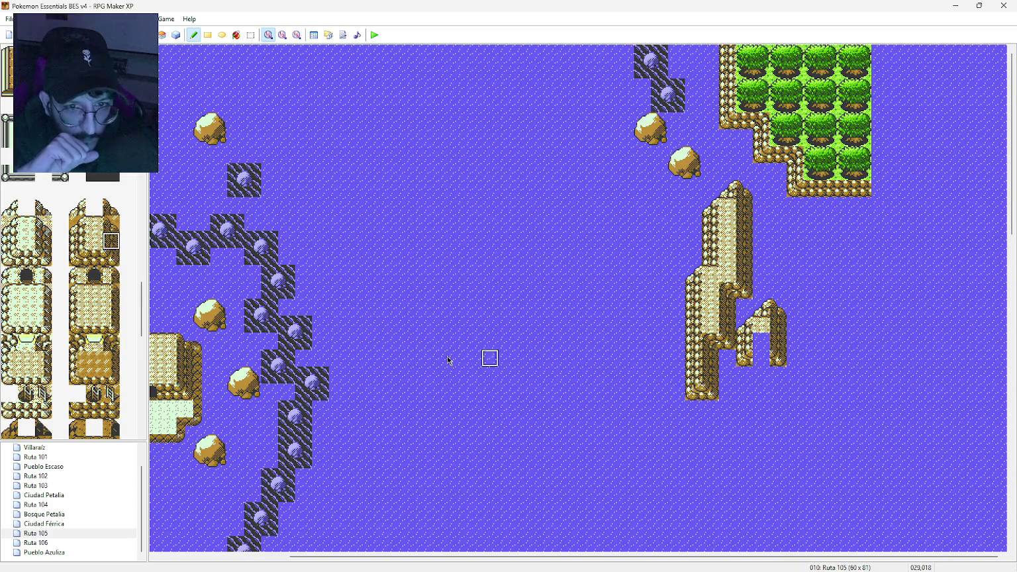
{"action": "left_click", "coordinate": [94, 258]}
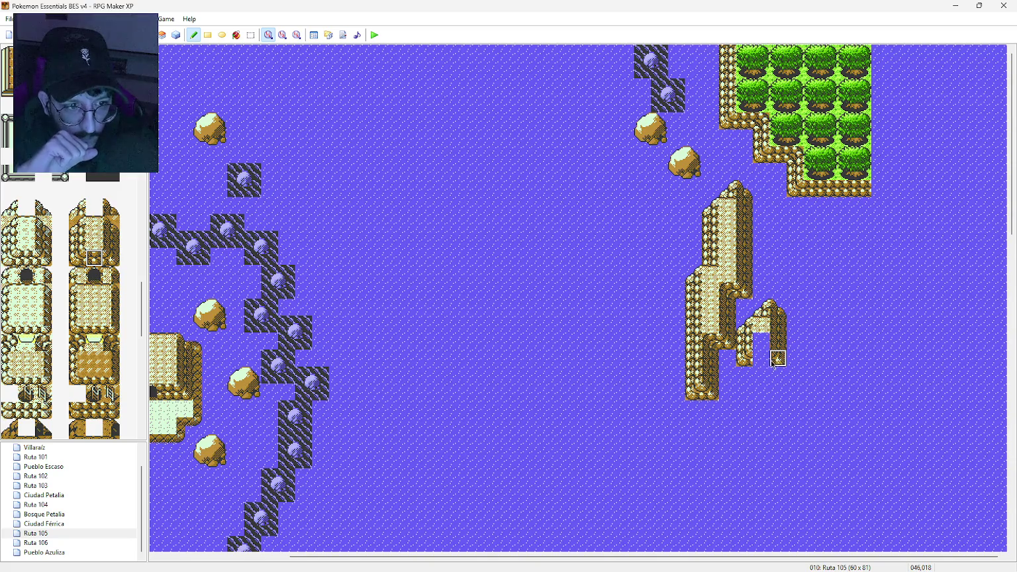
{"action": "left_click", "coordinate": [94, 241]}
{"action": "left_click", "coordinate": [763, 340]}
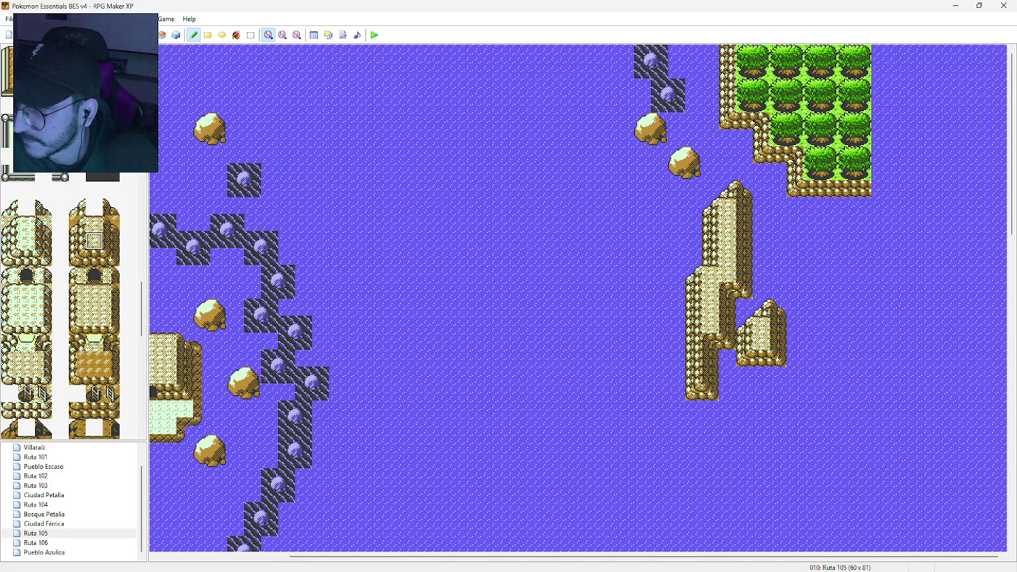
Step: Paint a slope tile and a pointed peak tile onto the top of the tall sandy cliff
{"action": "middle_click", "coordinate": [631, 379]}
{"action": "middle_click", "coordinate": [631, 379]}
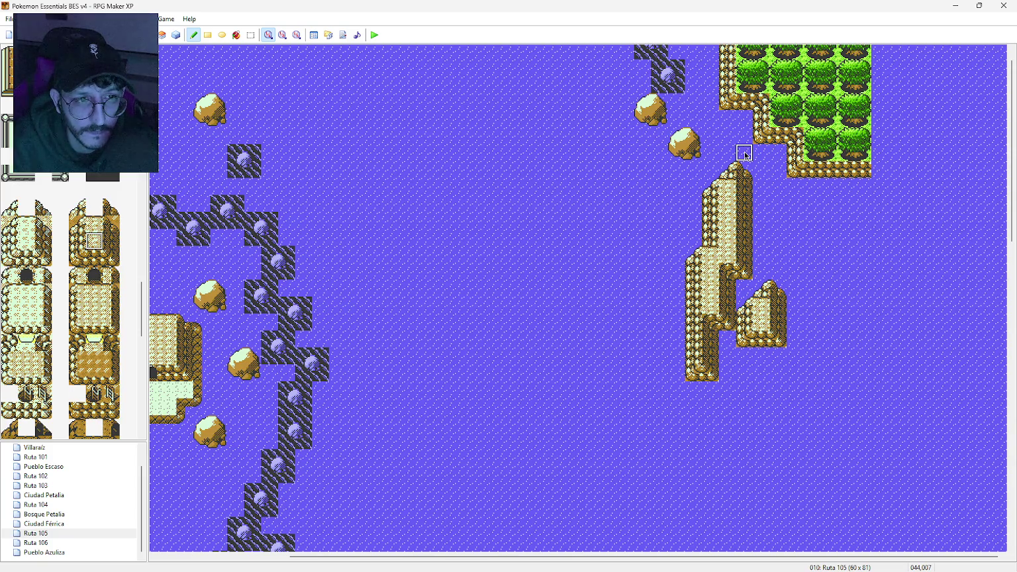
{"action": "left_click", "coordinate": [77, 241]}
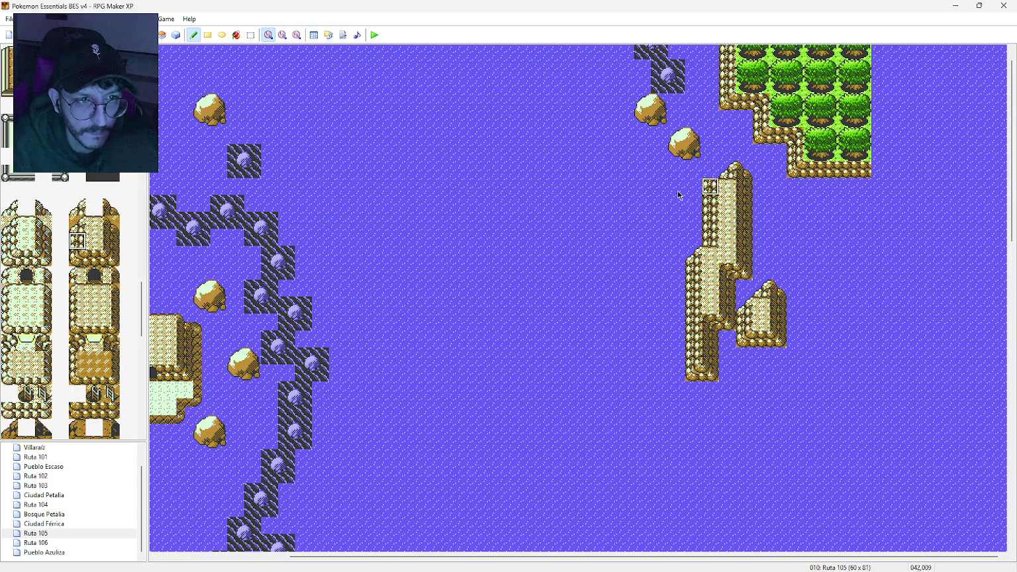
{"action": "left_click", "coordinate": [77, 207]}
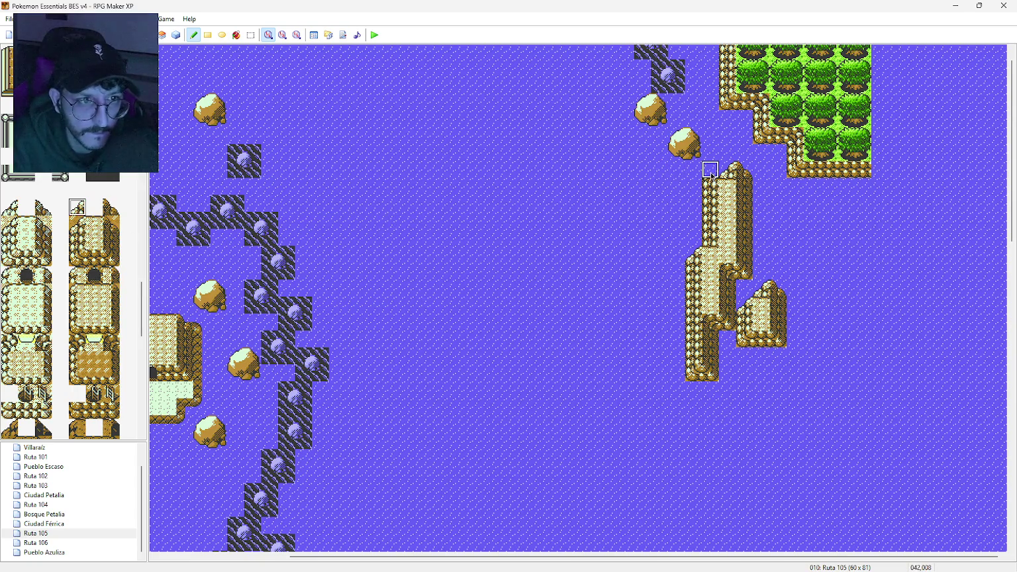
{"action": "left_click", "coordinate": [734, 154]}
{"action": "left_click", "coordinate": [111, 206]}
{"action": "left_click", "coordinate": [742, 157]}
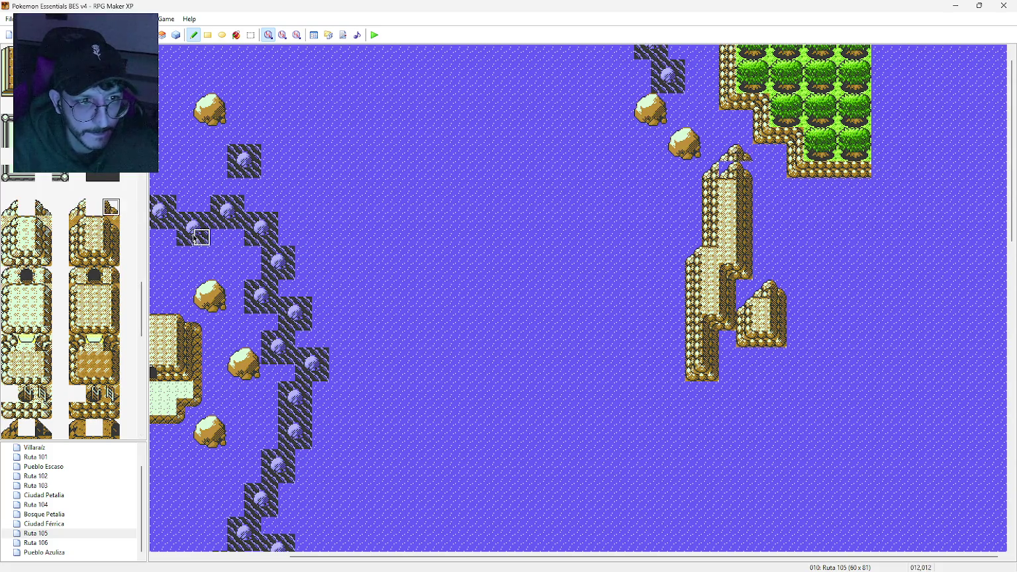
{"action": "left_click", "coordinate": [94, 224]}
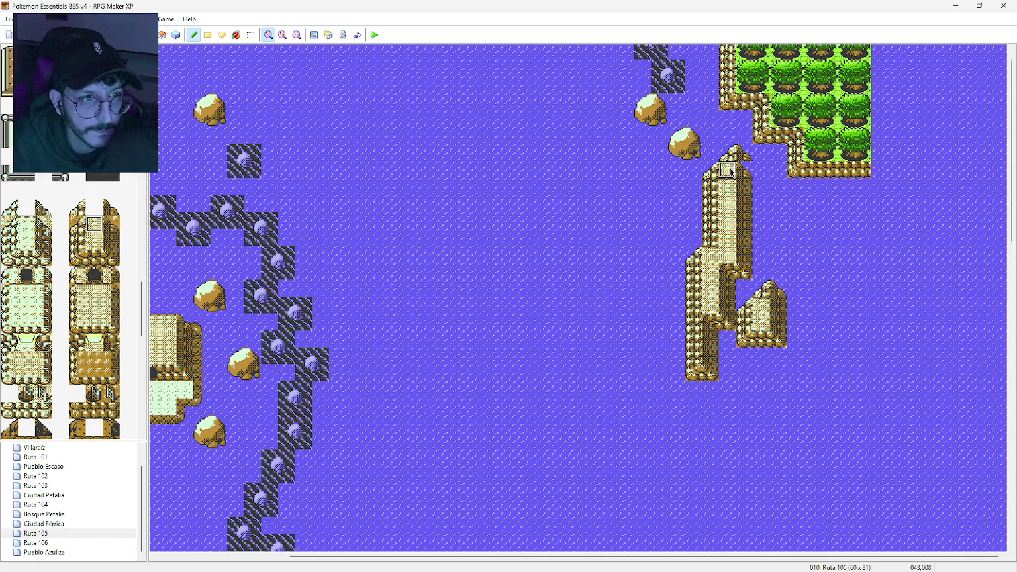
{"action": "left_click", "coordinate": [111, 241]}
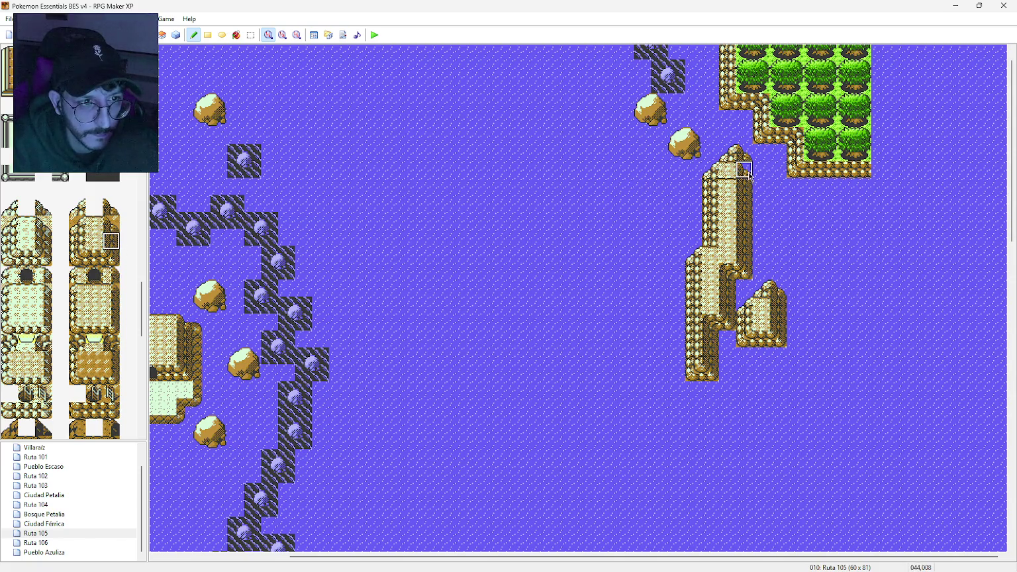
{"action": "left_click", "coordinate": [94, 241]}
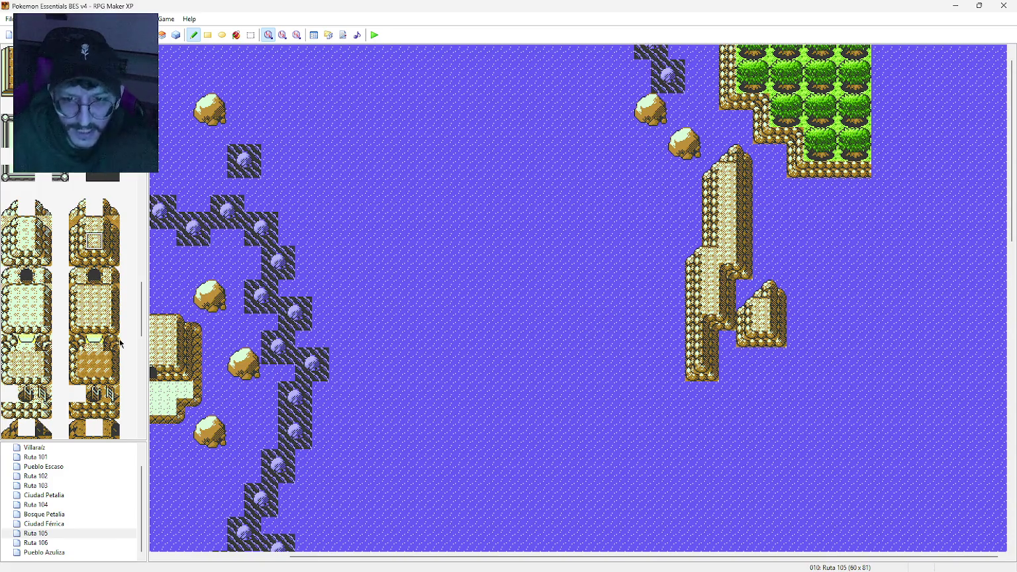
{"action": "scroll", "coordinate": [107, 356], "scroll_direction": "down", "scroll_amount": 2}
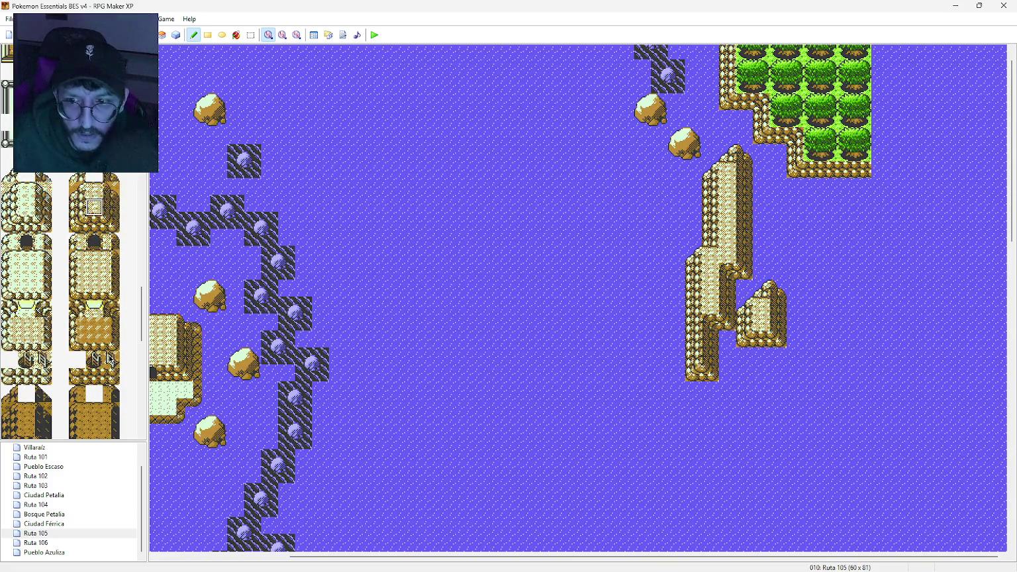
Step: Undo a misplaced rock stroke, then place three rock-in-water tiles along the cliff's west side
{"action": "scroll", "coordinate": [108, 357], "scroll_direction": "up", "scroll_amount": 5}
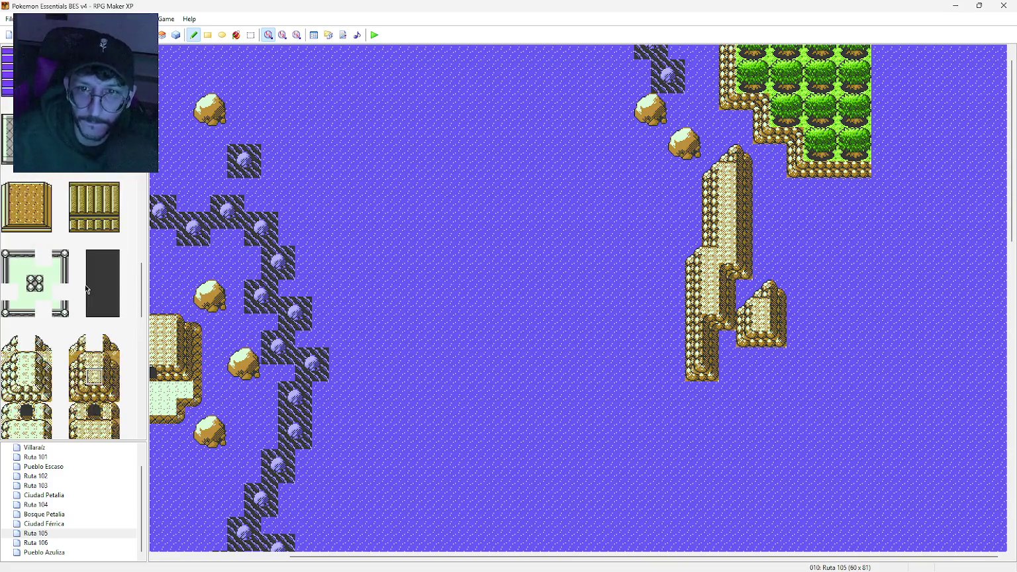
{"action": "left_click_drag", "start_coordinate": [142, 279], "coordinate": [142, 205]}
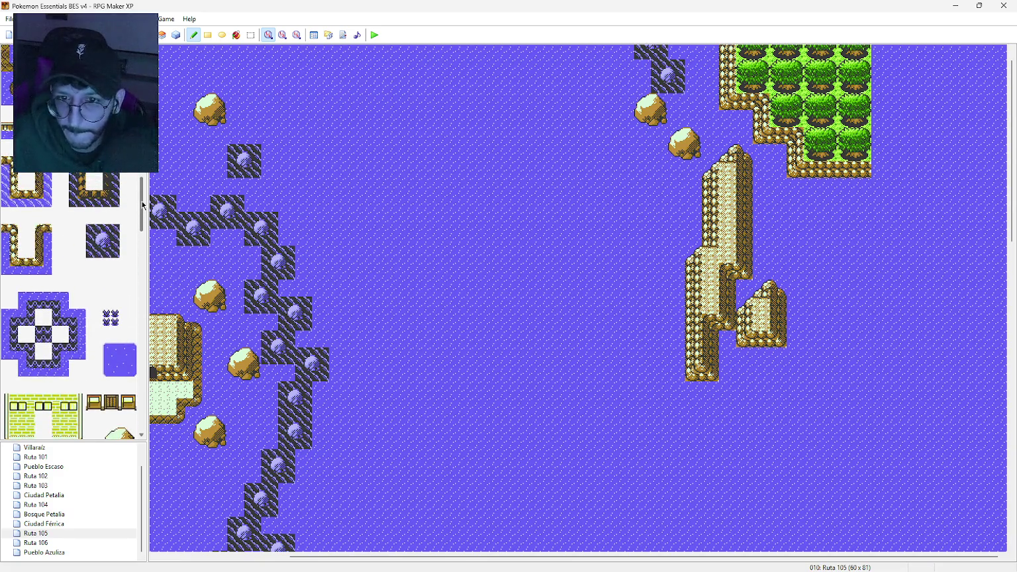
{"action": "left_click", "coordinate": [96, 236]}
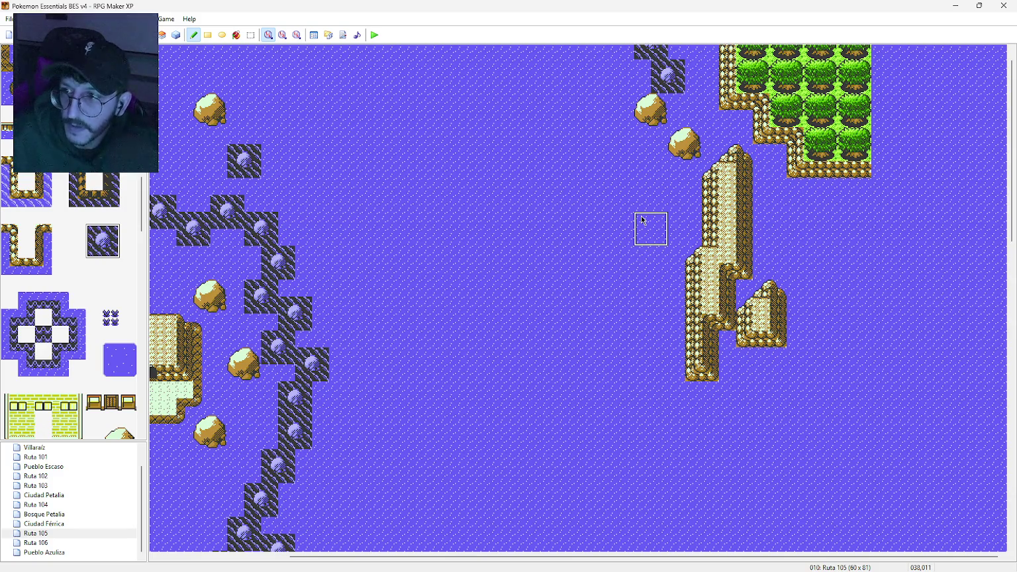
{"action": "left_click_drag", "start_coordinate": [644, 271], "coordinate": [660, 288]}
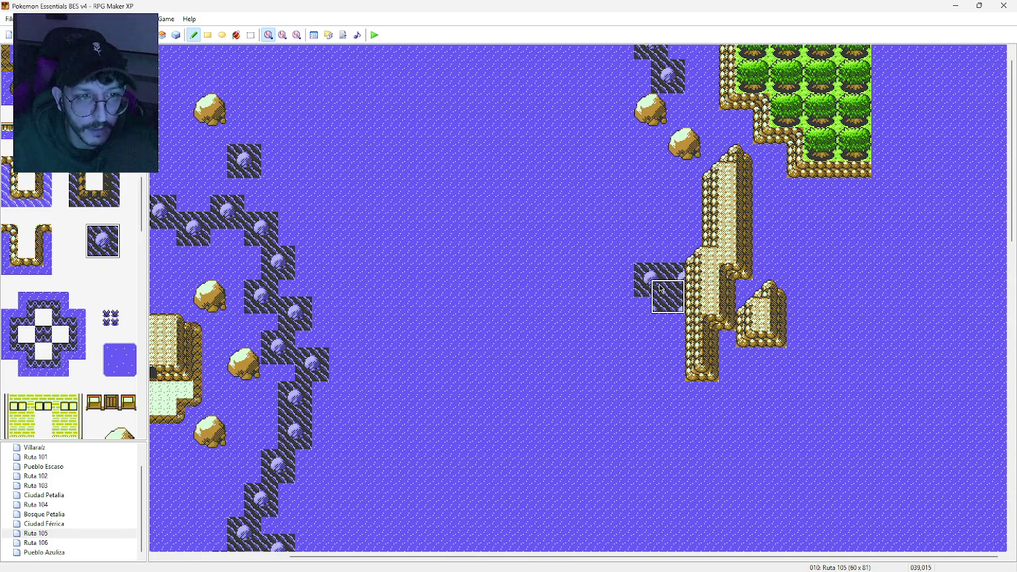
{"action": "key", "text": "ctrl+z"}
{"action": "left_click", "coordinate": [208, 35]}
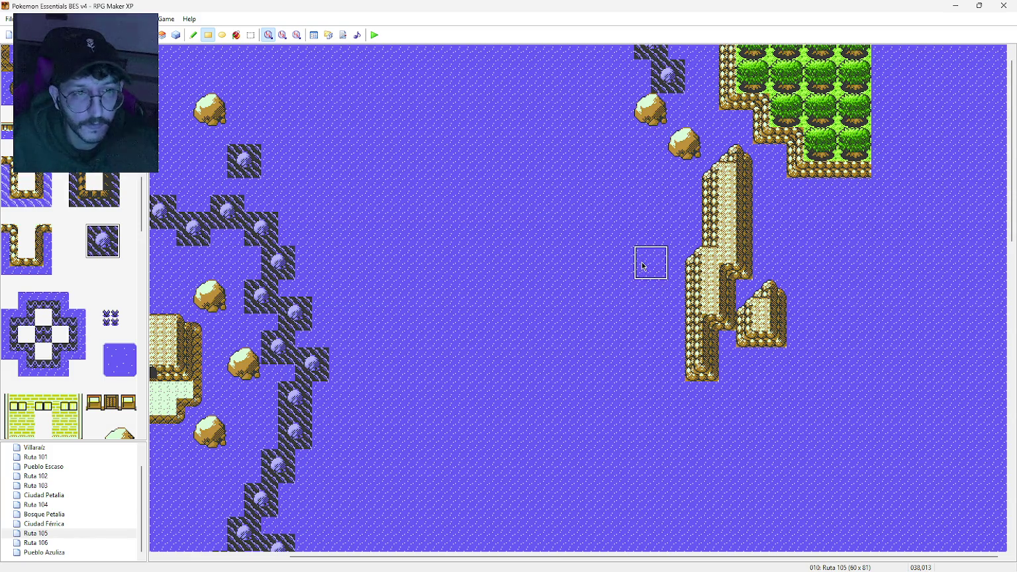
{"action": "left_click", "coordinate": [648, 262]}
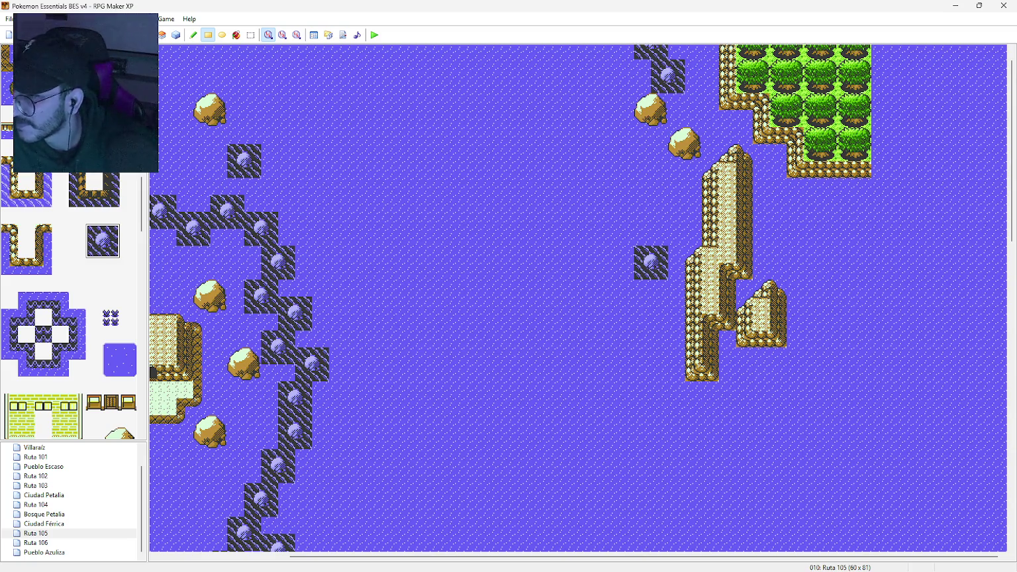
{"action": "left_click", "coordinate": [667, 211]}
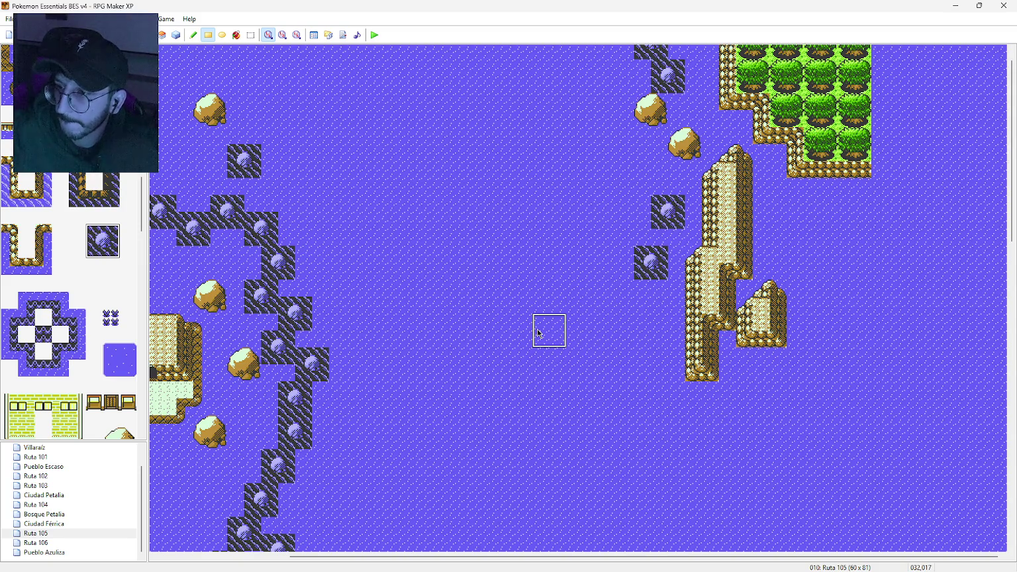
{"action": "left_click", "coordinate": [663, 382]}
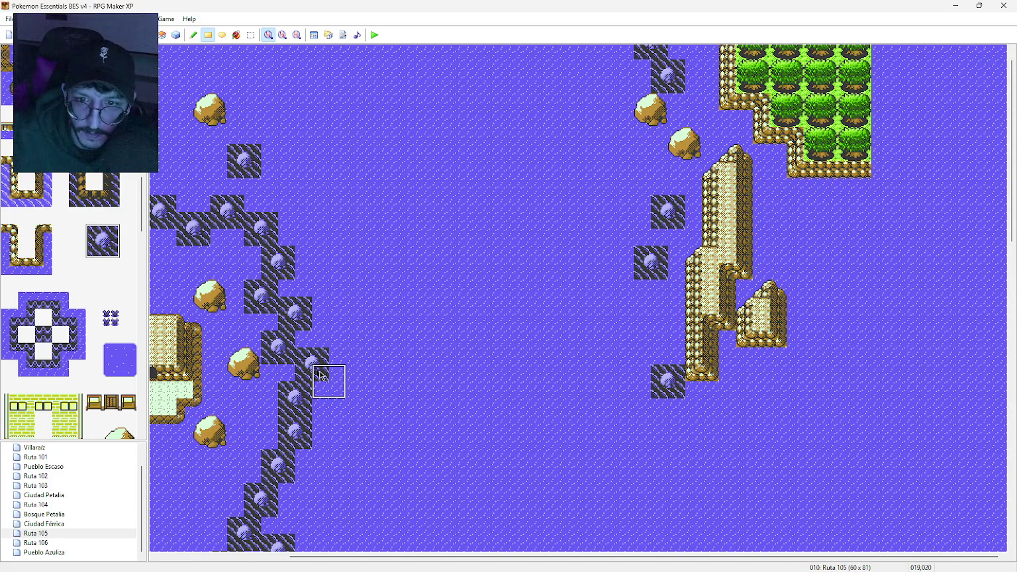
Step: Place two boulders on the water below the cliff and a dark rock further south
{"action": "scroll", "coordinate": [112, 332], "scroll_direction": "down", "scroll_amount": 3}
{"action": "left_click", "coordinate": [119, 342]}
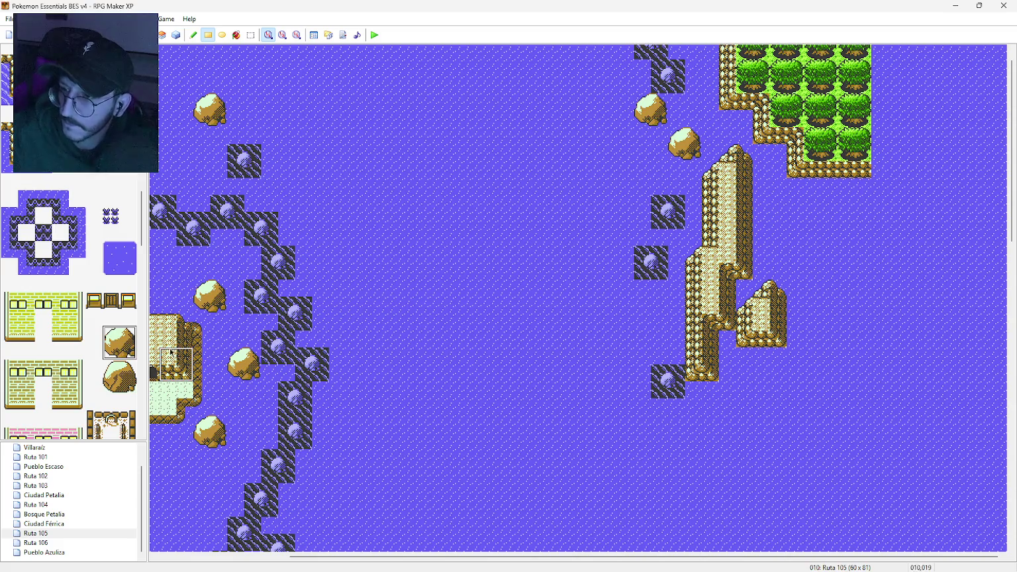
{"action": "left_click", "coordinate": [728, 395]}
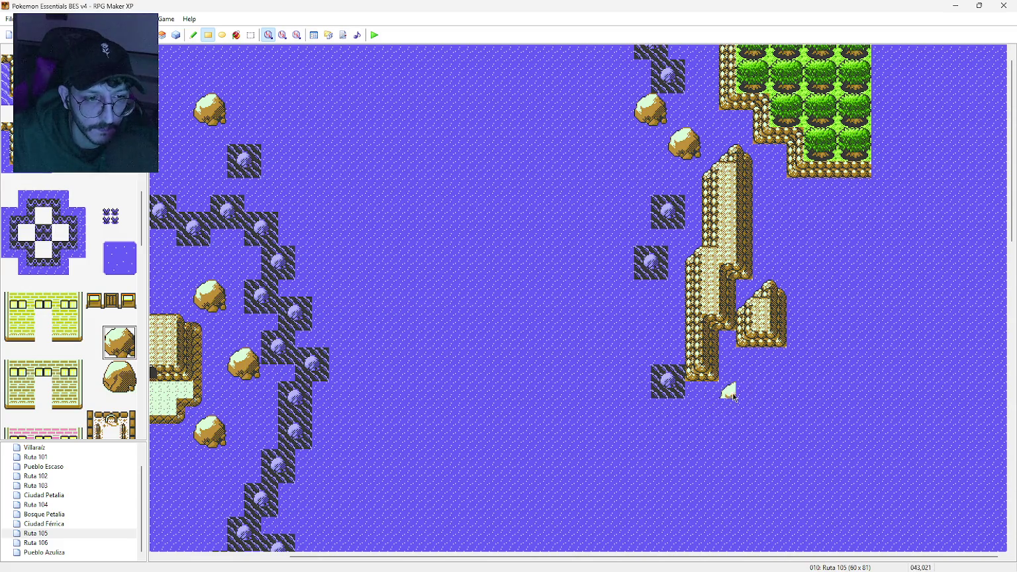
{"action": "left_click", "coordinate": [193, 34]}
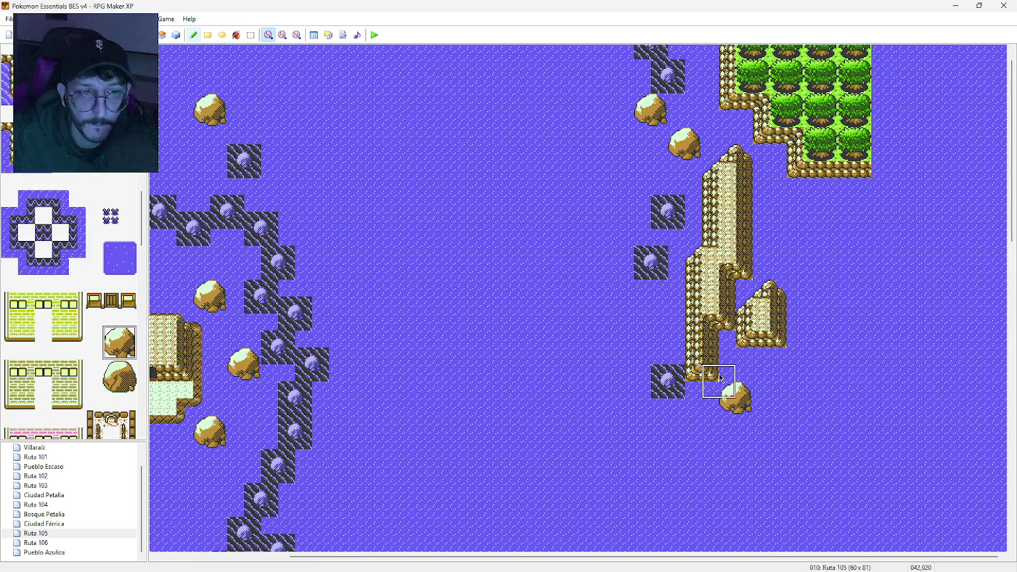
{"action": "left_click", "coordinate": [698, 429]}
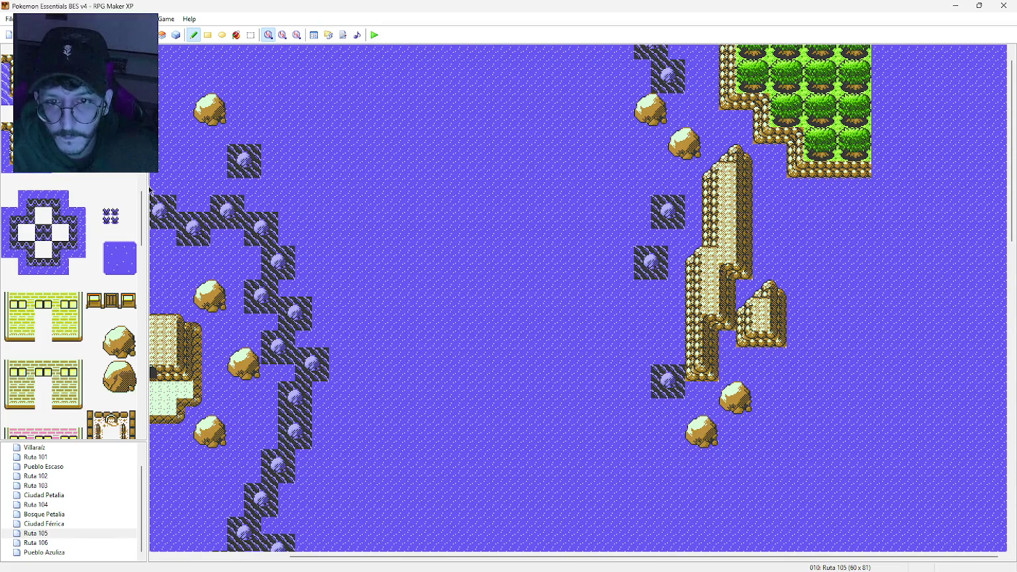
{"action": "scroll", "coordinate": [641, 420], "scroll_direction": "down", "scroll_amount": 3}
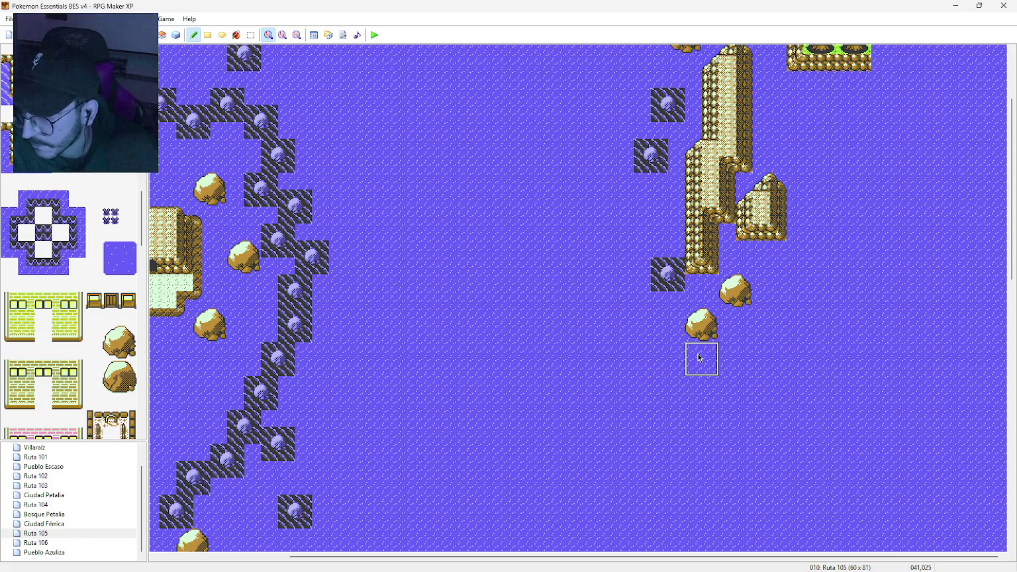
{"action": "left_click", "coordinate": [700, 393]}
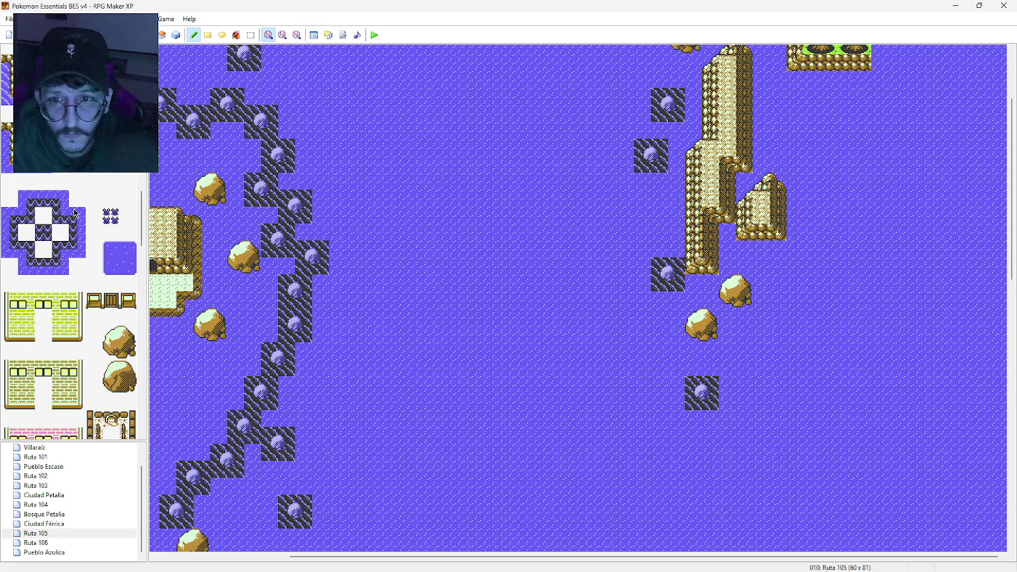
Step: Paint small rocky cliff pieces diagonally on the water and one beside the dark rock
{"action": "scroll", "coordinate": [65, 197], "scroll_direction": "up", "scroll_amount": 2}
{"action": "scroll", "coordinate": [77, 217], "scroll_direction": "down", "scroll_amount": 5}
{"action": "scroll", "coordinate": [77, 217], "scroll_direction": "down", "scroll_amount": 5}
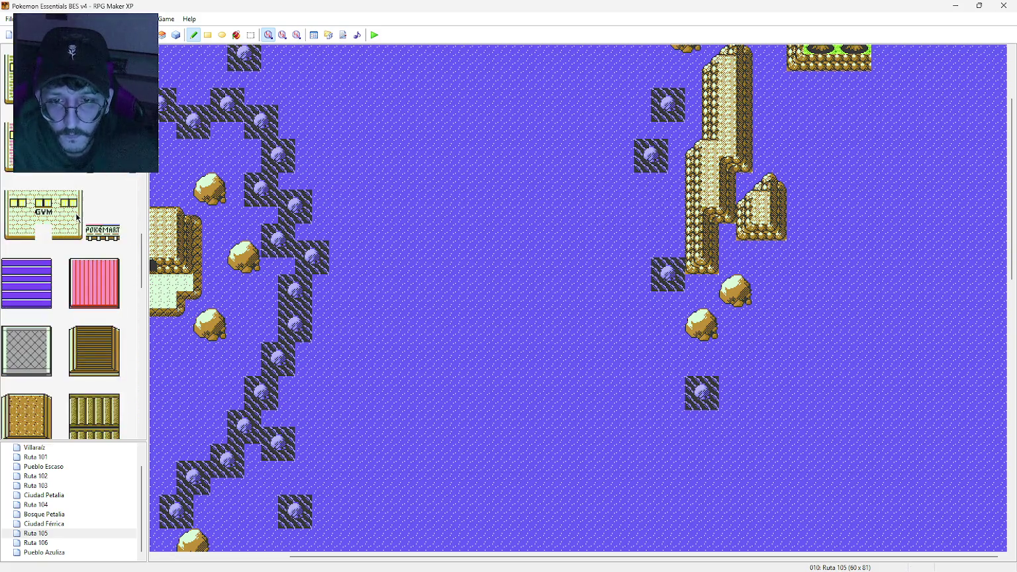
{"action": "scroll", "coordinate": [68, 196], "scroll_direction": "down", "scroll_amount": 3}
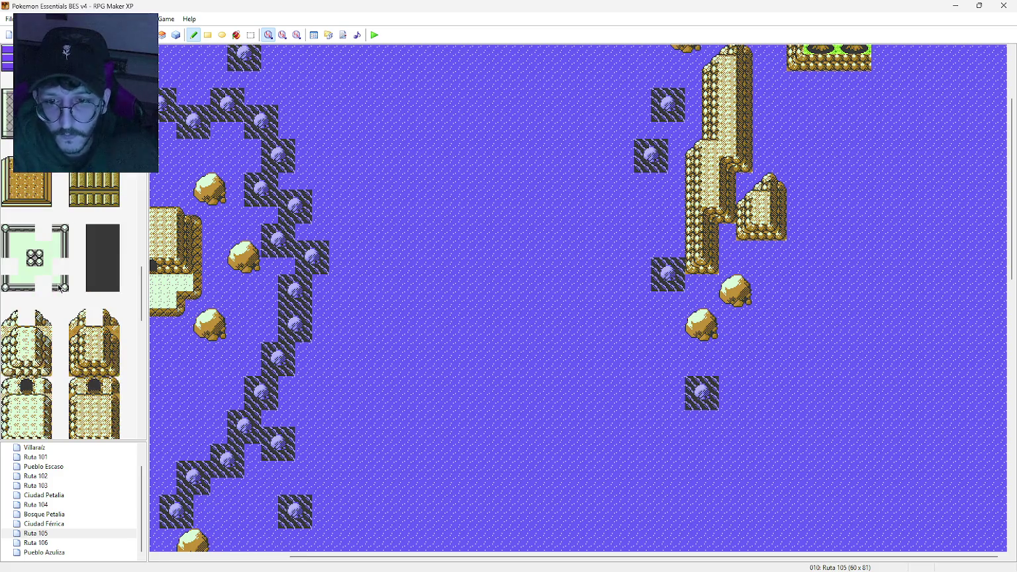
{"action": "left_click", "coordinate": [79, 320]}
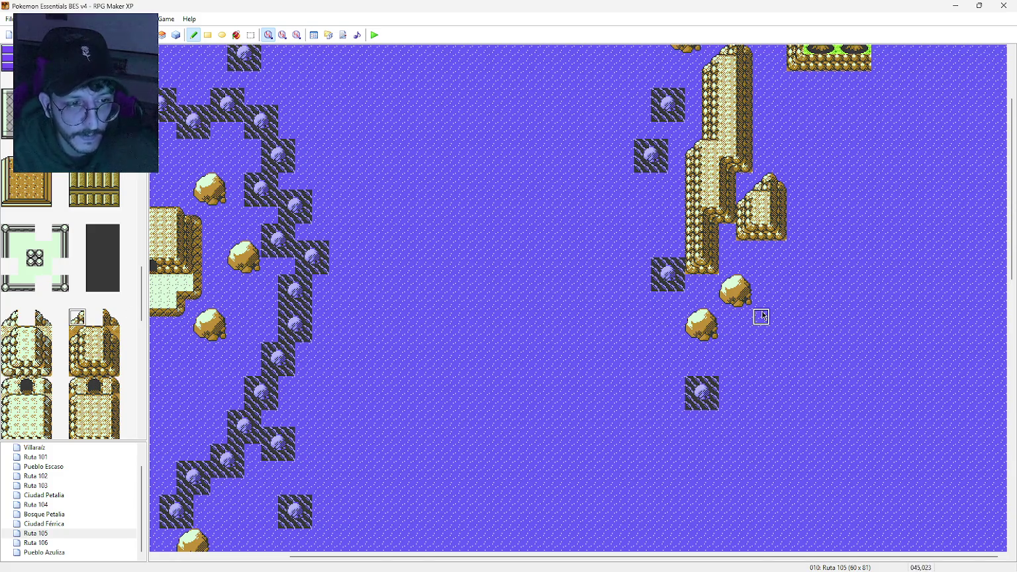
{"action": "left_click_drag", "start_coordinate": [761, 318], "coordinate": [782, 301]}
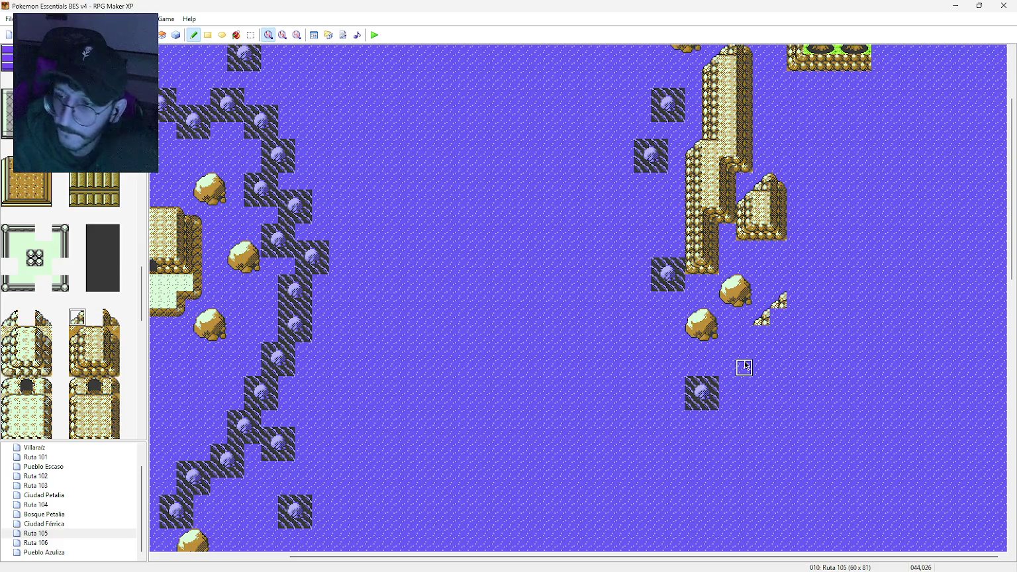
{"action": "left_click", "coordinate": [731, 386]}
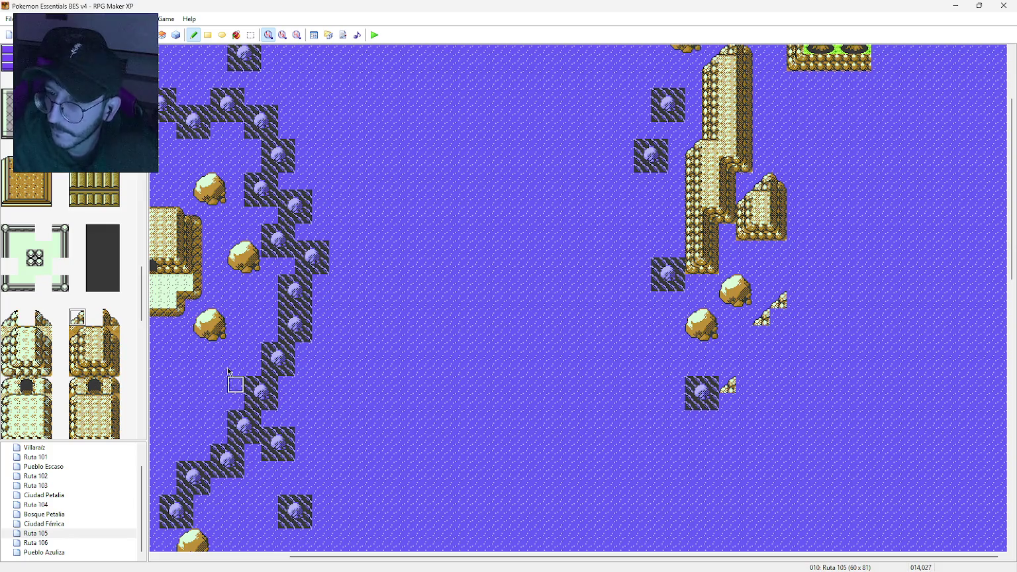
Step: Build the sandy ledge with cliff columns, sand edge tiles, a capped top and a right face
{"action": "left_click", "coordinate": [78, 351]}
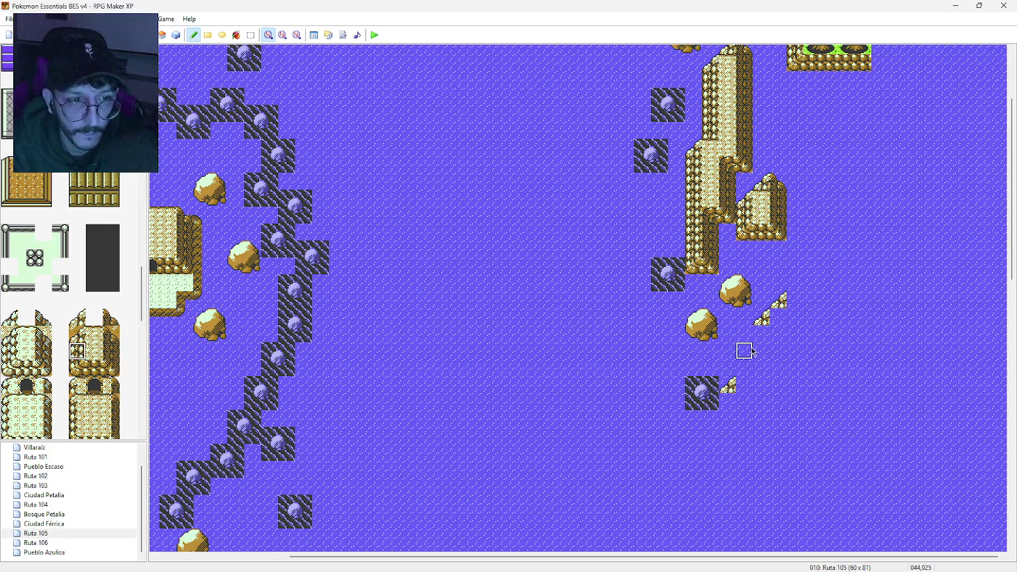
{"action": "left_click_drag", "start_coordinate": [768, 342], "coordinate": [768, 375]}
{"action": "left_click", "coordinate": [94, 335]}
{"action": "left_click", "coordinate": [779, 317]}
{"action": "left_click_drag", "start_coordinate": [744, 384], "coordinate": [762, 384]}
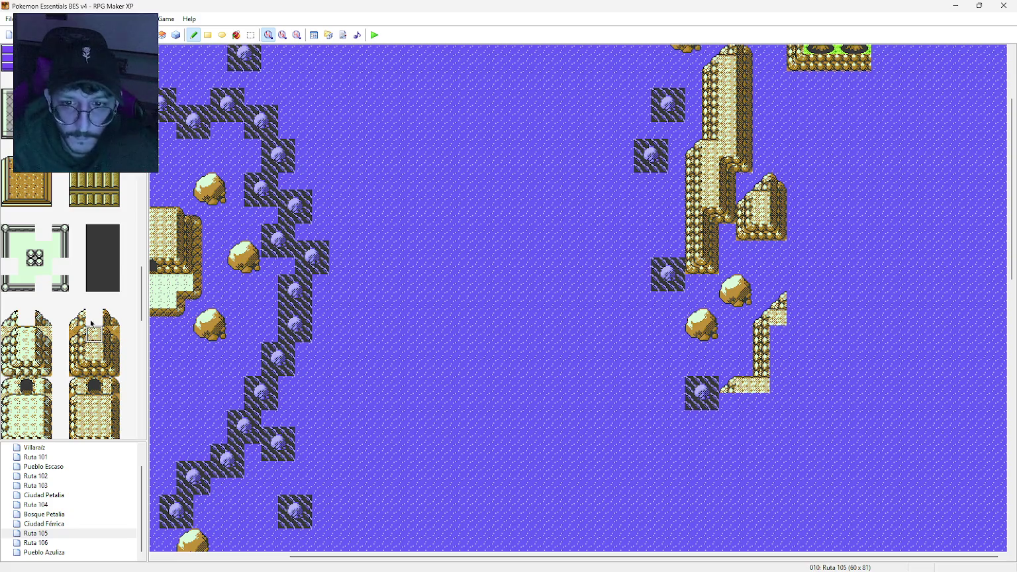
{"action": "left_click", "coordinate": [111, 317]}
{"action": "left_click", "coordinate": [798, 301]}
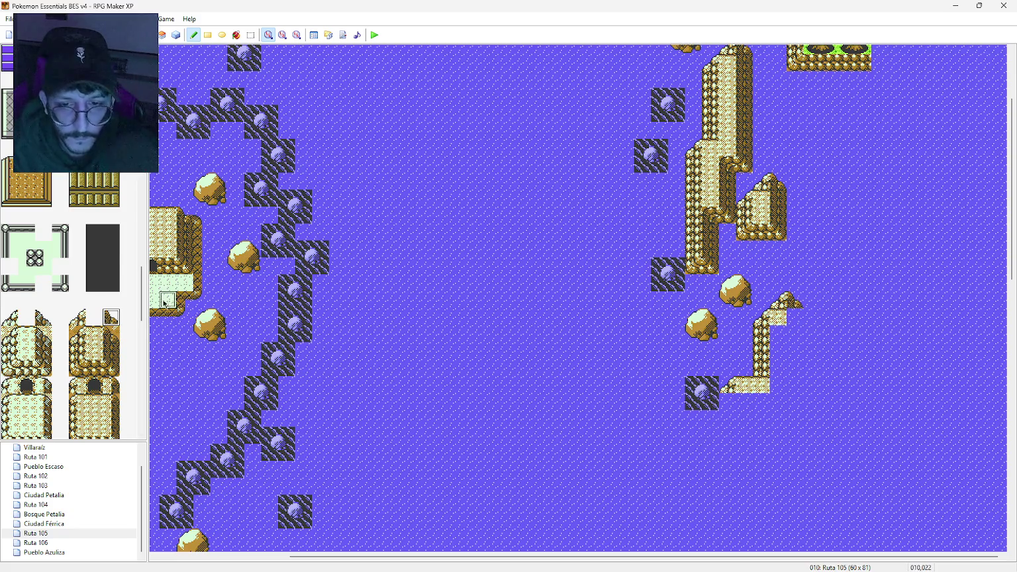
{"action": "left_click", "coordinate": [111, 351]}
{"action": "left_click", "coordinate": [798, 319]}
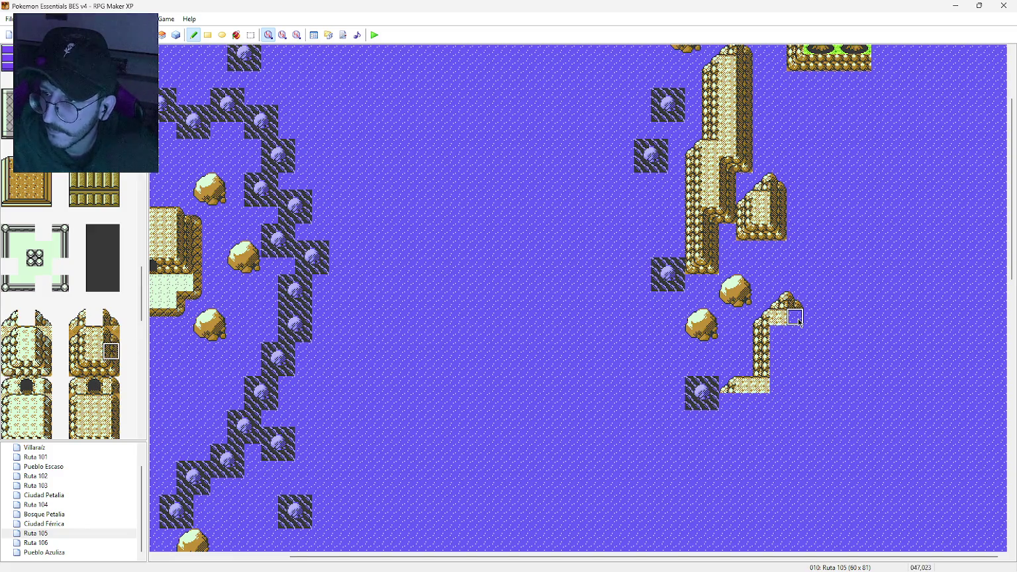
{"action": "left_click_drag", "start_coordinate": [799, 323], "coordinate": [798, 390]}
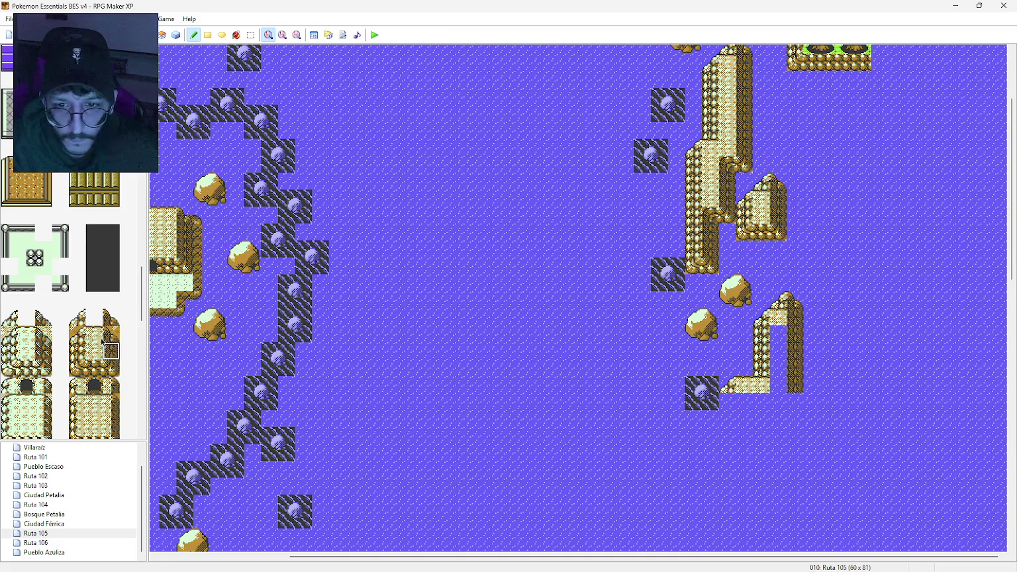
{"action": "left_click", "coordinate": [93, 351]}
{"action": "mouse_move", "coordinate": [778, 351]}
{"action": "left_mouse_down"}
{"action": "mouse_move", "coordinate": [779, 334]}
{"action": "mouse_move", "coordinate": [779, 387]}
{"action": "left_mouse_up"}
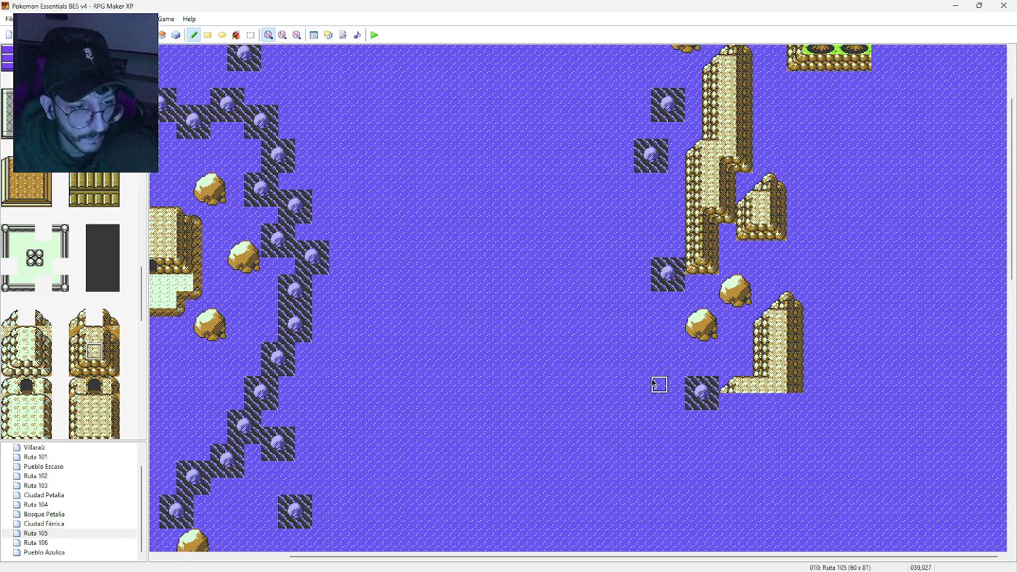
Step: Extend a sand wall south from the ledge corner, ending in a sloped piece and bottom tile
{"action": "scroll", "coordinate": [653, 381], "scroll_direction": "down", "scroll_amount": 5}
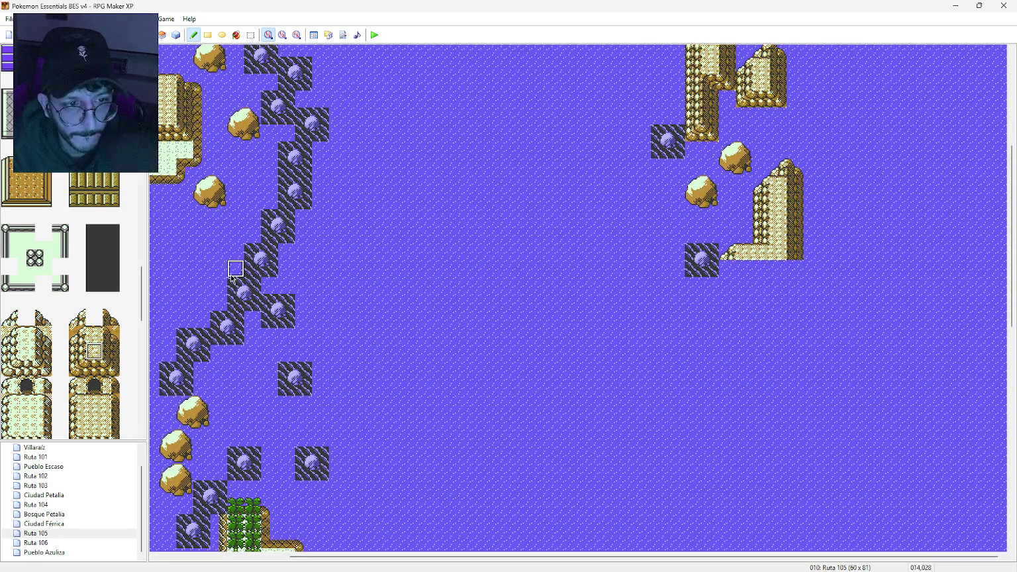
{"action": "left_click", "coordinate": [78, 352]}
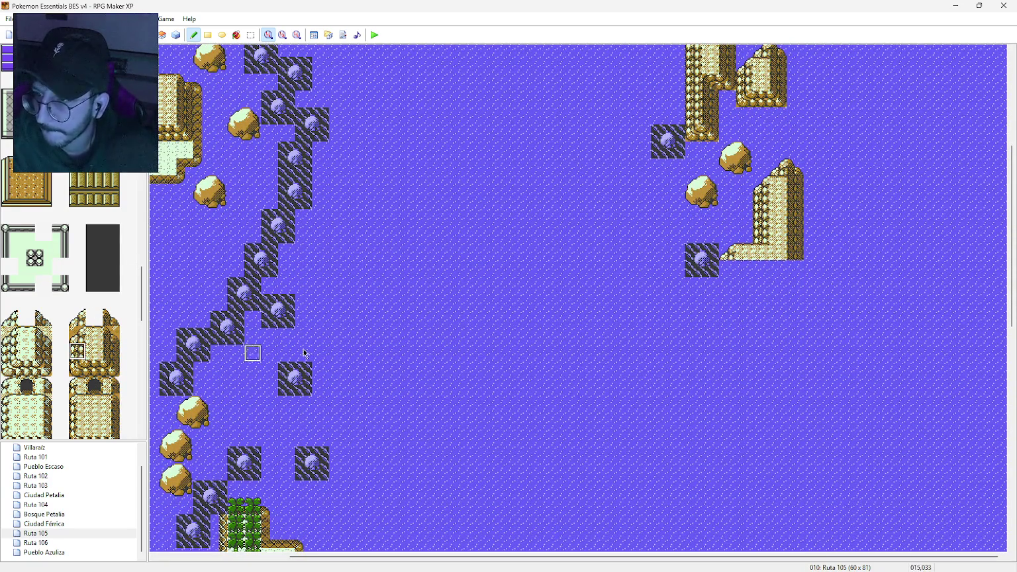
{"action": "left_click_drag", "start_coordinate": [728, 268], "coordinate": [730, 304]}
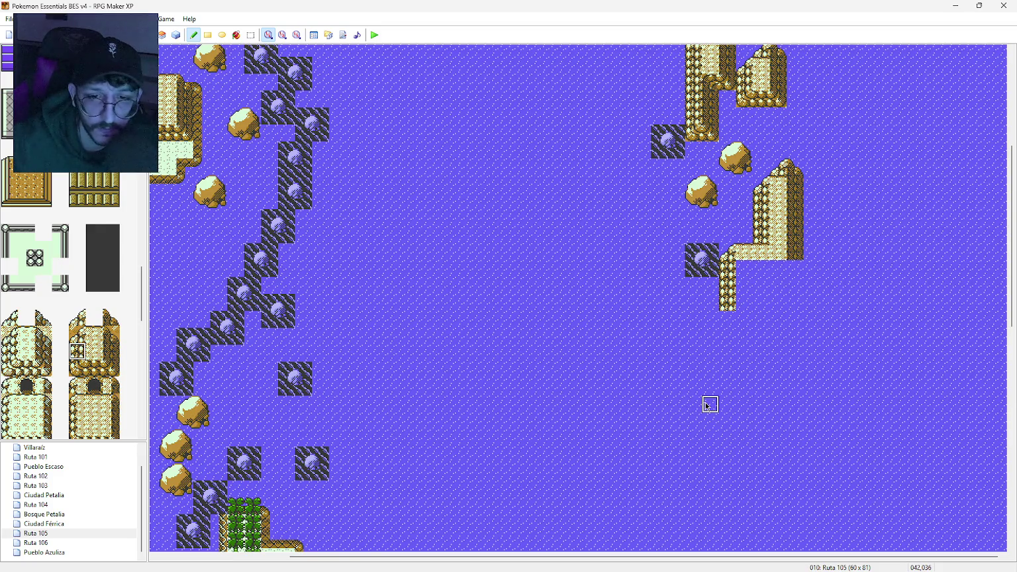
{"action": "left_click", "coordinate": [726, 405]}
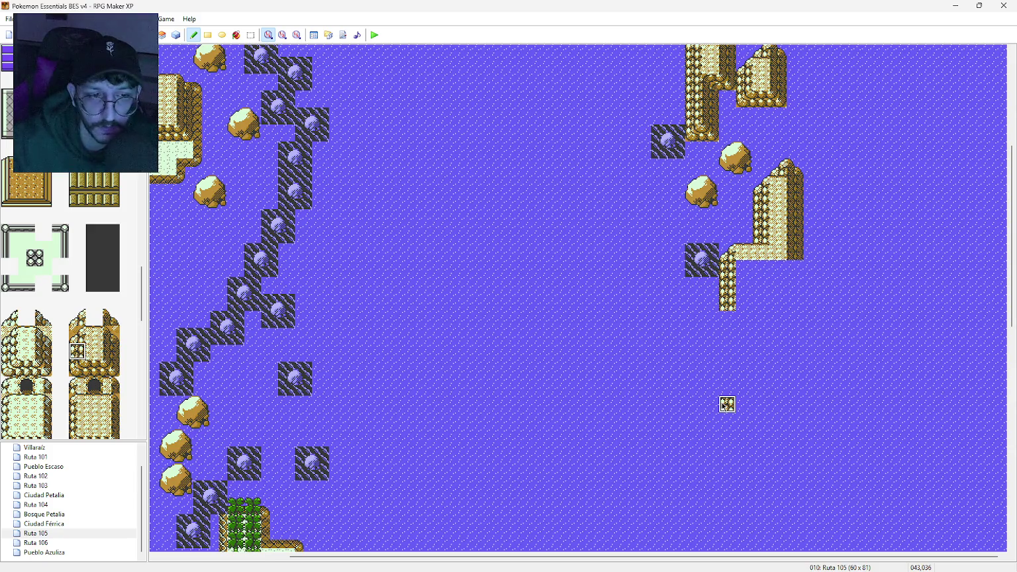
{"action": "left_click", "coordinate": [77, 317]}
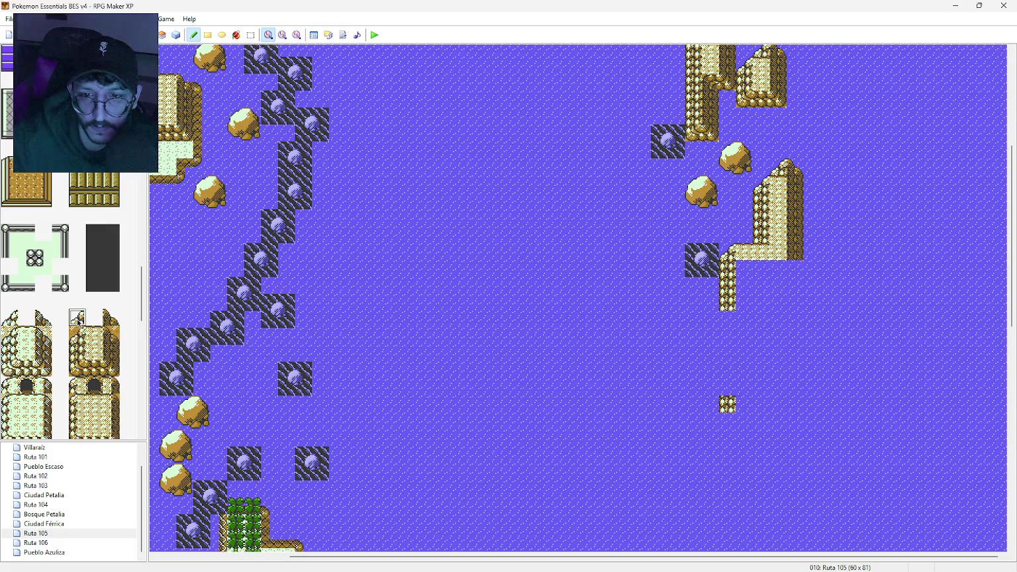
{"action": "left_click", "coordinate": [710, 404]}
{"action": "left_click", "coordinate": [93, 334]}
{"action": "left_click", "coordinate": [78, 351]}
{"action": "left_click_drag", "start_coordinate": [727, 394], "coordinate": [727, 325]}
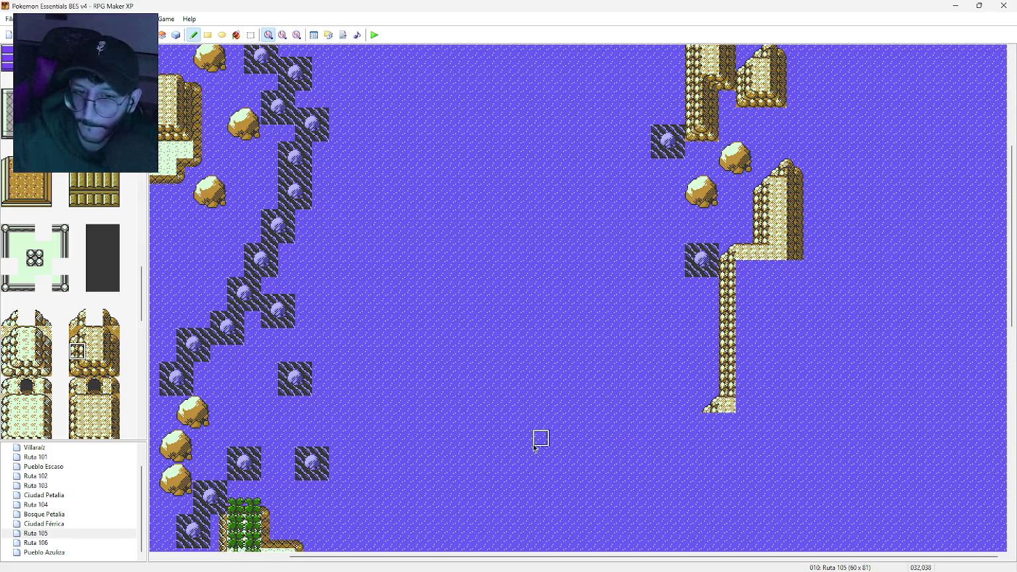
{"action": "left_click", "coordinate": [711, 421]}
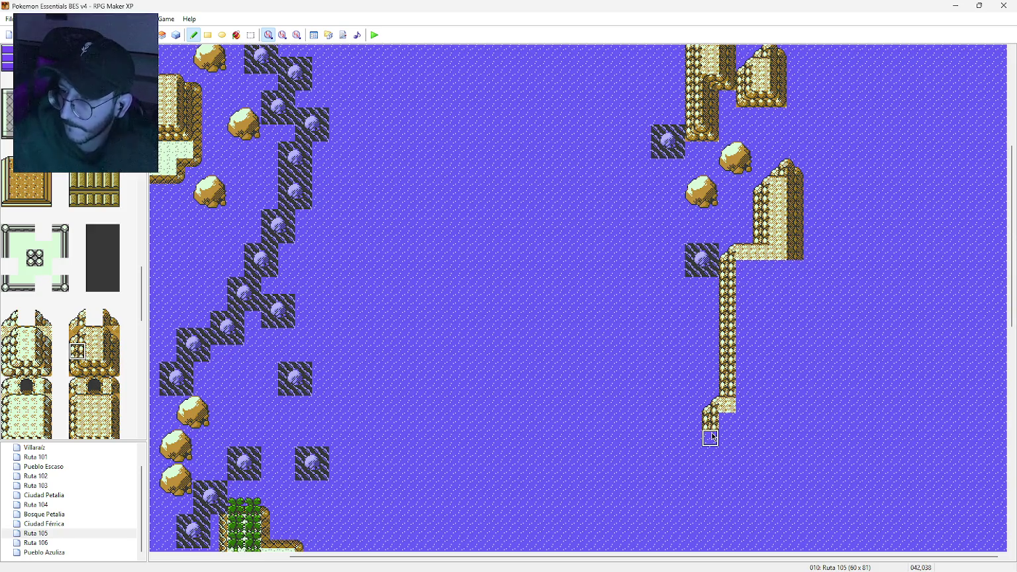
Step: Paint a cliff piece below the sand wall's southern end
{"action": "middle_click", "coordinate": [711, 438]}
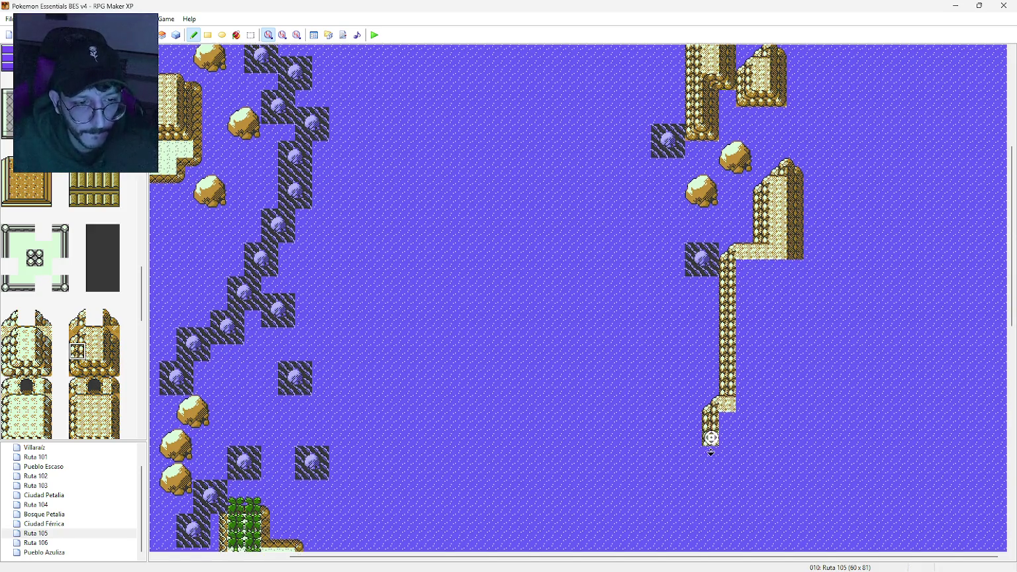
{"action": "middle_click", "coordinate": [713, 464]}
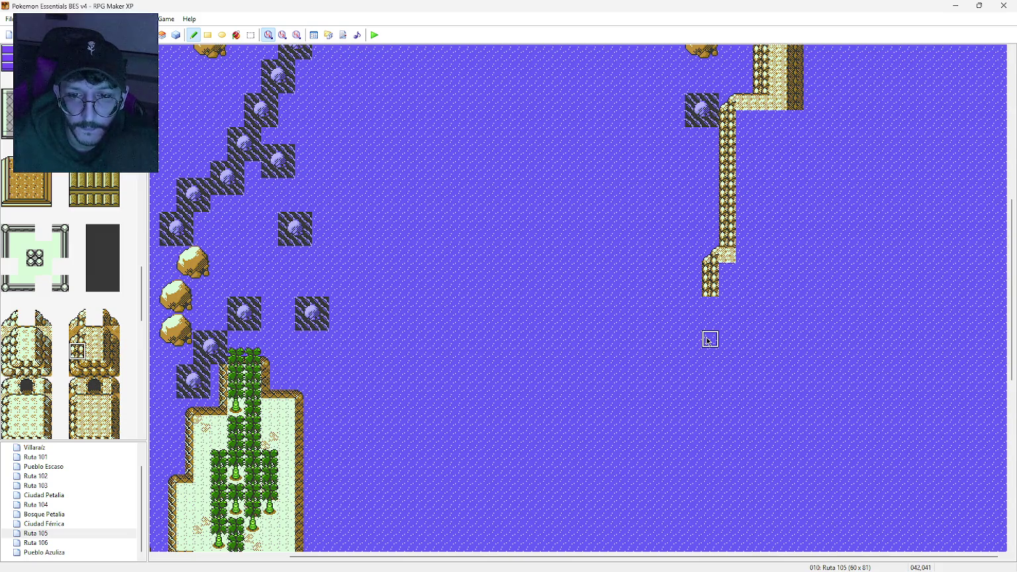
{"action": "left_click", "coordinate": [709, 339]}
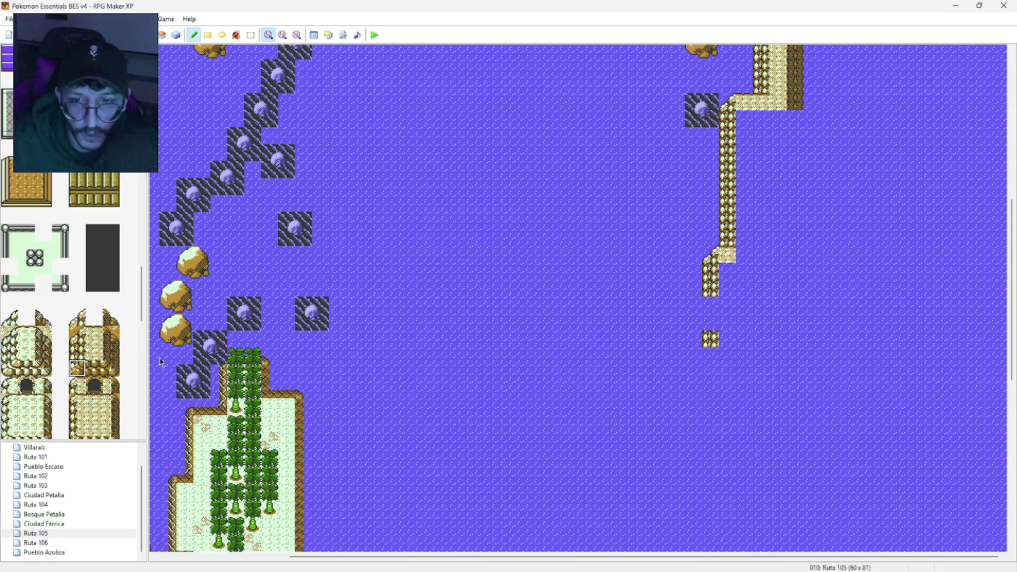
Step: Replace the new piece and join extra cliff tiles onto the end of the cliff column
{"action": "left_click", "coordinate": [710, 339]}
{"action": "left_click", "coordinate": [78, 351]}
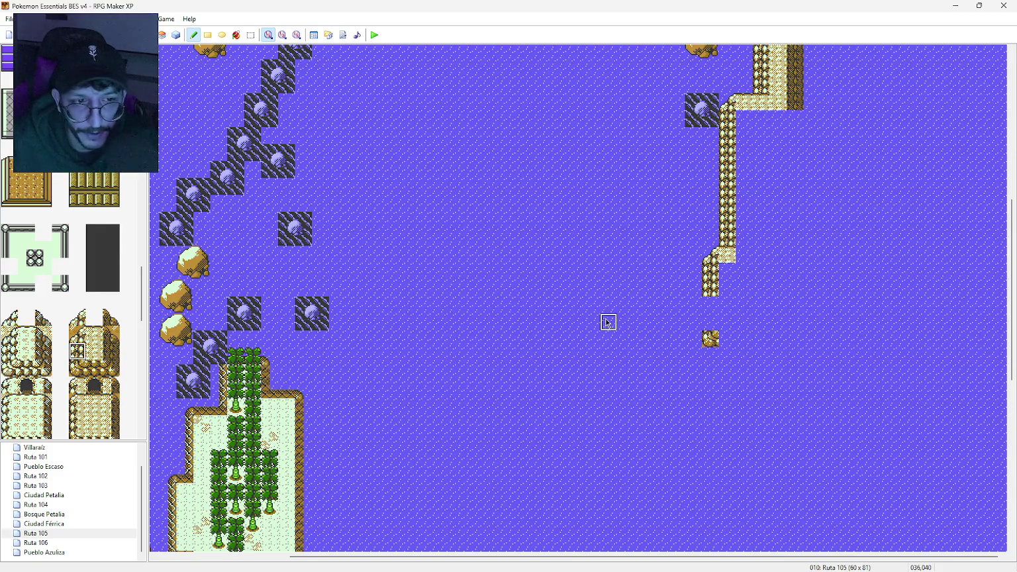
{"action": "left_click_drag", "start_coordinate": [706, 325], "coordinate": [711, 308]}
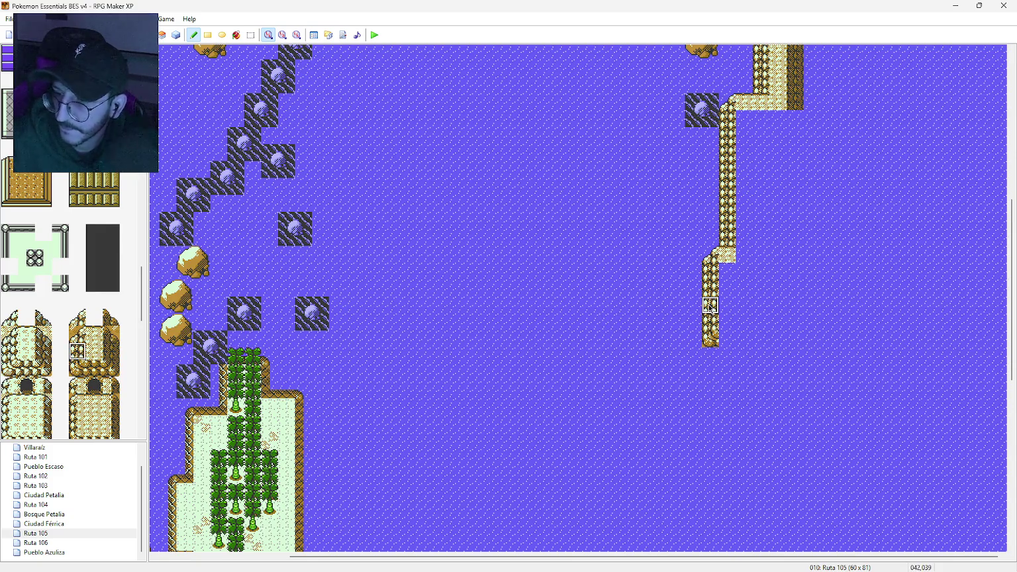
{"action": "left_click", "coordinate": [728, 356]}
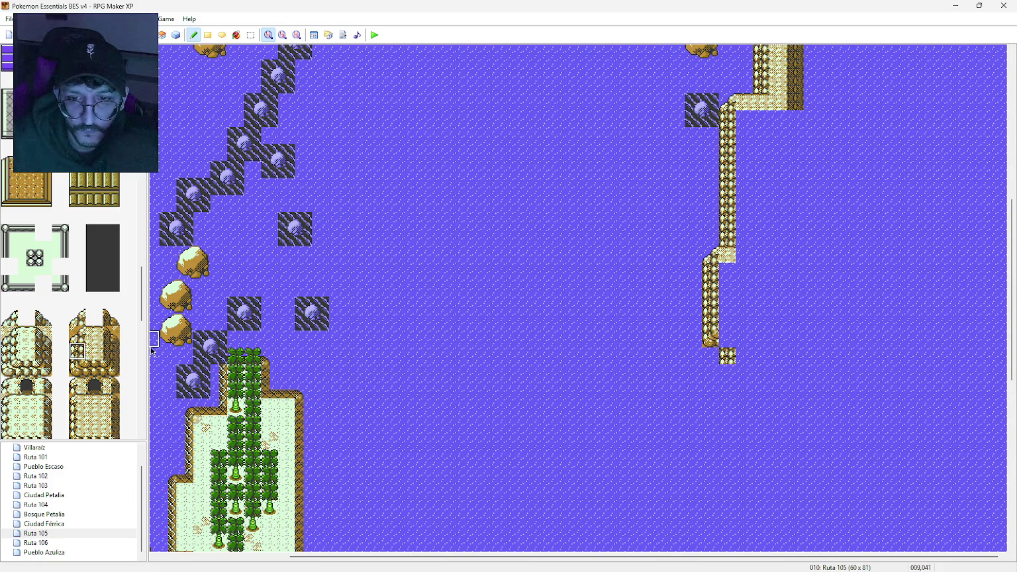
{"action": "scroll", "coordinate": [106, 375], "scroll_direction": "down", "scroll_amount": 1}
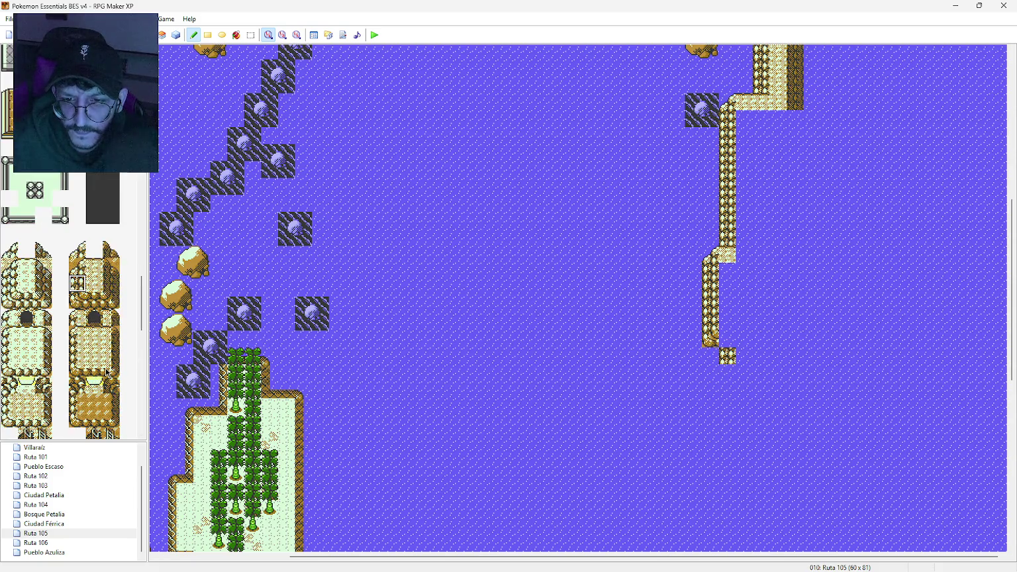
{"action": "left_click", "coordinate": [78, 384]}
{"action": "left_click", "coordinate": [727, 339]}
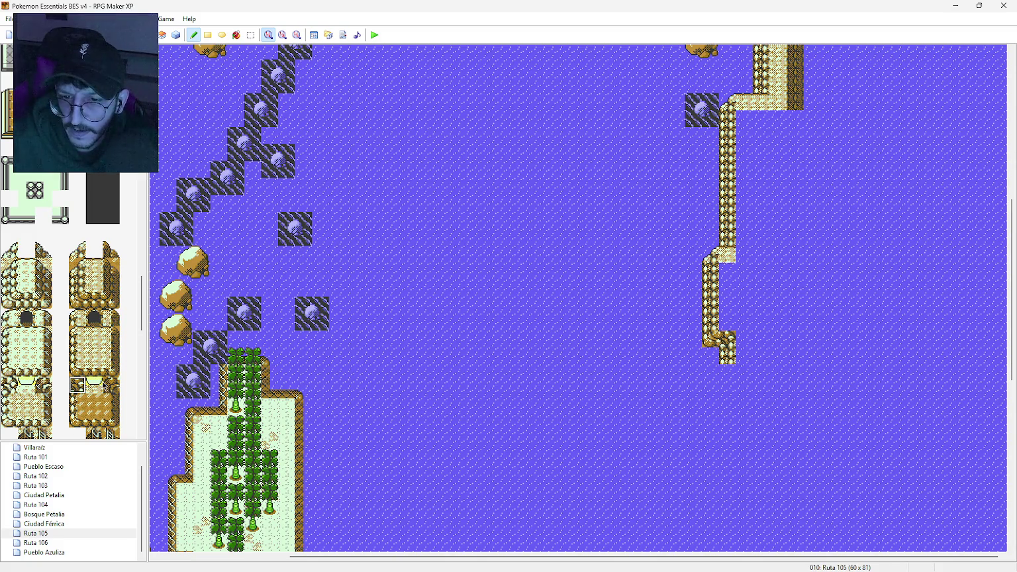
Step: Extend the cliff ridge two tiles south with the cliff edge tile
{"action": "left_click", "coordinate": [77, 284]}
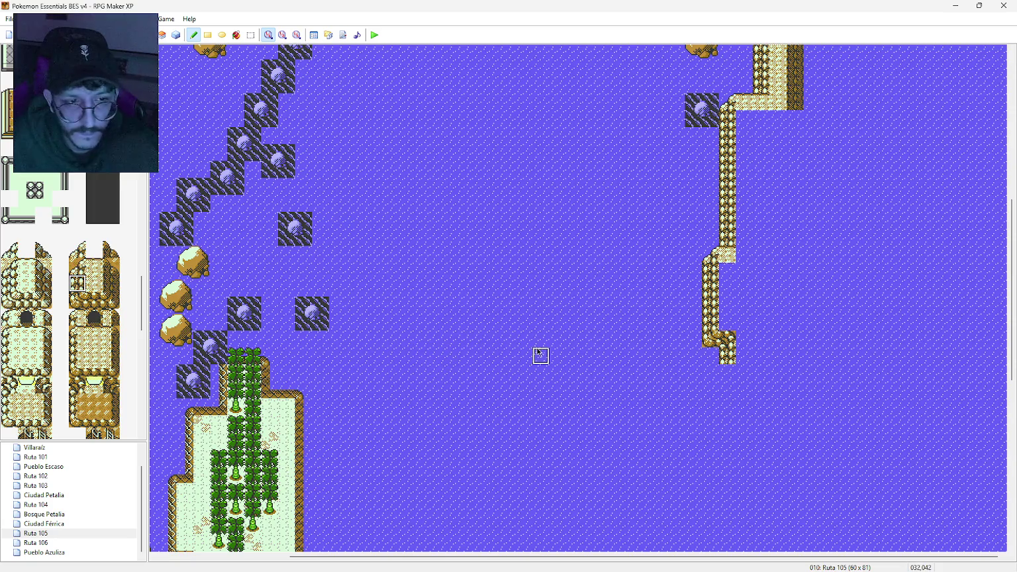
{"action": "left_click_drag", "start_coordinate": [727, 373], "coordinate": [731, 399]}
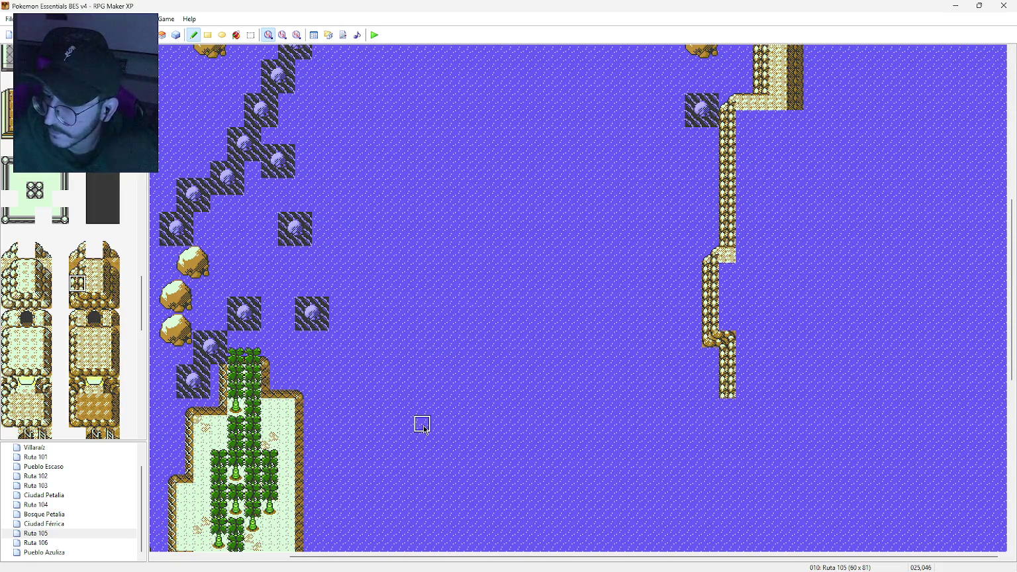
{"action": "scroll", "coordinate": [565, 412], "scroll_direction": "down", "scroll_amount": 5}
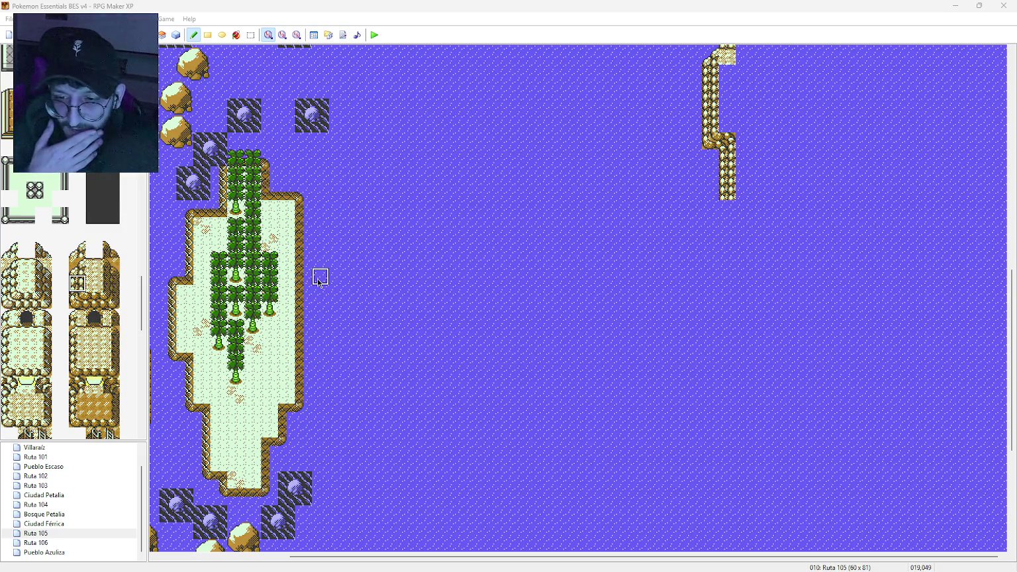
{"action": "left_click", "coordinate": [283, 35]}
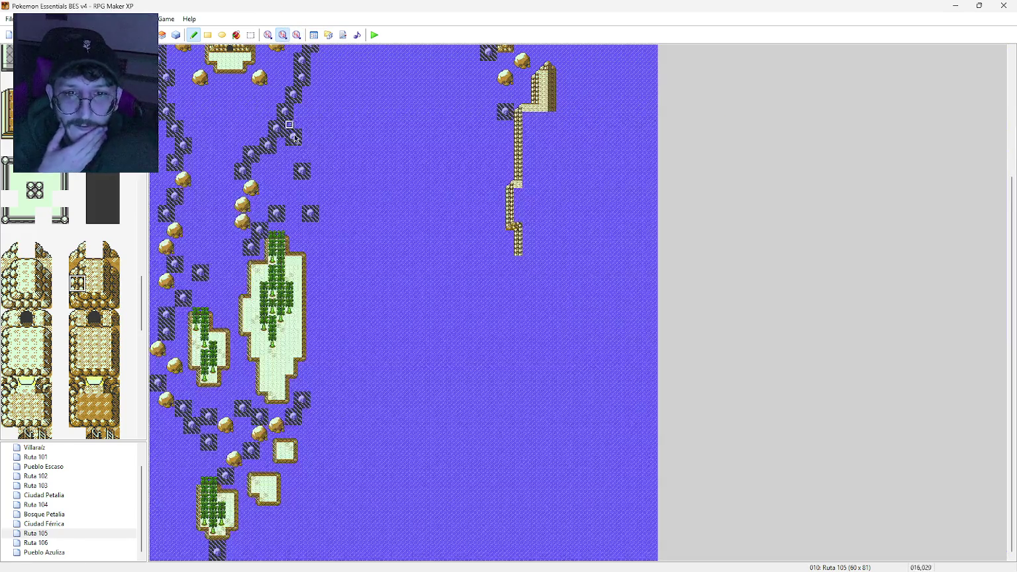
{"action": "scroll", "coordinate": [304, 234], "scroll_direction": "up", "scroll_amount": 5}
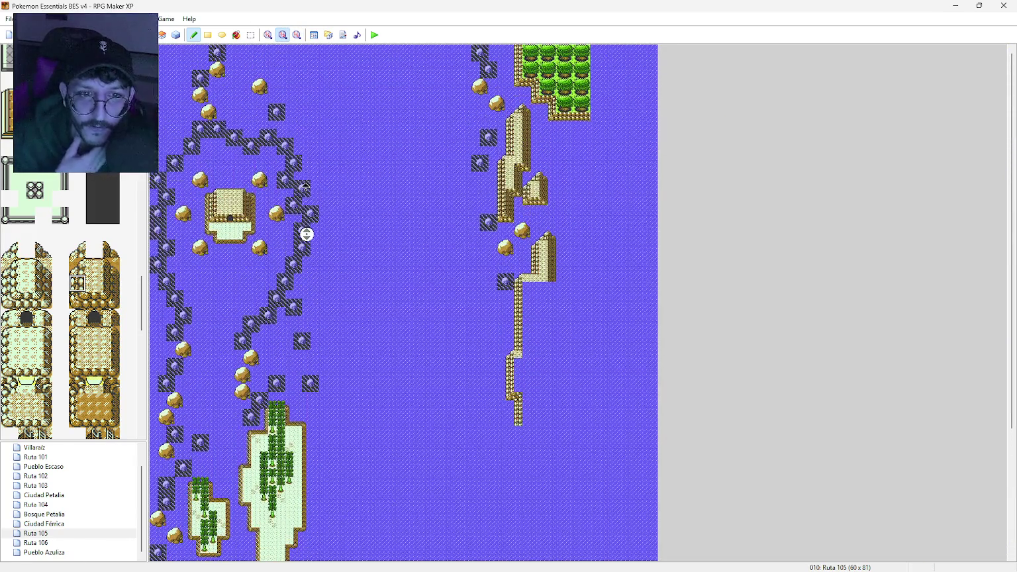
{"action": "left_click", "coordinate": [268, 35]}
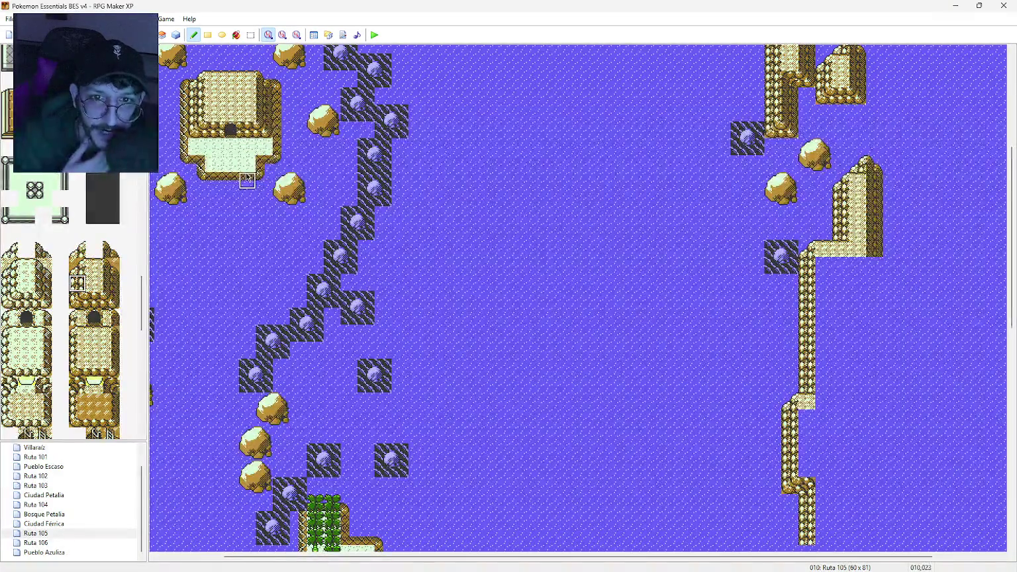
{"action": "scroll", "coordinate": [246, 174], "scroll_direction": "up", "scroll_amount": 3}
{"action": "scroll", "coordinate": [246, 173], "scroll_direction": "left", "scroll_amount": 3}
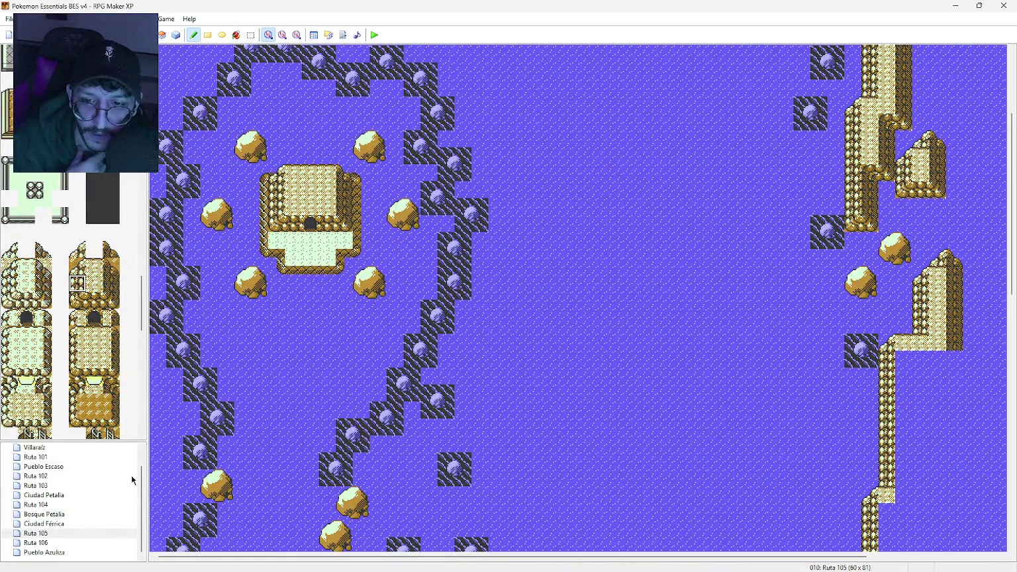
{"action": "left_click", "coordinate": [90, 523]}
{"action": "middle_click", "coordinate": [453, 249]}
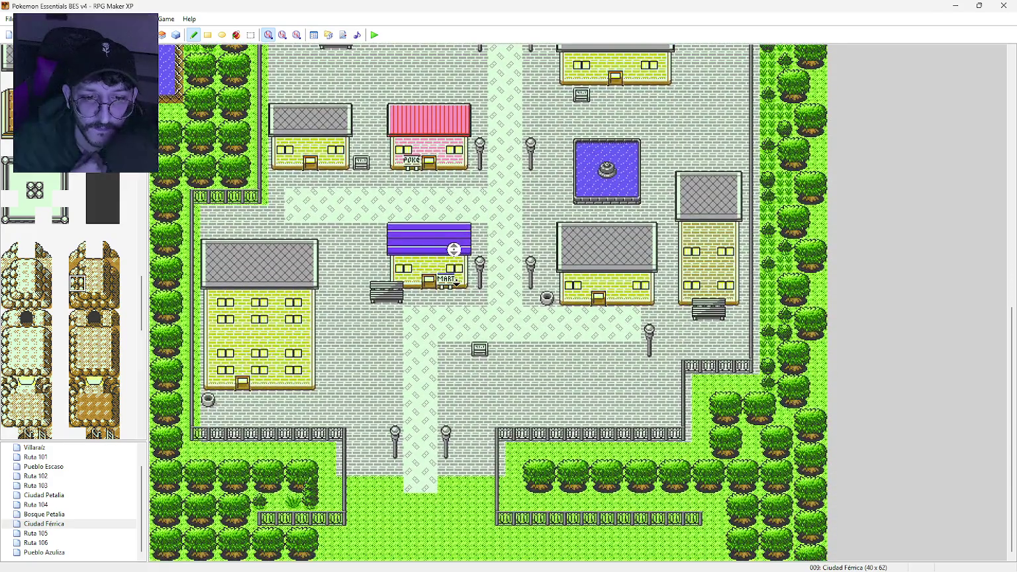
{"action": "left_click", "coordinate": [81, 514]}
{"action": "middle_click", "coordinate": [429, 352]}
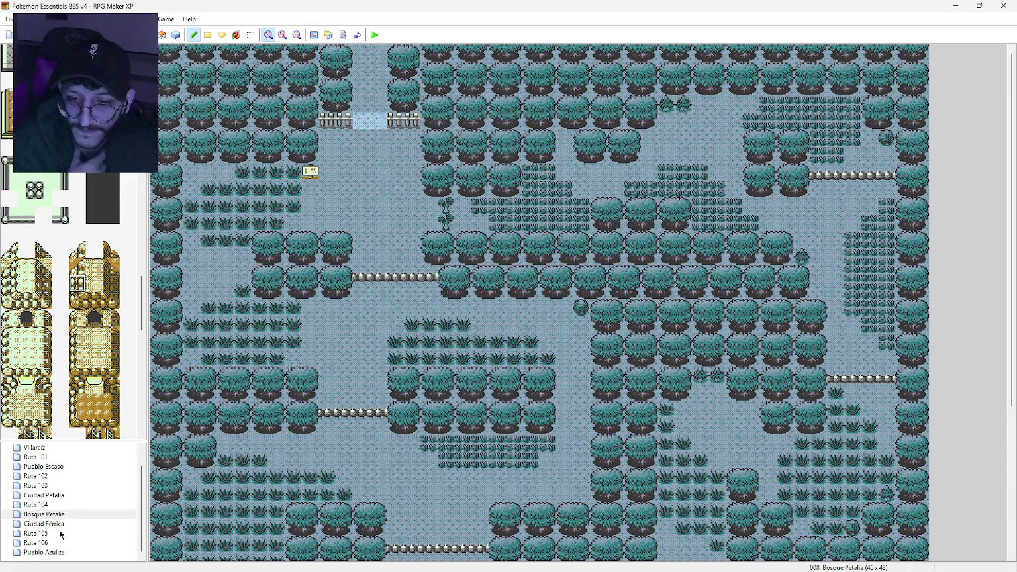
{"action": "left_click", "coordinate": [60, 534]}
{"action": "left_click", "coordinate": [58, 542]}
{"action": "left_click", "coordinate": [59, 533]}
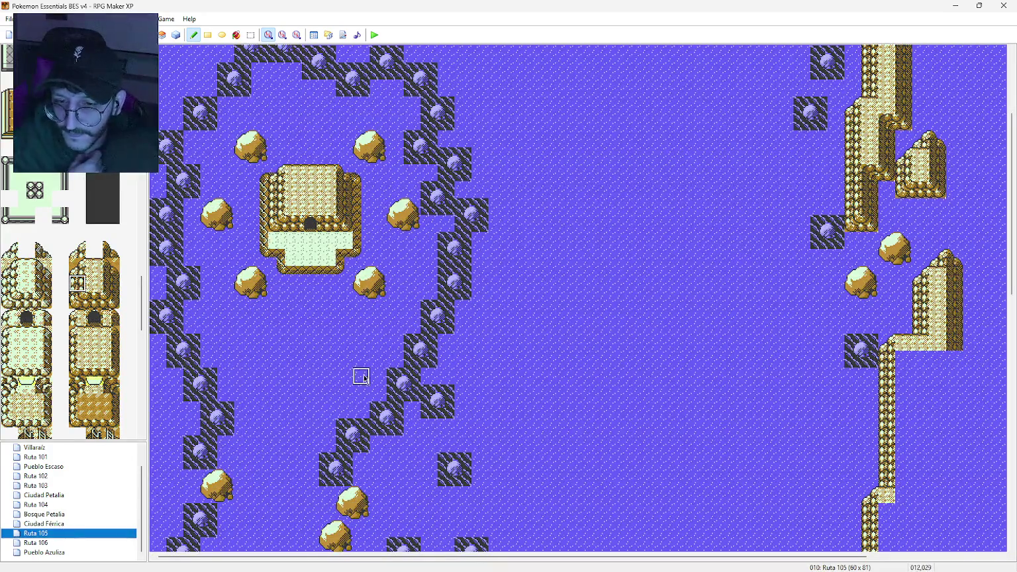
{"action": "middle_click", "coordinate": [519, 280]}
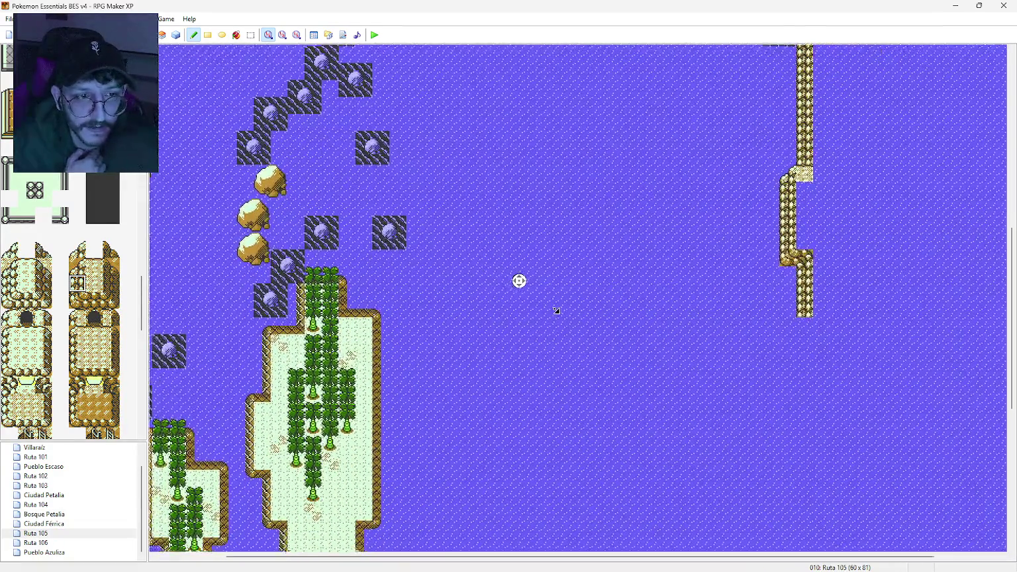
{"action": "left_click", "coordinate": [286, 38]}
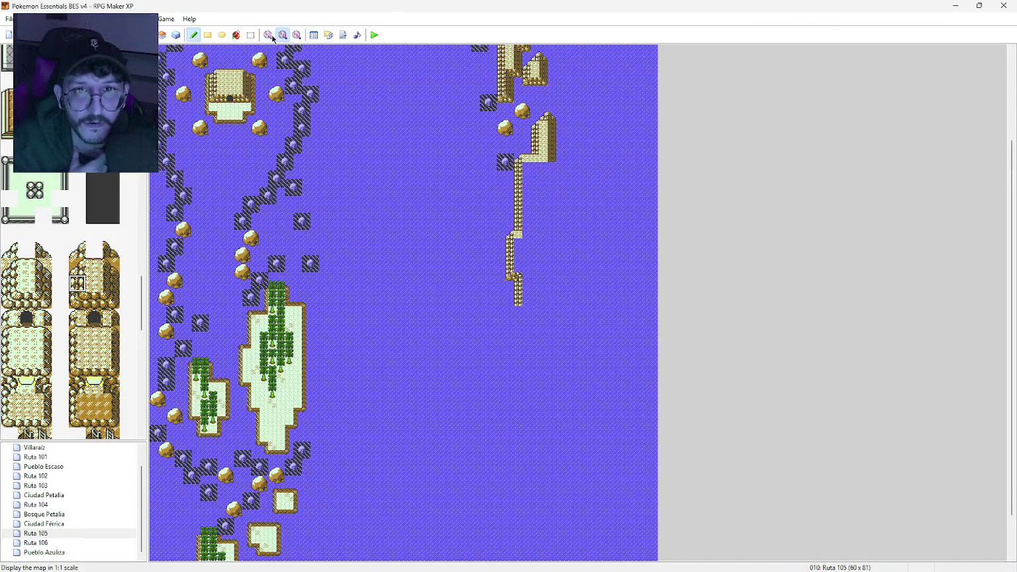
{"action": "left_click", "coordinate": [272, 39]}
Step: Place two cliff end pieces below the ridge and draw a cliff column joining them to it
{"action": "scroll", "coordinate": [463, 361], "scroll_direction": "down", "scroll_amount": 2}
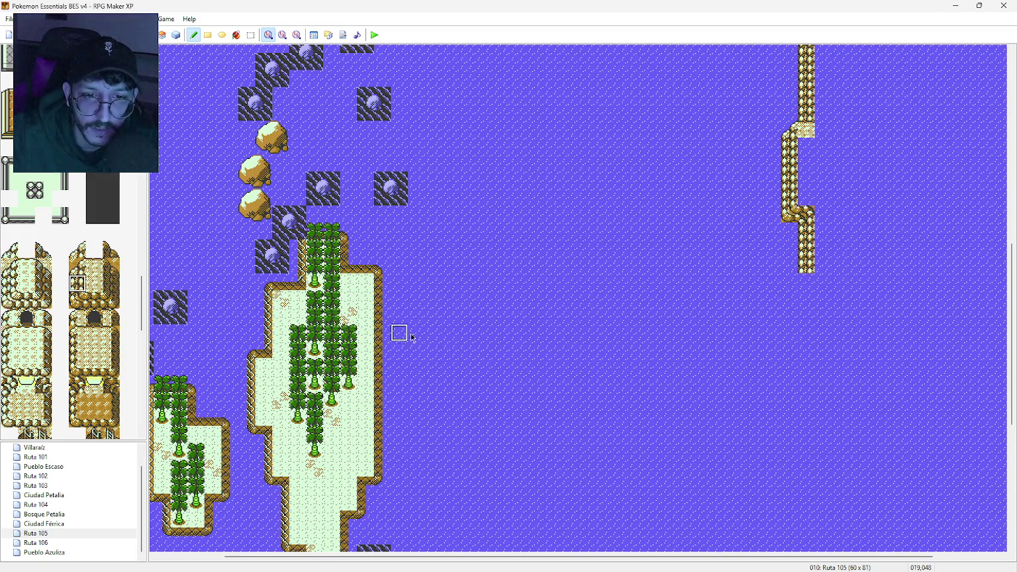
{"action": "left_click", "coordinate": [807, 333]}
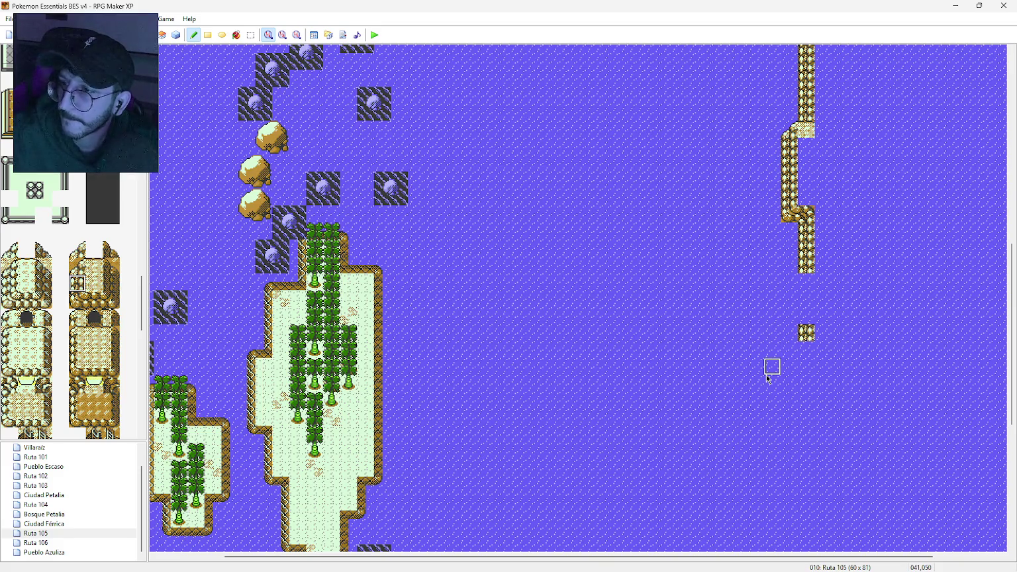
{"action": "left_click", "coordinate": [77, 300]}
{"action": "left_click", "coordinate": [807, 332]}
{"action": "left_click", "coordinate": [110, 300]}
{"action": "left_click", "coordinate": [823, 333]}
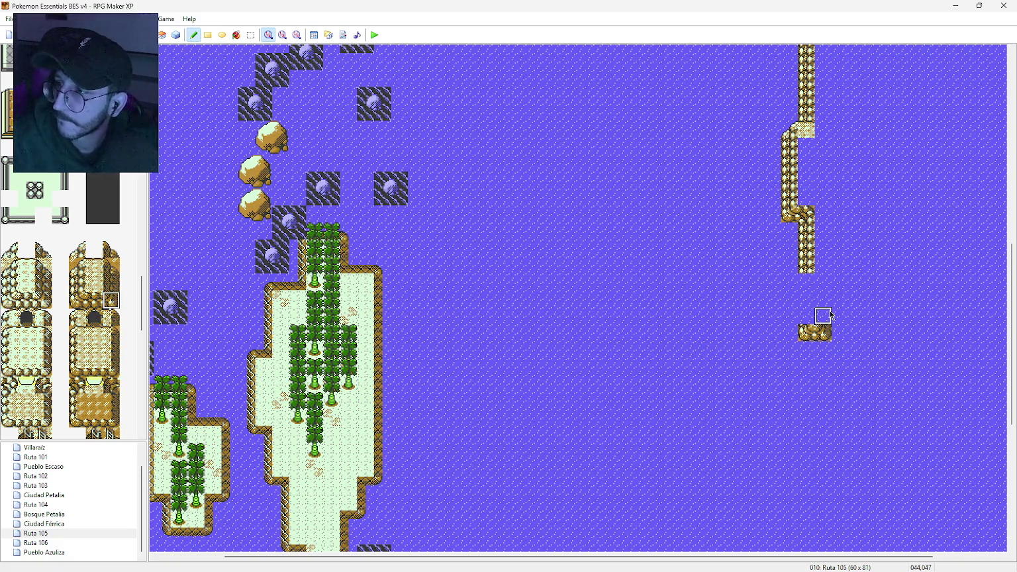
{"action": "left_click", "coordinate": [84, 283]}
{"action": "left_click_drag", "start_coordinate": [807, 279], "coordinate": [807, 316]}
Step: Adjust the system sound volume and select the right-side cliff edge tile
{"action": "scroll", "coordinate": [837, 340], "scroll_direction": "up", "scroll_amount": 5}
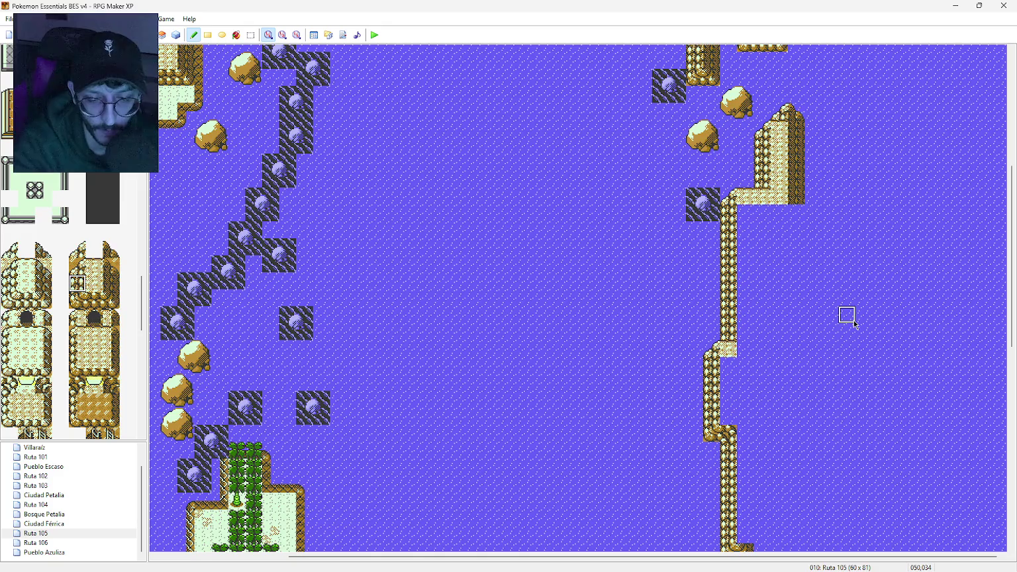
{"action": "key", "text": "XF86AudioLowerVolume"}
{"action": "key", "text": "XF86AudioRaiseVolume"}
{"action": "key", "text": "XF86AudioRaiseVolume"}
{"action": "key", "text": "XF86AudioRaiseVolume"}
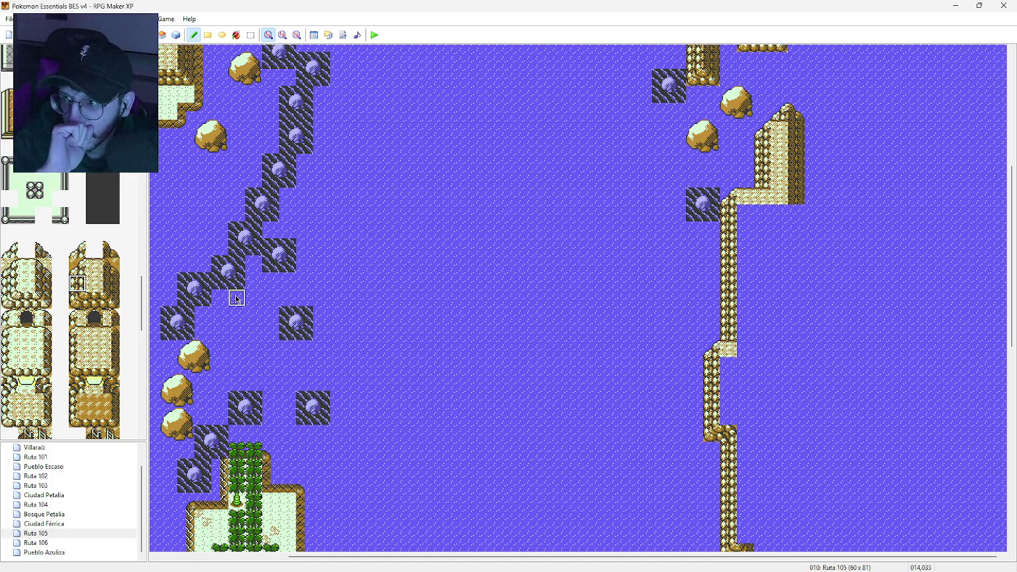
{"action": "left_click", "coordinate": [111, 283]}
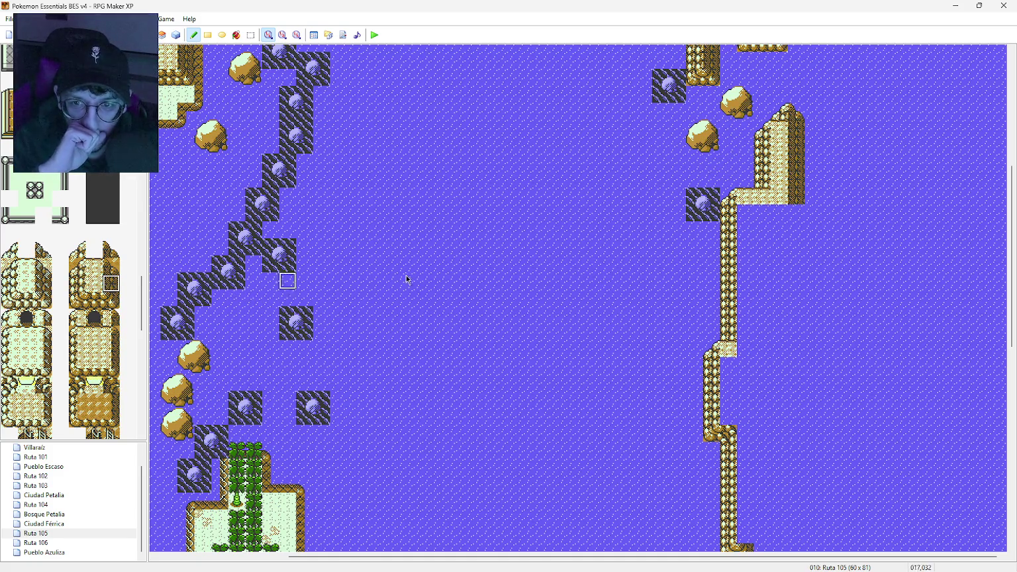
Step: Extend the ridge's right cliff edge south and fill between the edges with light cliff top
{"action": "left_click_drag", "start_coordinate": [800, 225], "coordinate": [797, 313]}
{"action": "left_click", "coordinate": [208, 35]}
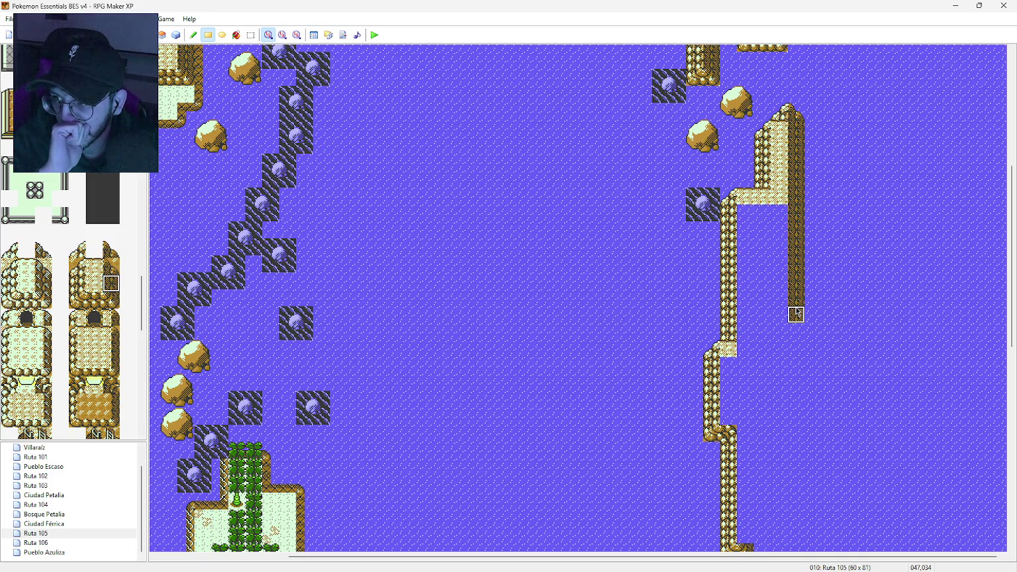
{"action": "left_click", "coordinate": [94, 283]}
{"action": "mouse_move", "coordinate": [745, 197]}
{"action": "left_mouse_down"}
{"action": "mouse_move", "coordinate": [762, 216]}
{"action": "mouse_move", "coordinate": [763, 324]}
{"action": "mouse_move", "coordinate": [775, 344]}
{"action": "mouse_move", "coordinate": [731, 369]}
{"action": "mouse_move", "coordinate": [779, 416]}
{"action": "left_mouse_up"}
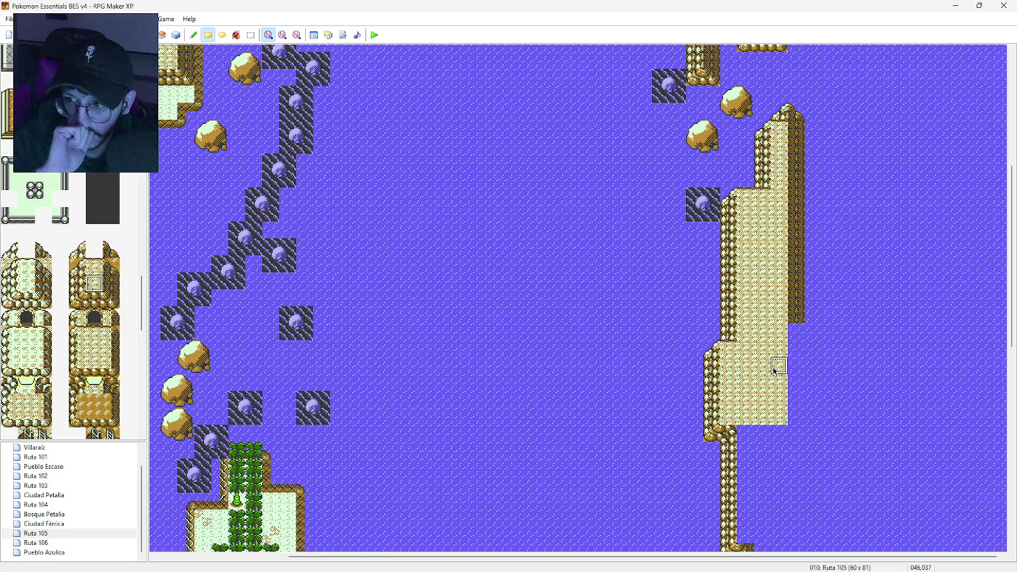
{"action": "scroll", "coordinate": [775, 371], "scroll_direction": "down", "scroll_amount": 4}
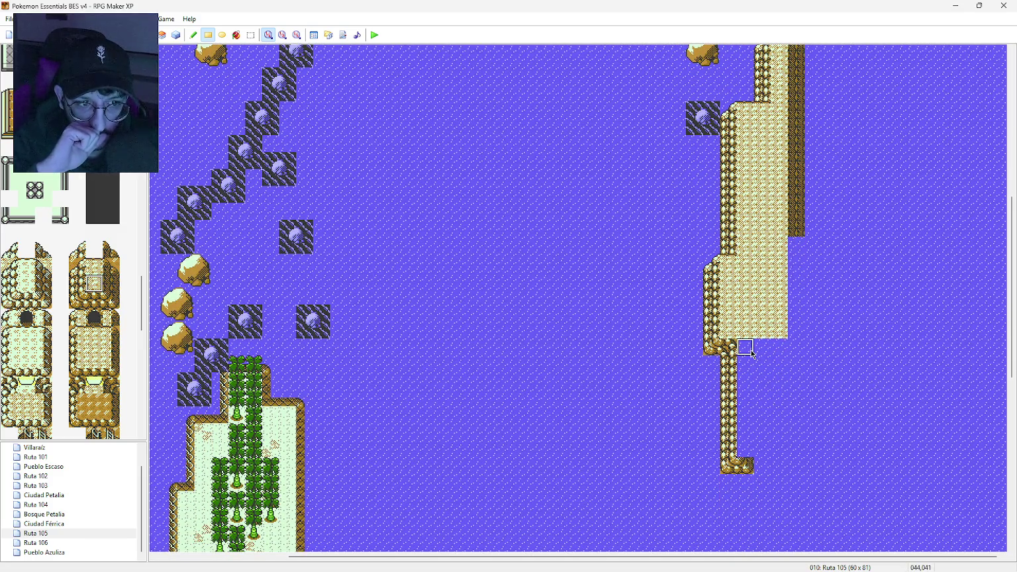
{"action": "mouse_move", "coordinate": [752, 355]}
{"action": "left_mouse_down"}
{"action": "mouse_move", "coordinate": [767, 372]}
{"action": "mouse_move", "coordinate": [754, 412]}
{"action": "left_mouse_up"}
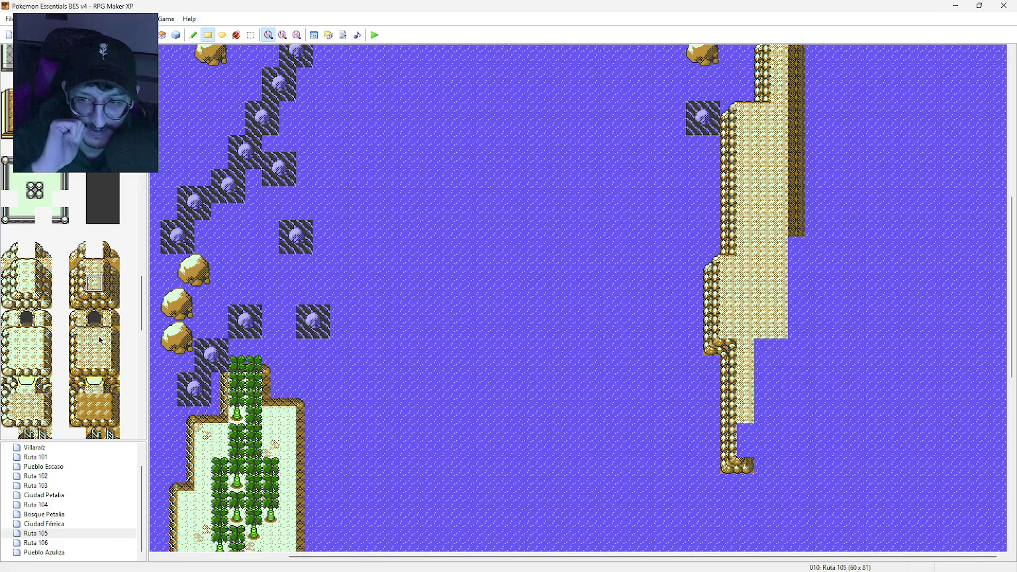
Step: Paint dark cliff face tiles along the plateau's southern end
{"action": "left_click", "coordinate": [111, 301]}
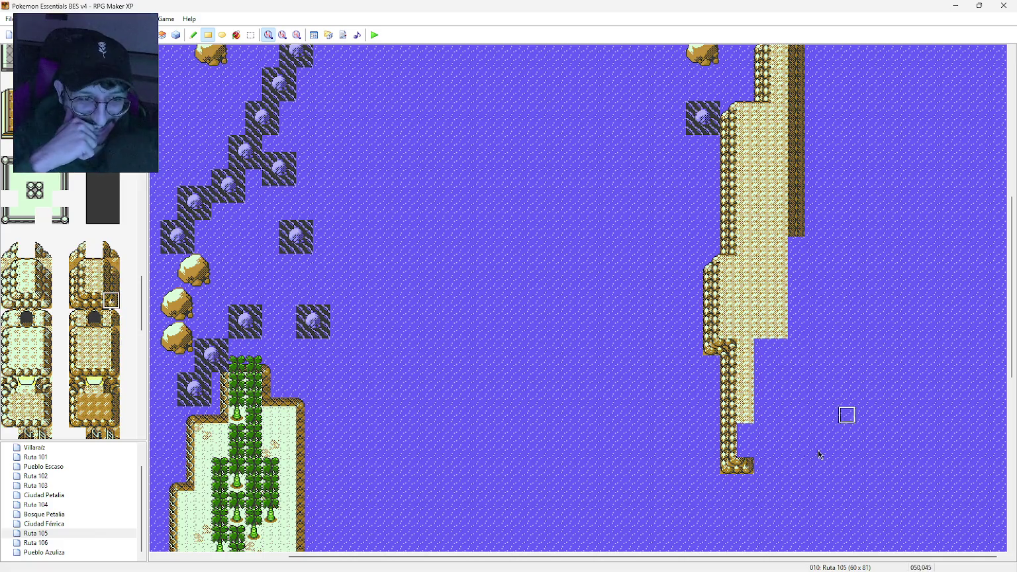
{"action": "left_click", "coordinate": [111, 283]}
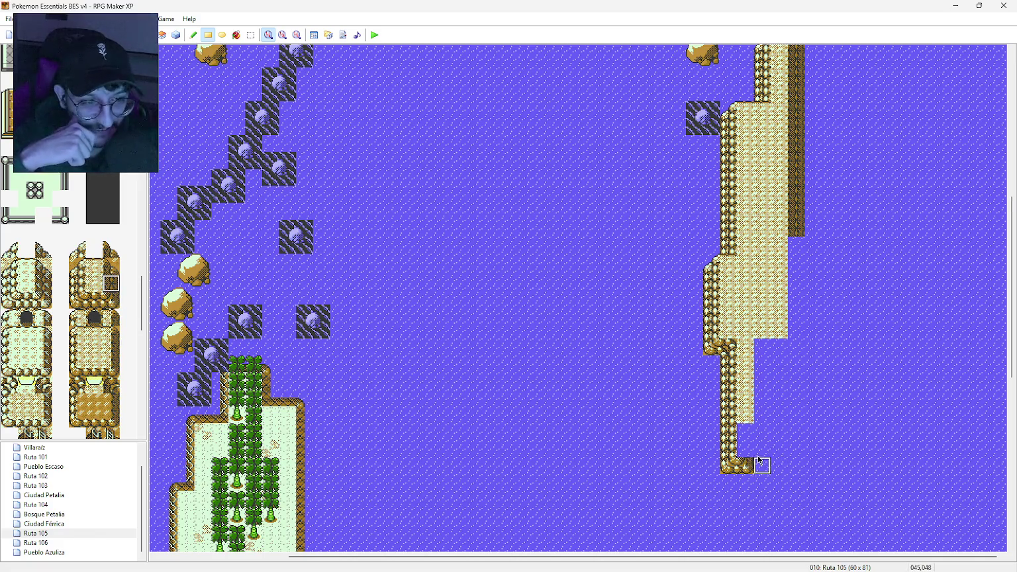
{"action": "mouse_move", "coordinate": [750, 453]}
{"action": "left_mouse_down"}
{"action": "mouse_move", "coordinate": [745, 417]}
{"action": "mouse_move", "coordinate": [742, 440]}
{"action": "left_mouse_up"}
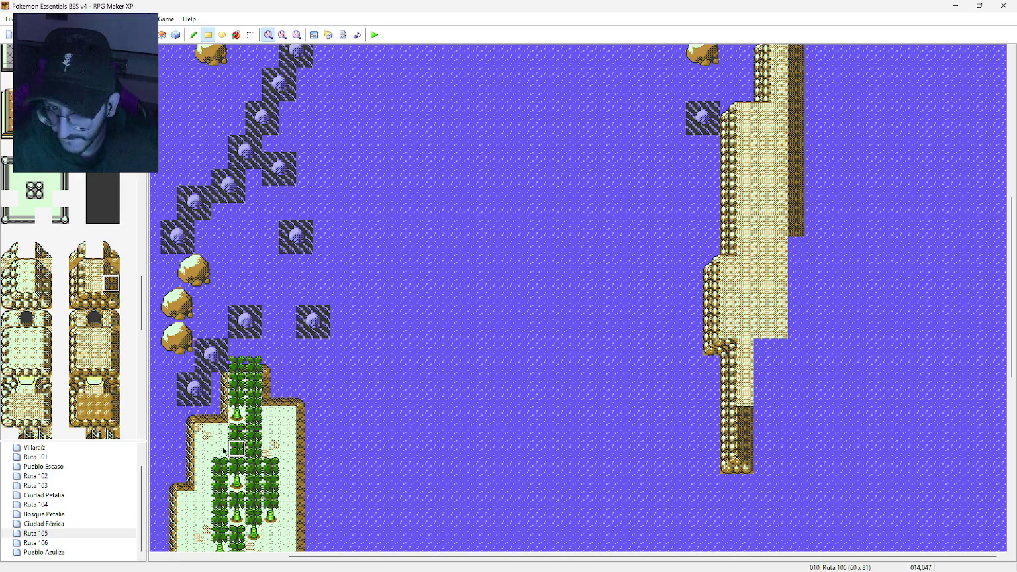
{"action": "left_click", "coordinate": [745, 416]}
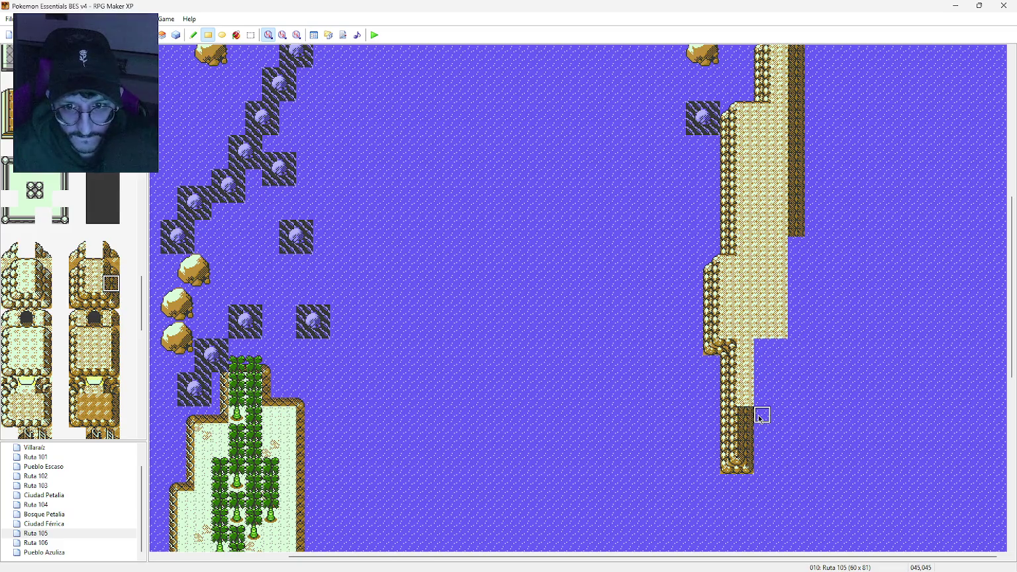
Step: Place a rock-edge corner tile, a cliff-base tile, and two right-wall tiles above them
{"action": "left_click", "coordinate": [112, 300]}
{"action": "left_click", "coordinate": [763, 416]}
{"action": "left_click", "coordinate": [111, 384]}
{"action": "left_click", "coordinate": [742, 415]}
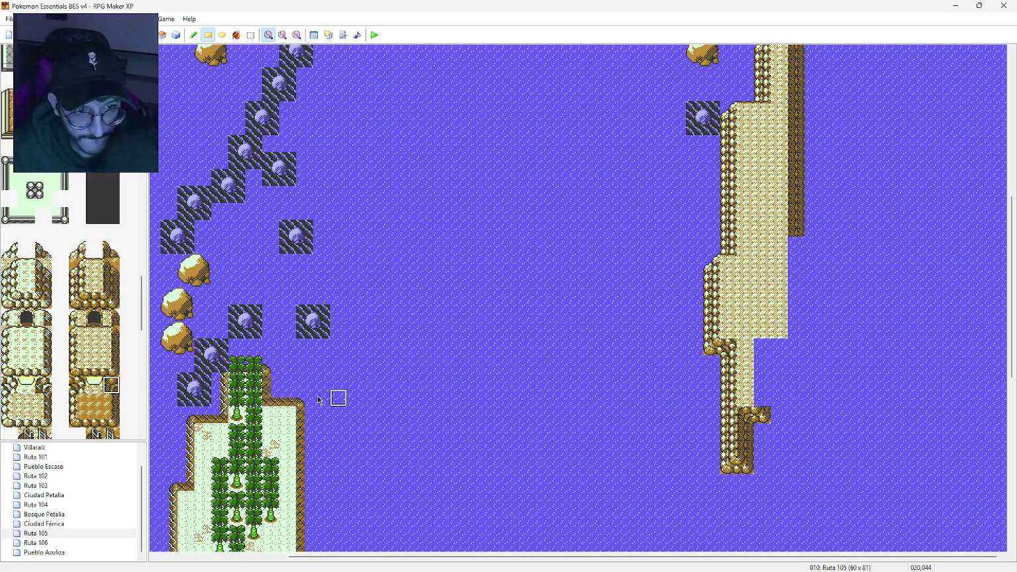
{"action": "left_click", "coordinate": [112, 283]}
{"action": "left_click", "coordinate": [763, 398]}
{"action": "left_click", "coordinate": [763, 381]}
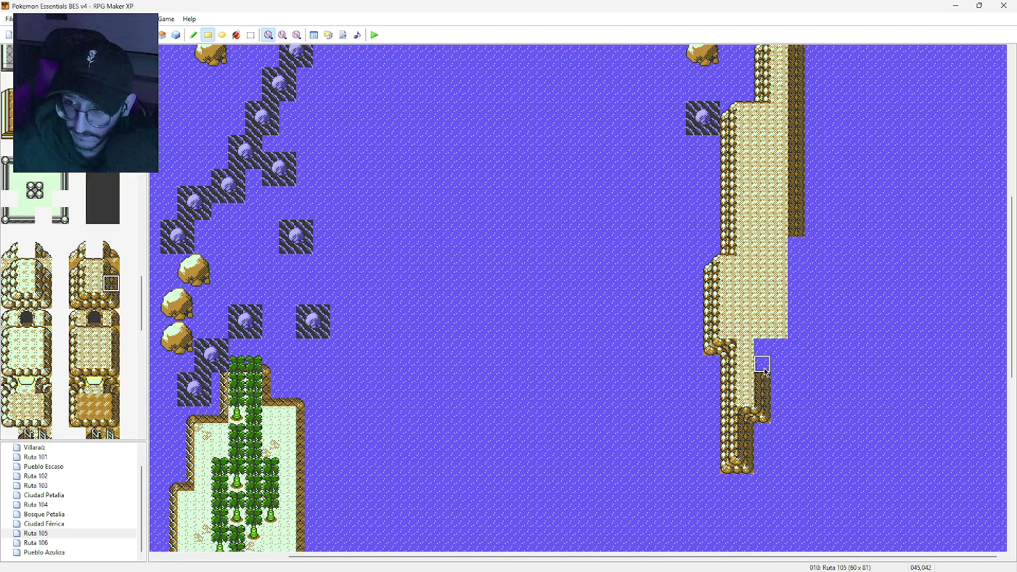
Step: Cap the right cliff wall with a dark tile, widen its top, and paint cliff down the notch
{"action": "left_click", "coordinate": [105, 383]}
{"action": "left_click", "coordinate": [763, 364]}
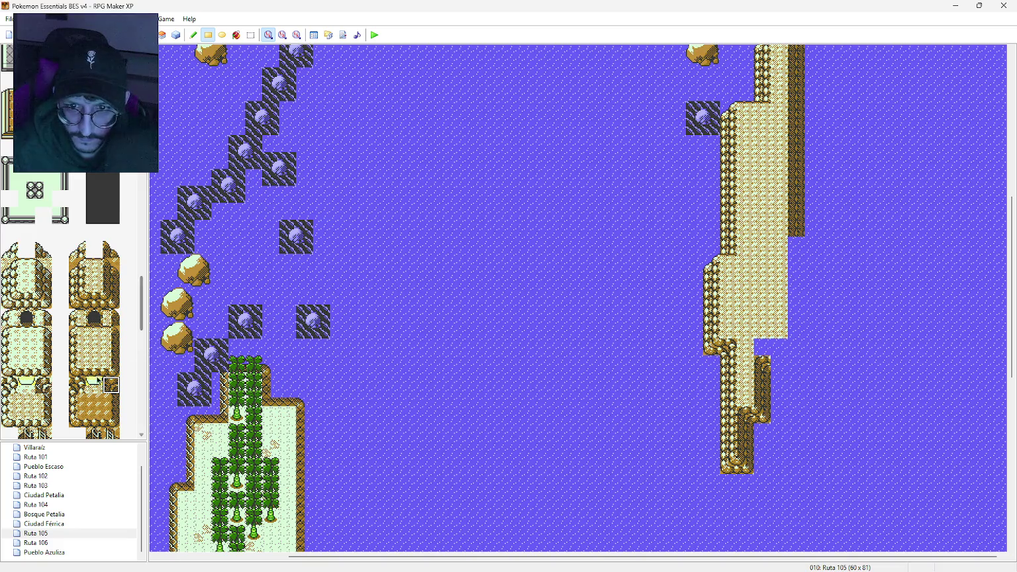
{"action": "left_click", "coordinate": [109, 301]}
{"action": "left_click", "coordinate": [779, 363]}
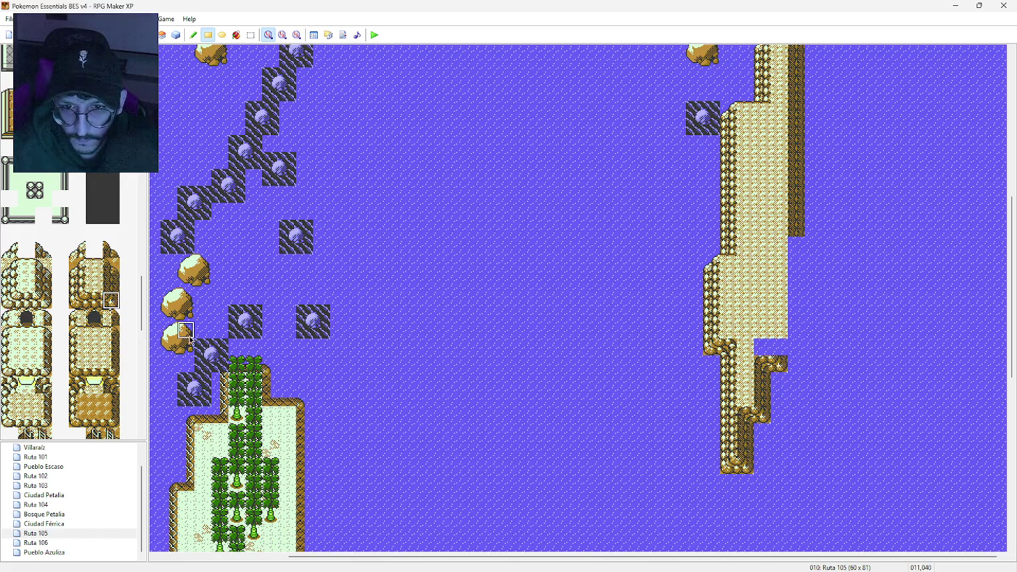
{"action": "left_click", "coordinate": [110, 285]}
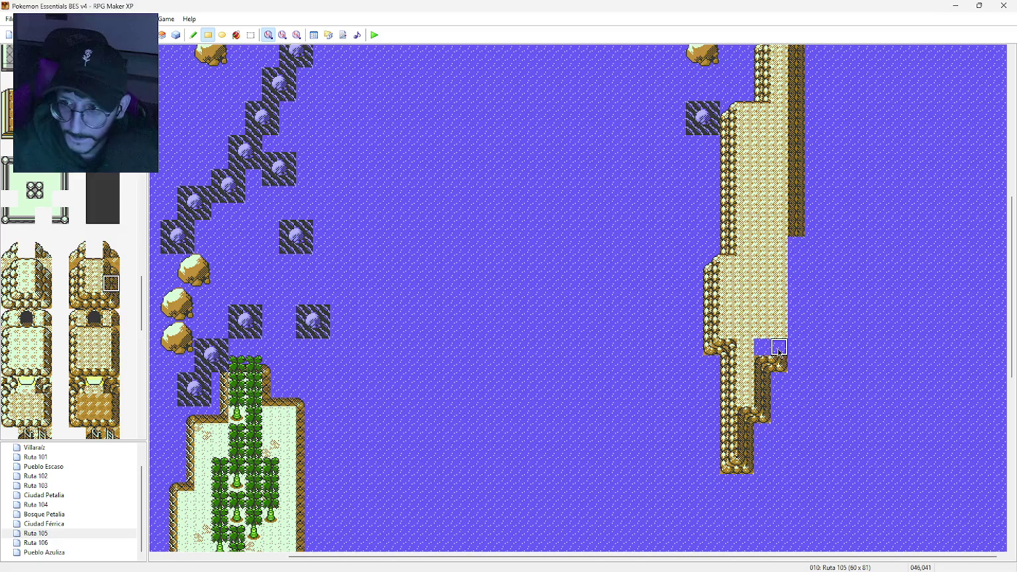
{"action": "left_click_drag", "start_coordinate": [779, 350], "coordinate": [779, 312]}
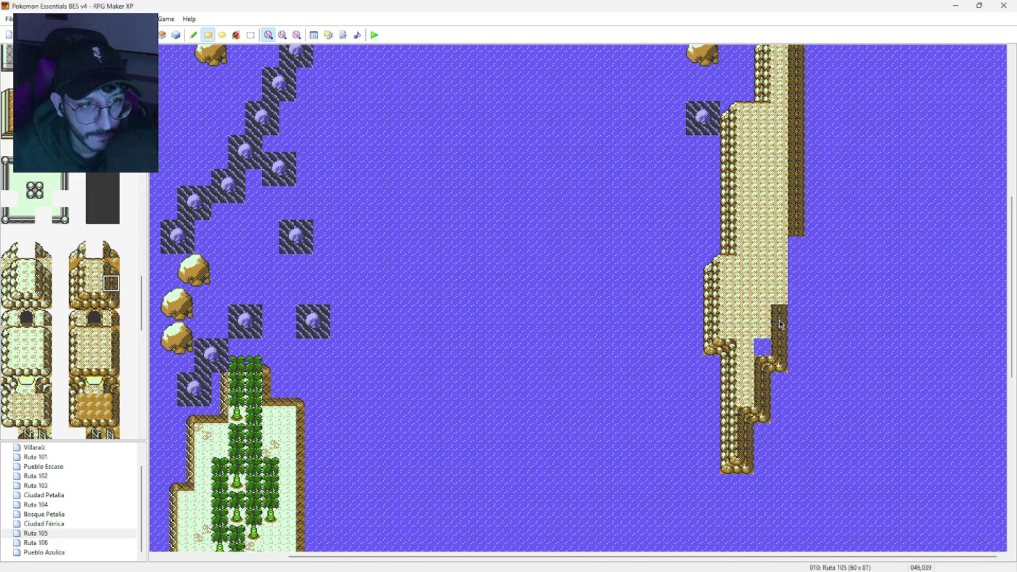
{"action": "scroll", "coordinate": [813, 310], "scroll_direction": "up", "scroll_amount": 3}
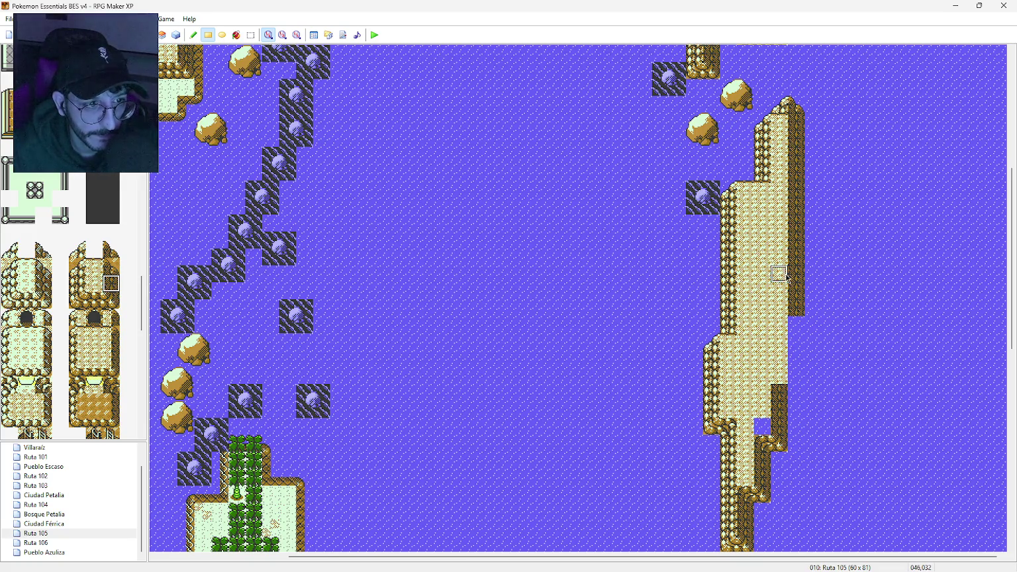
Step: Paint a cliff column down the sandbank's right side, finishing its base with ledge and corner tiles
{"action": "left_click_drag", "start_coordinate": [811, 292], "coordinate": [813, 361]}
{"action": "left_click", "coordinate": [112, 300]}
{"action": "left_click", "coordinate": [813, 376]}
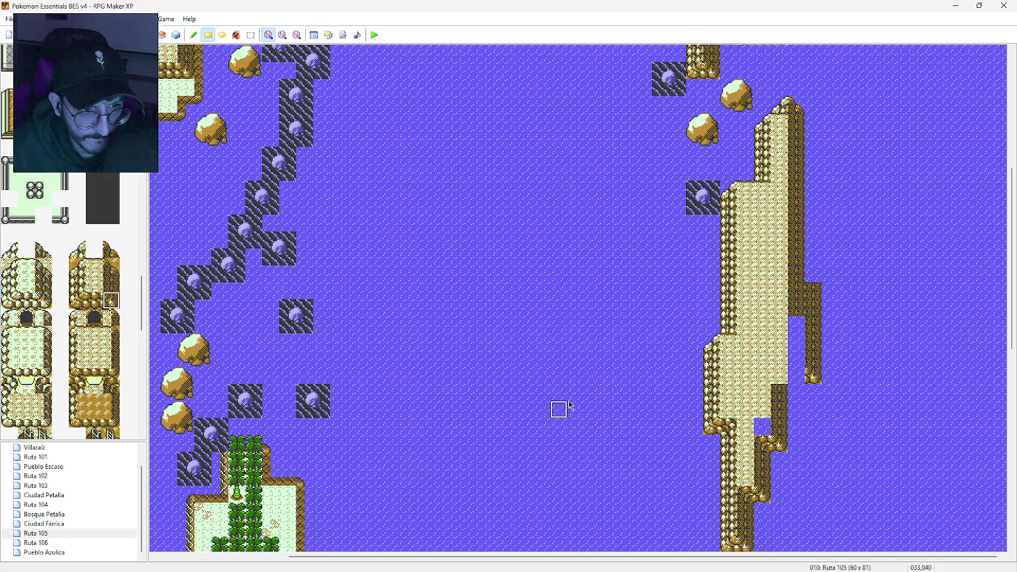
{"action": "left_click", "coordinate": [112, 383]}
{"action": "left_click", "coordinate": [779, 375]}
{"action": "left_click", "coordinate": [95, 300]}
{"action": "left_click", "coordinate": [813, 376]}
{"action": "left_click", "coordinate": [796, 375]}
{"action": "left_click", "coordinate": [112, 300]}
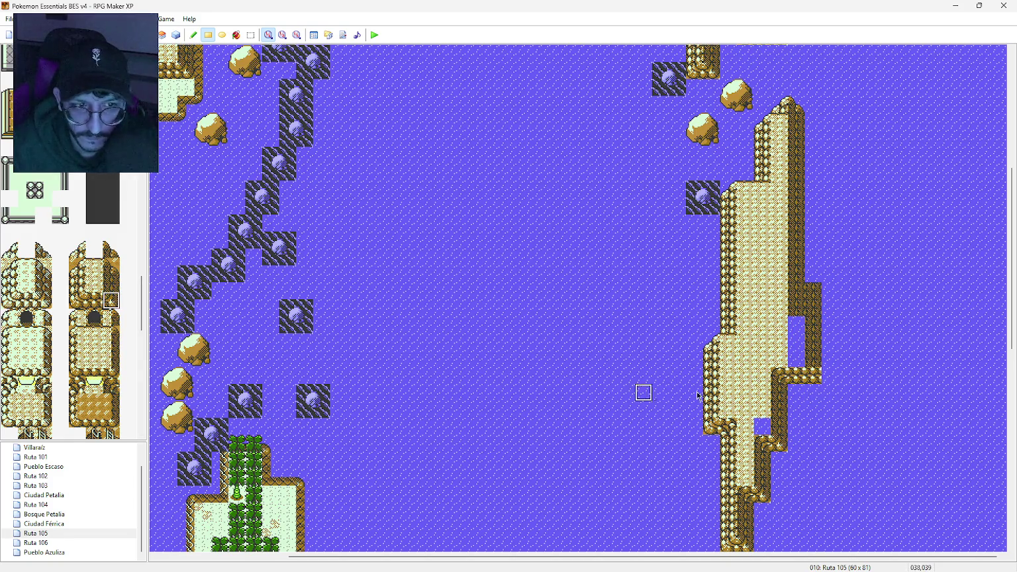
{"action": "left_click", "coordinate": [813, 376]}
Step: Replace the top cliff tile with light ledge sand and paint a second cliff column beside it
{"action": "left_click", "coordinate": [111, 249]}
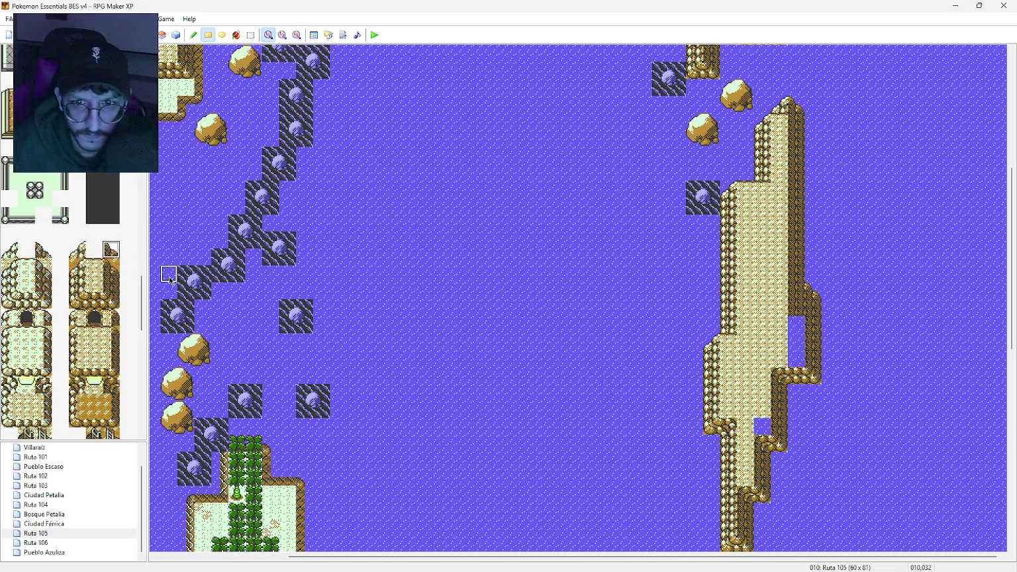
{"action": "left_click", "coordinate": [94, 267]}
{"action": "left_click", "coordinate": [796, 291]}
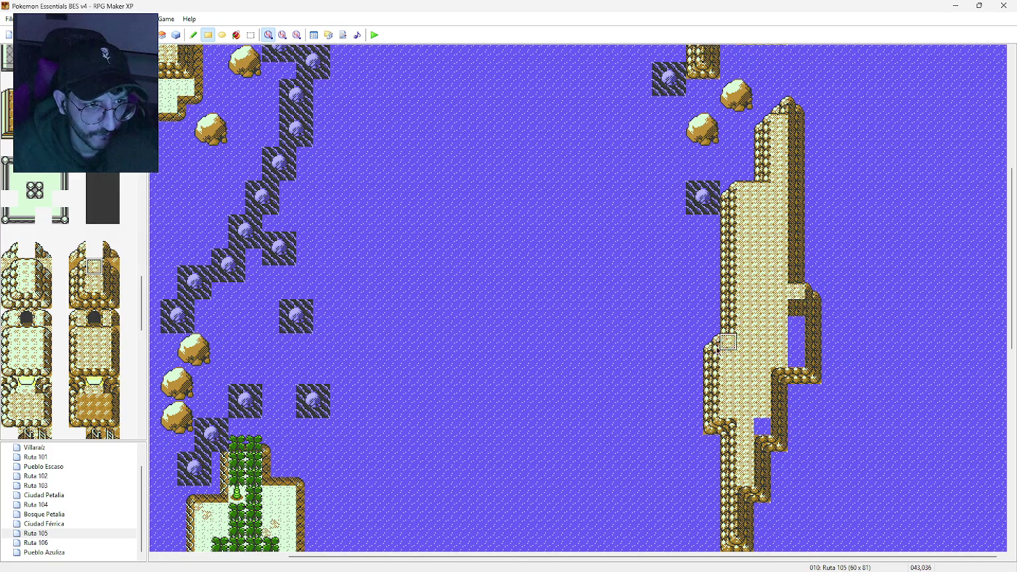
{"action": "left_click", "coordinate": [96, 285]}
{"action": "left_click_drag", "start_coordinate": [796, 308], "coordinate": [796, 358]}
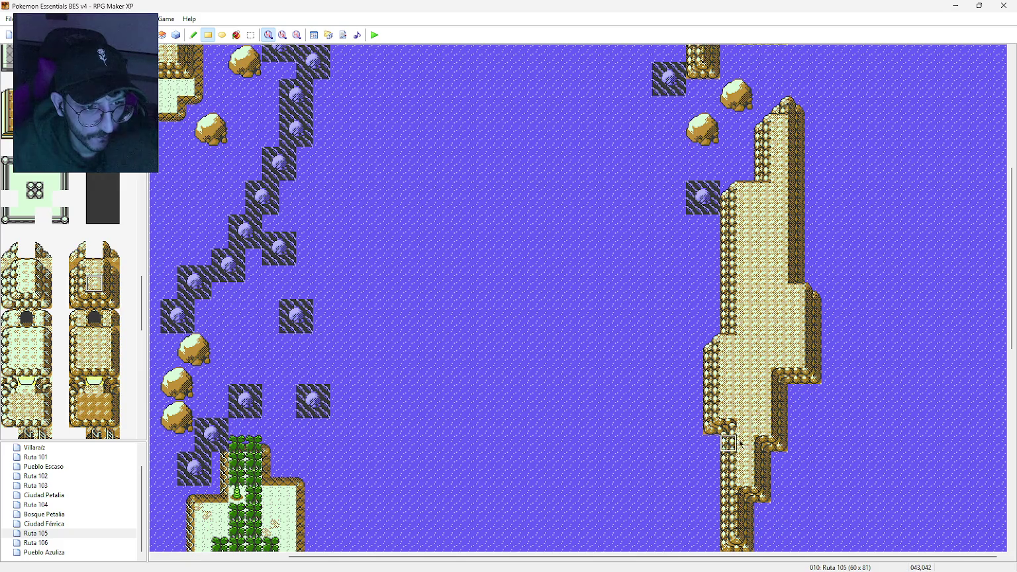
{"action": "scroll", "coordinate": [753, 423], "scroll_direction": "down", "scroll_amount": 1}
{"action": "scroll", "coordinate": [753, 423], "scroll_direction": "down", "scroll_amount": 3}
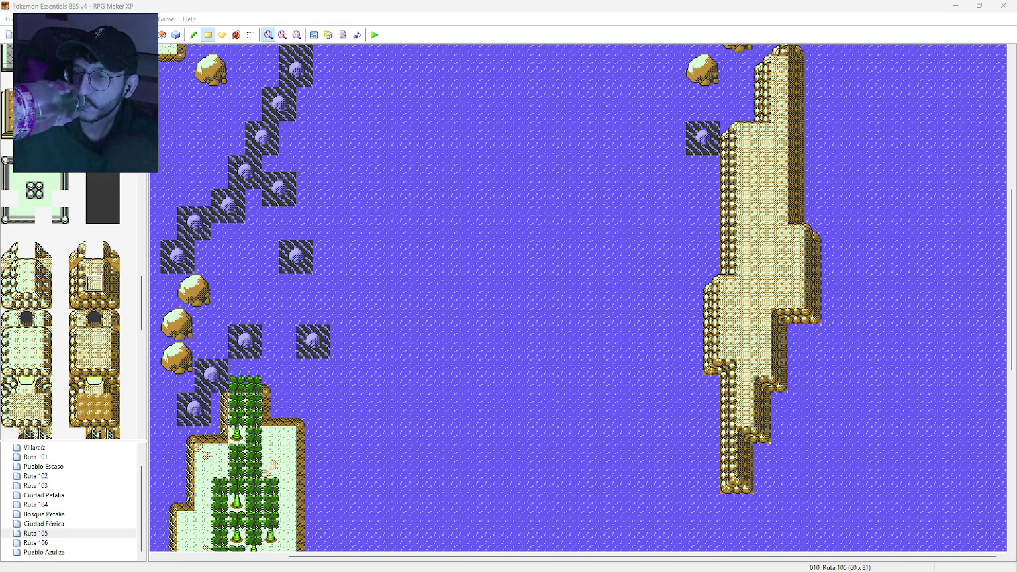
{"action": "left_click", "coordinate": [78, 249]}
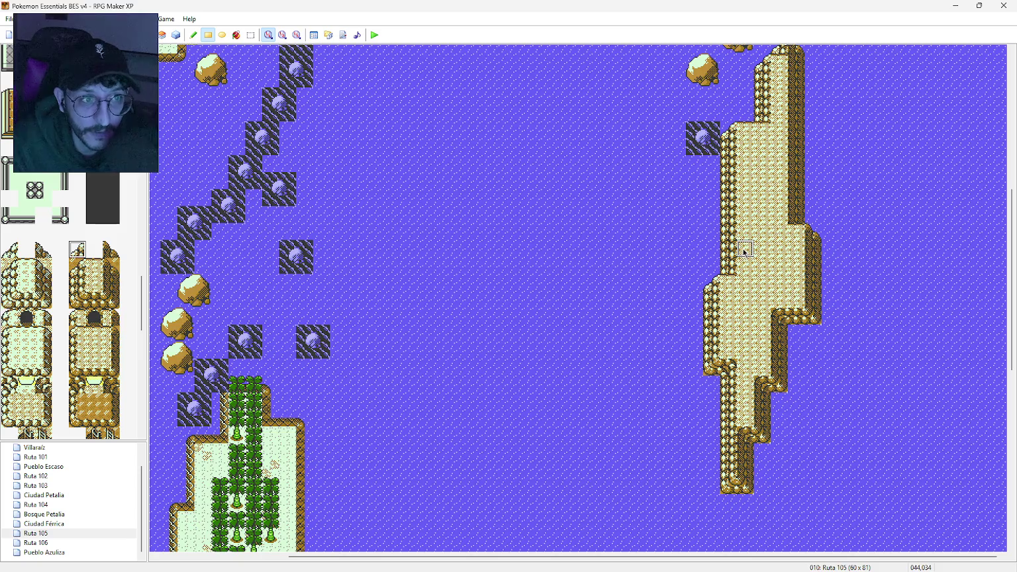
Step: Undo a stray water tile, then place the ridge top and a three-tile cliff column
{"action": "left_click", "coordinate": [745, 180]}
{"action": "key", "text": "ctrl+z"}
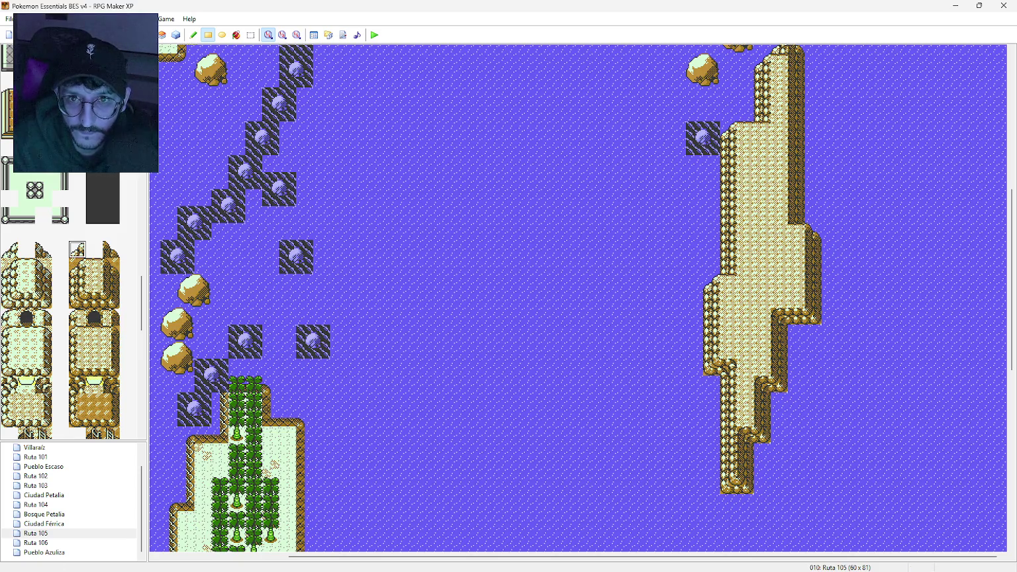
{"action": "left_click", "coordinate": [747, 179]}
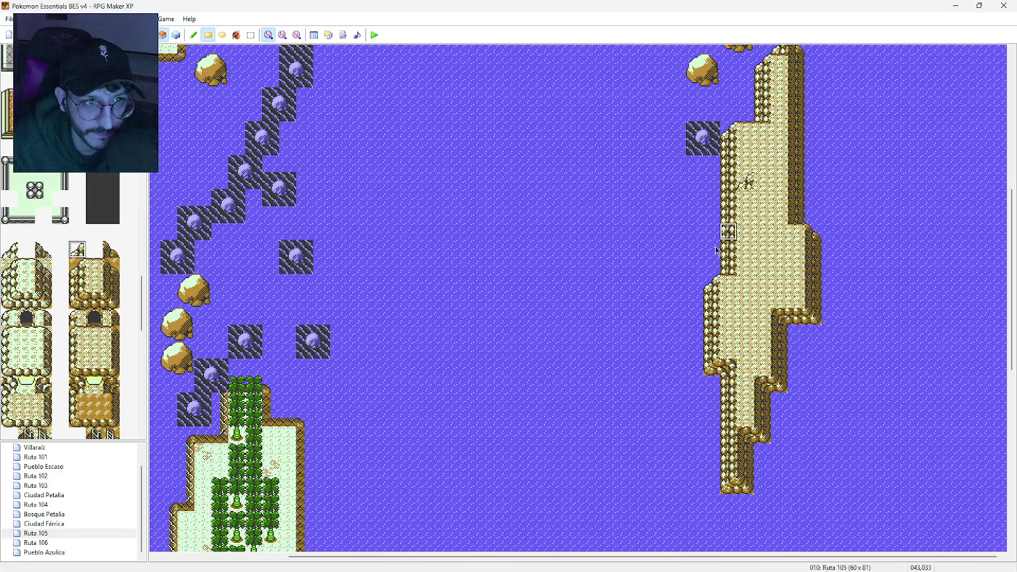
{"action": "left_click", "coordinate": [767, 186]}
{"action": "left_click", "coordinate": [111, 285]}
{"action": "mouse_move", "coordinate": [763, 214]}
{"action": "left_mouse_down"}
{"action": "mouse_move", "coordinate": [766, 193]}
{"action": "mouse_move", "coordinate": [763, 233]}
{"action": "left_mouse_up"}
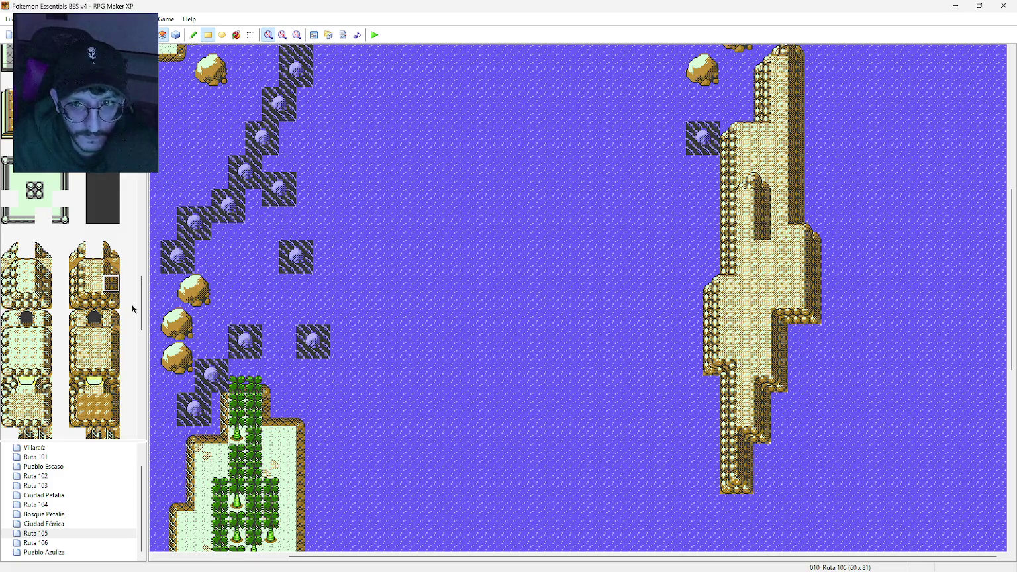
Step: Finish the ridge's base tile and paint the slope tile below it
{"action": "left_click", "coordinate": [96, 268]}
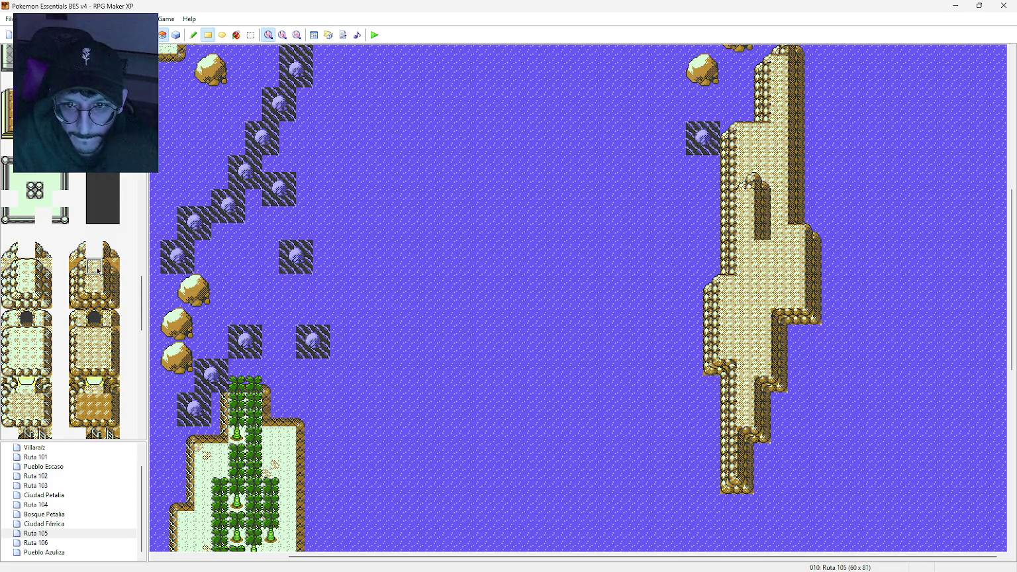
{"action": "left_click", "coordinate": [112, 267]}
{"action": "left_click", "coordinate": [779, 247]}
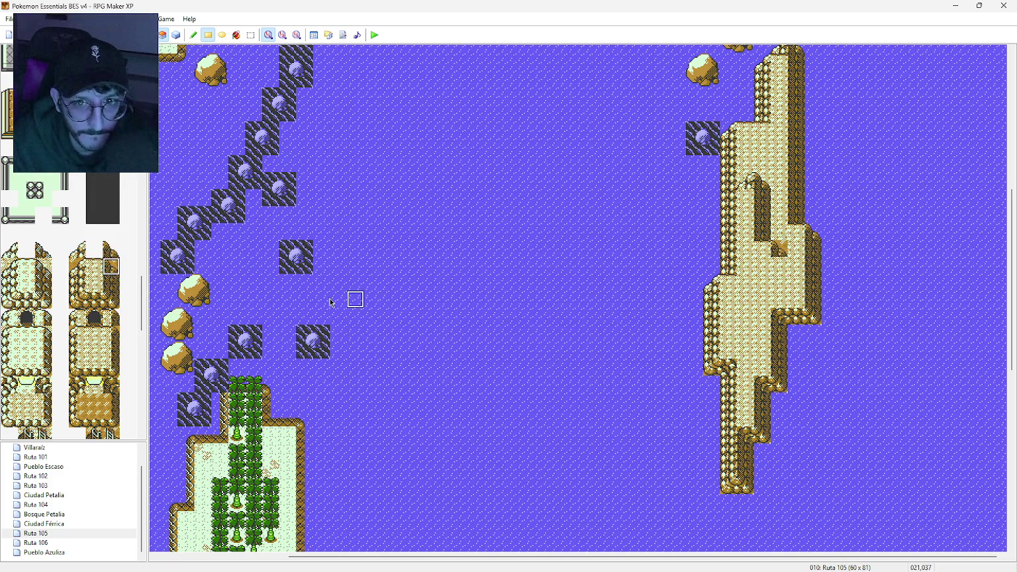
{"action": "left_click", "coordinate": [111, 249]}
{"action": "left_click", "coordinate": [779, 248]}
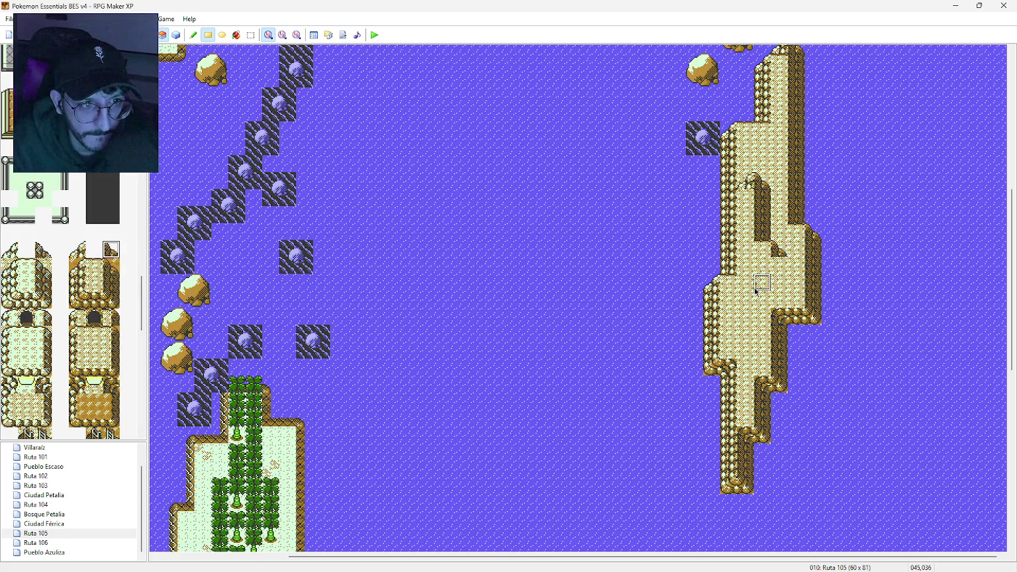
{"action": "left_click", "coordinate": [105, 279]}
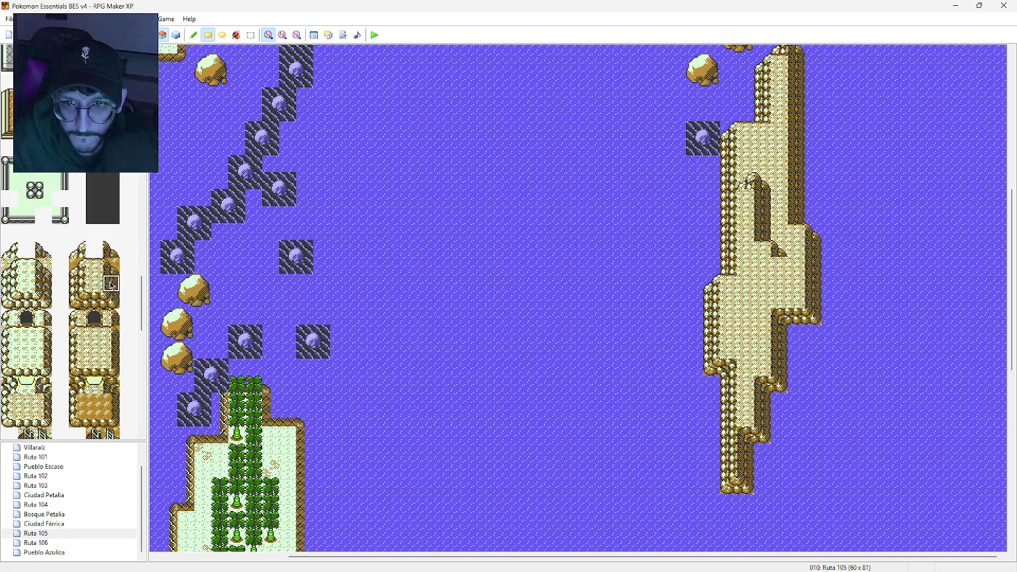
{"action": "left_click", "coordinate": [780, 267]}
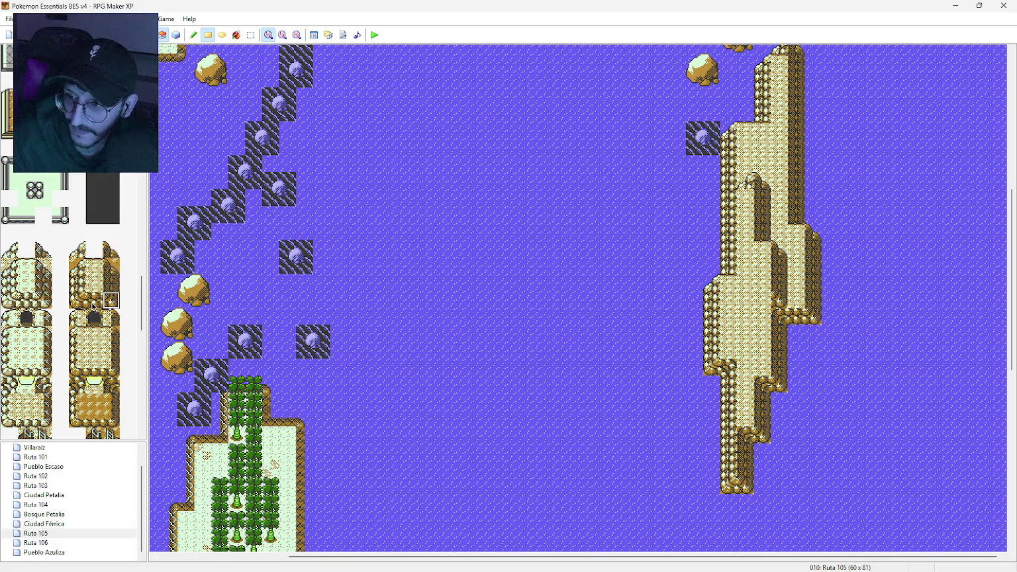
Step: Darken the central cliff column with dark brown tiles and add a left cliff edge tile
{"action": "left_click", "coordinate": [111, 385]}
{"action": "left_click", "coordinate": [763, 300]}
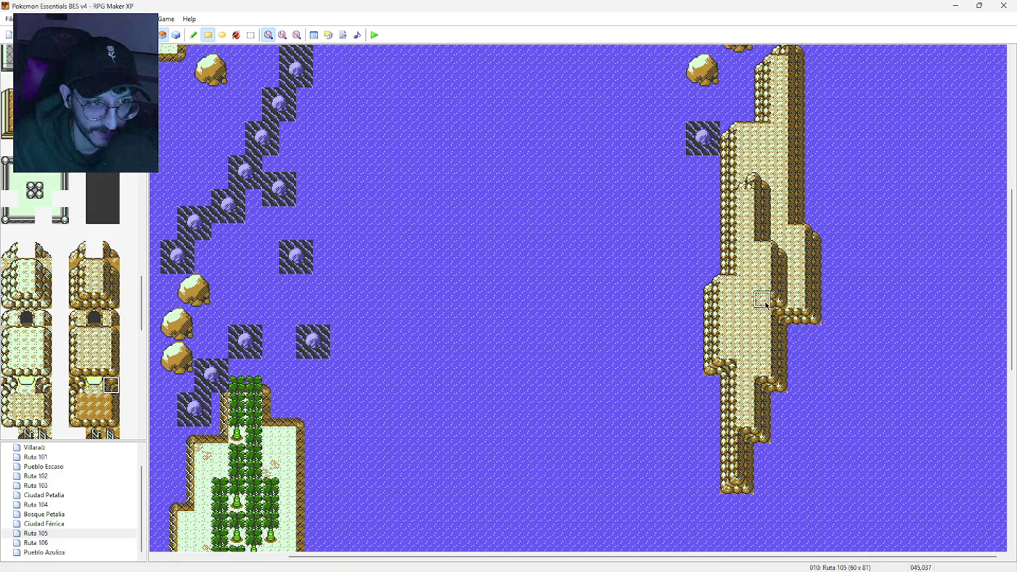
{"action": "left_click", "coordinate": [117, 290]}
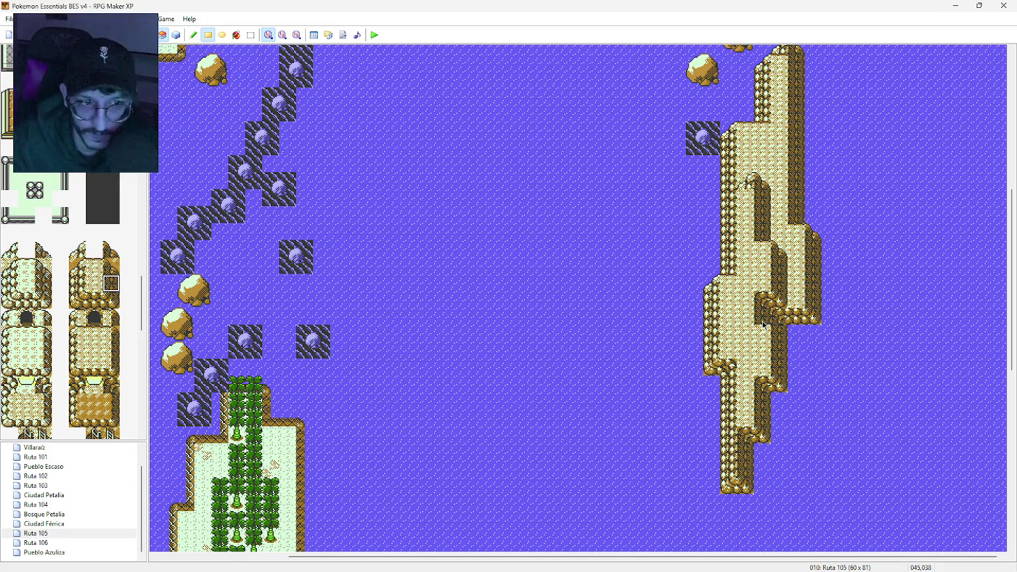
{"action": "left_click_drag", "start_coordinate": [763, 324], "coordinate": [762, 350]}
{"action": "left_click", "coordinate": [110, 300]}
{"action": "left_click", "coordinate": [766, 374]}
{"action": "left_click", "coordinate": [77, 300]}
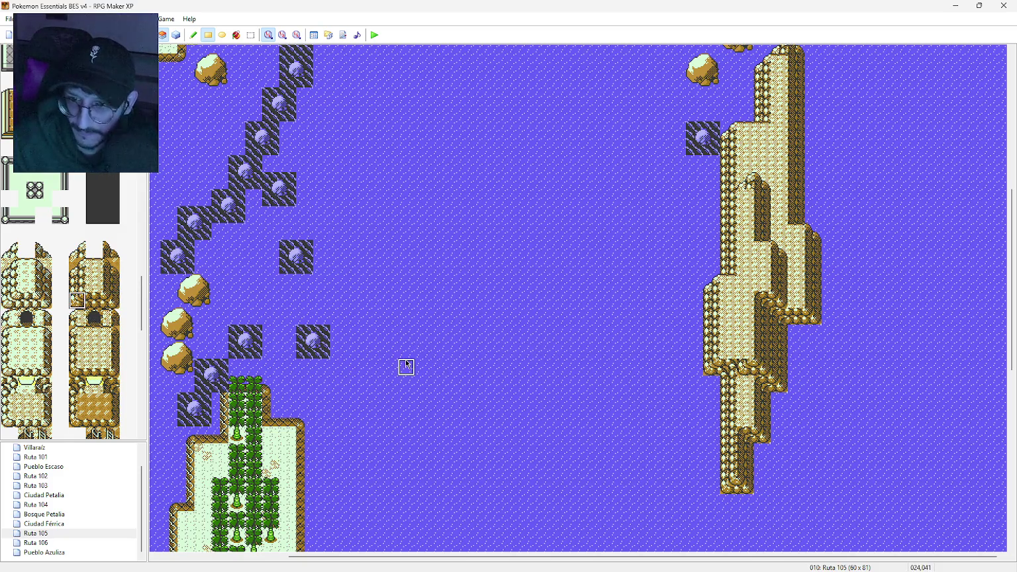
{"action": "left_click", "coordinate": [729, 350]}
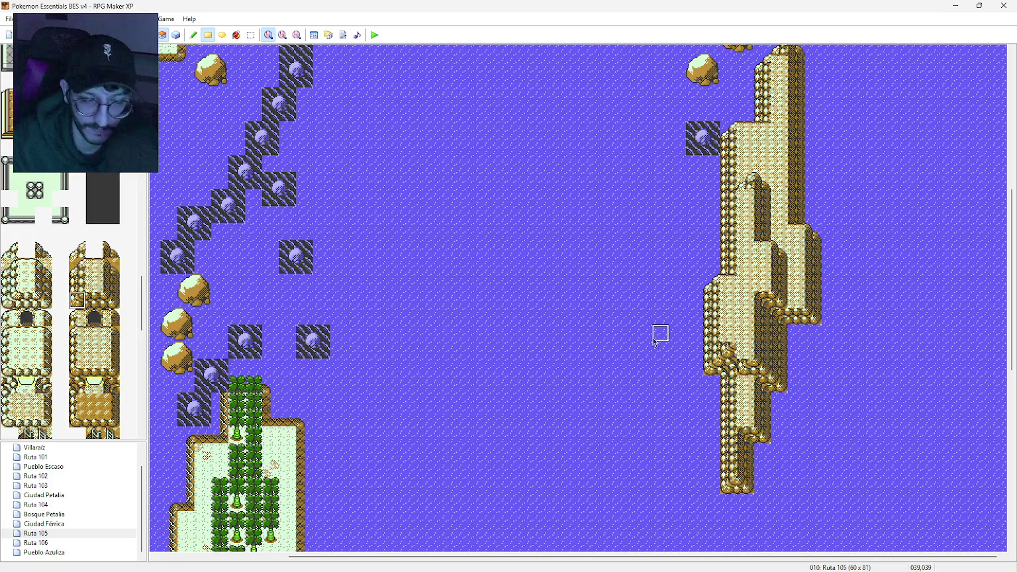
Step: Repaint the left cliff column with the darker cliff face tile
{"action": "left_click", "coordinate": [77, 282]}
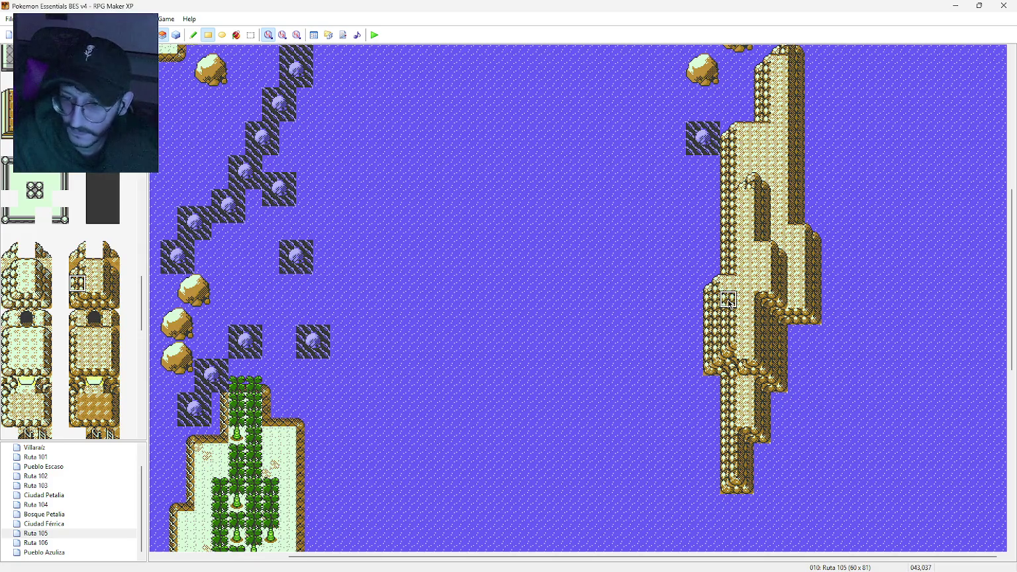
{"action": "left_click", "coordinate": [77, 249]}
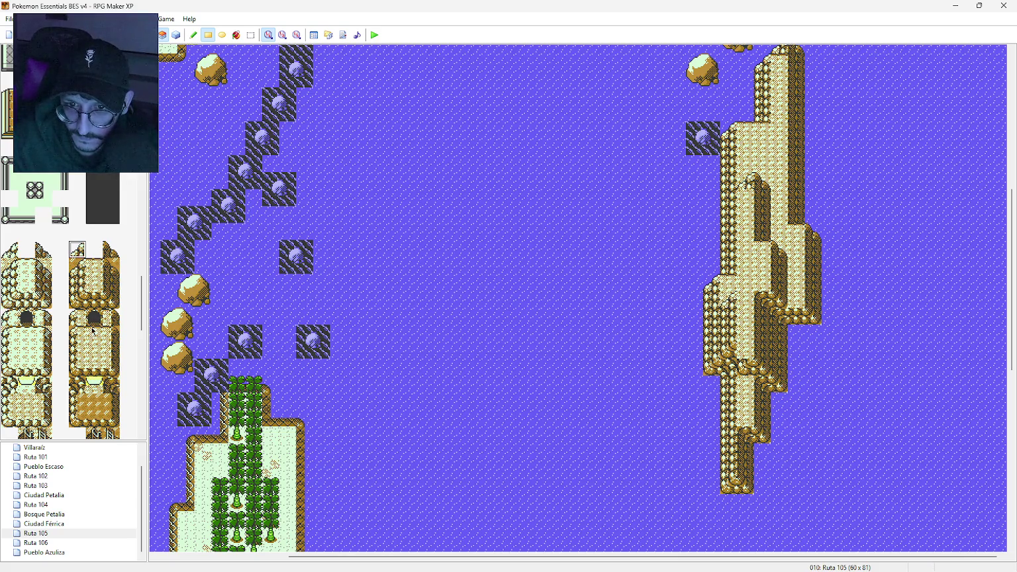
{"action": "left_click", "coordinate": [95, 271]}
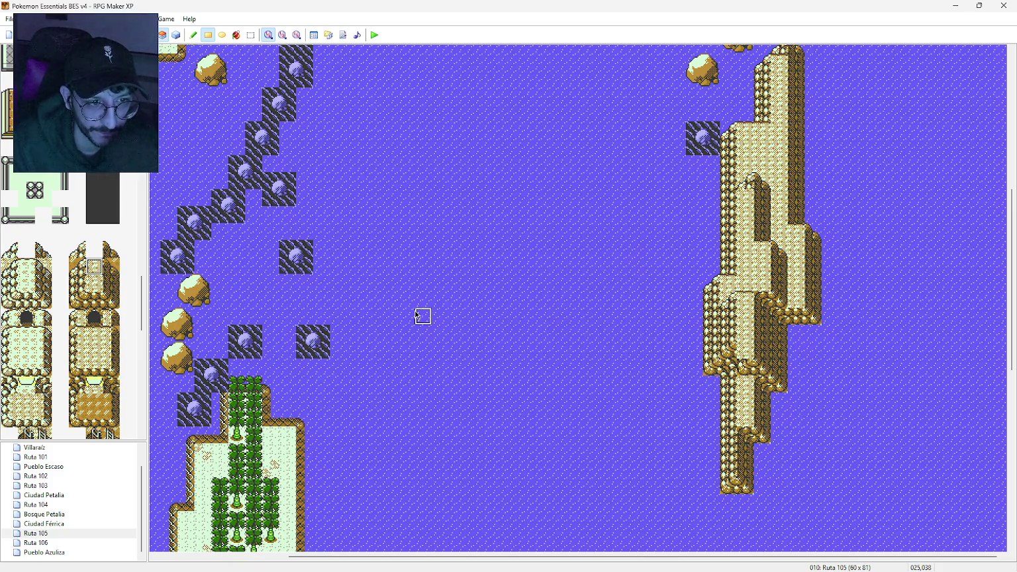
{"action": "left_click", "coordinate": [78, 284]}
{"action": "left_click_drag", "start_coordinate": [746, 198], "coordinate": [746, 282]}
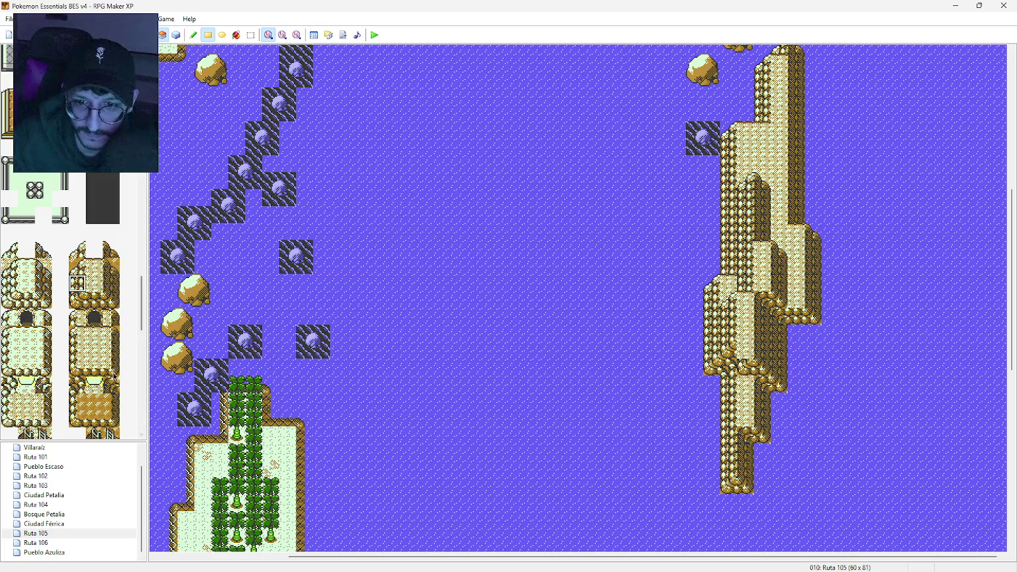
{"action": "left_click", "coordinate": [76, 381]}
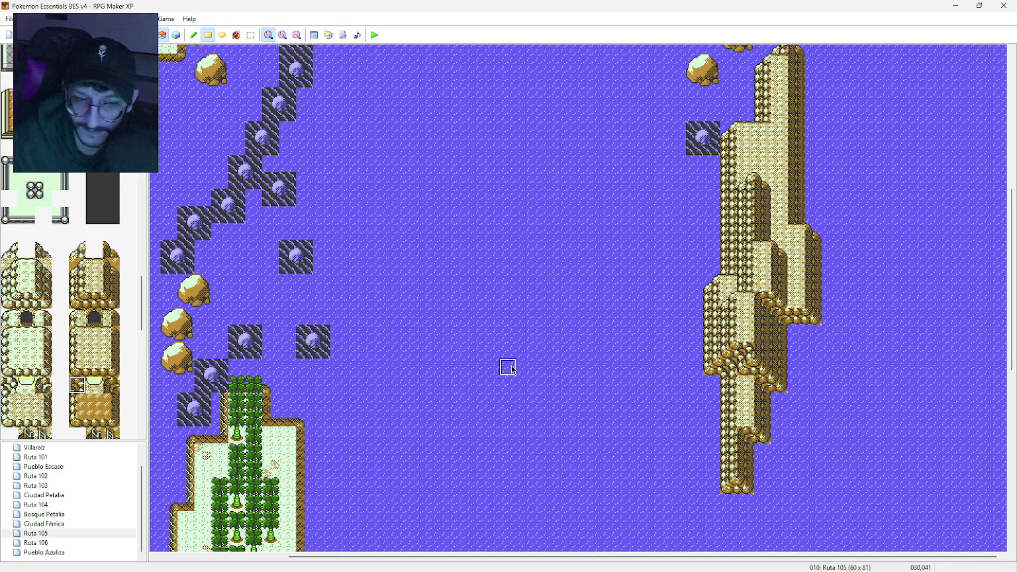
Step: Select the boulder tile and switch to the Pencil tool
{"action": "middle_click", "coordinate": [663, 309]}
{"action": "scroll", "coordinate": [667, 268], "scroll_direction": "up", "scroll_amount": 2}
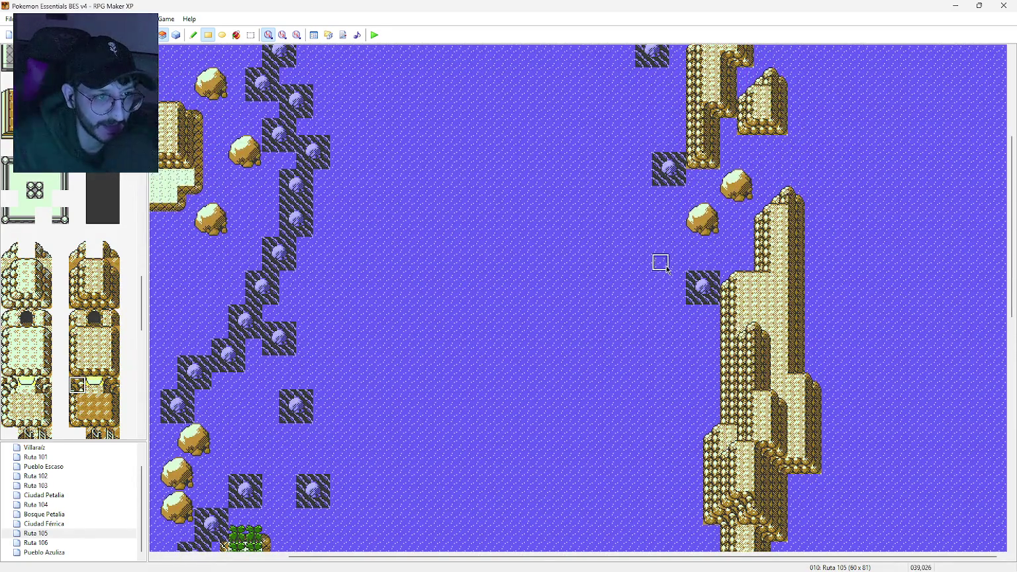
{"action": "scroll", "coordinate": [667, 324], "scroll_direction": "down", "scroll_amount": 6}
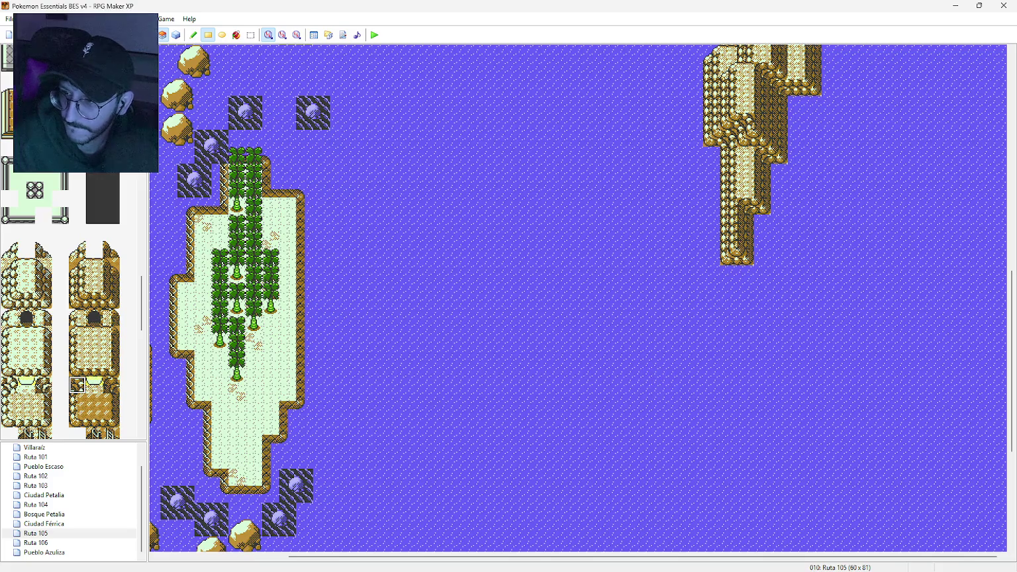
{"action": "scroll", "coordinate": [82, 335], "scroll_direction": "up", "scroll_amount": 5}
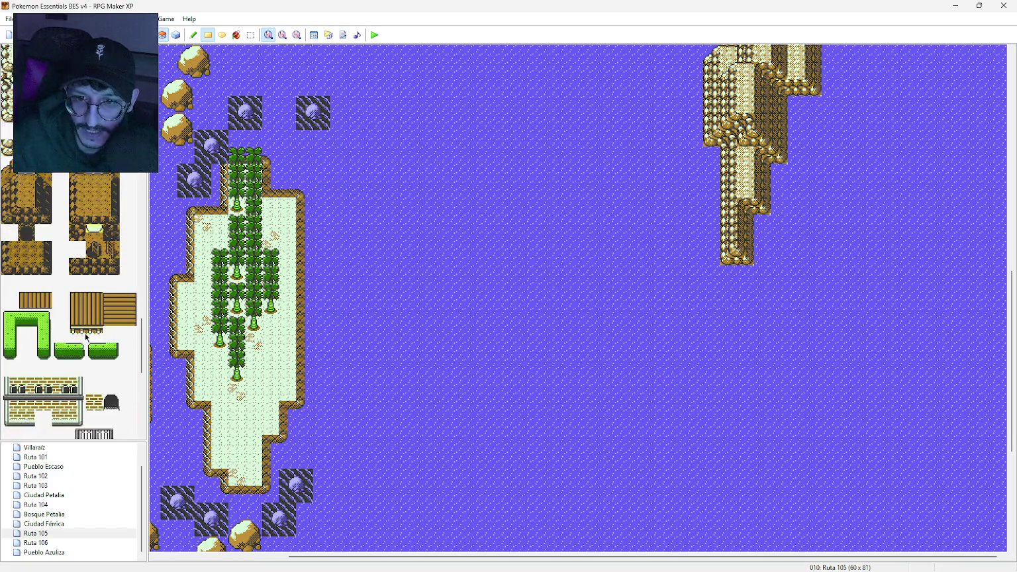
{"action": "scroll", "coordinate": [93, 328], "scroll_direction": "up", "scroll_amount": 10}
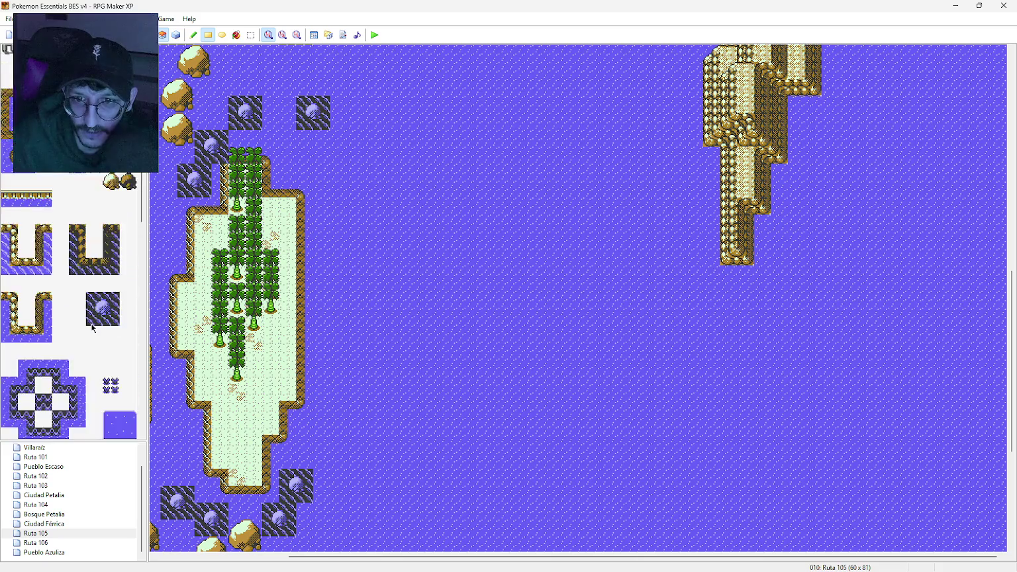
{"action": "scroll", "coordinate": [93, 328], "scroll_direction": "up", "scroll_amount": 10}
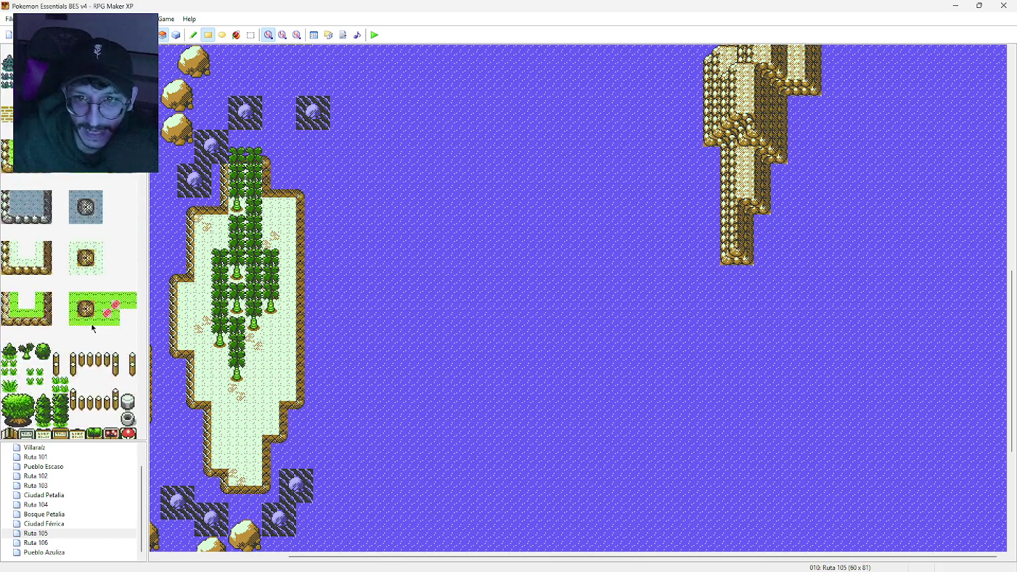
{"action": "scroll", "coordinate": [93, 328], "scroll_direction": "down", "scroll_amount": 5}
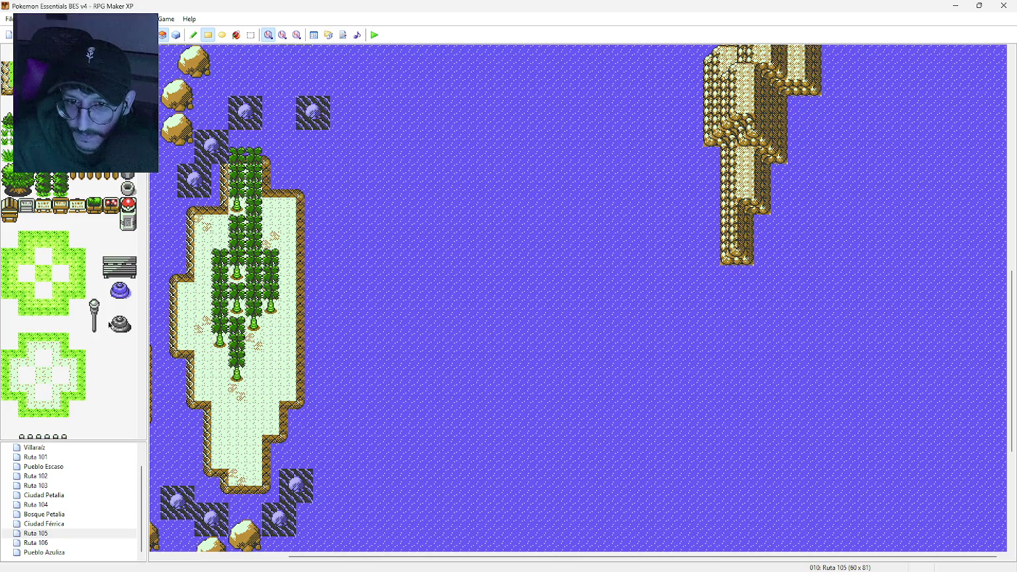
{"action": "scroll", "coordinate": [117, 315], "scroll_direction": "down", "scroll_amount": 15}
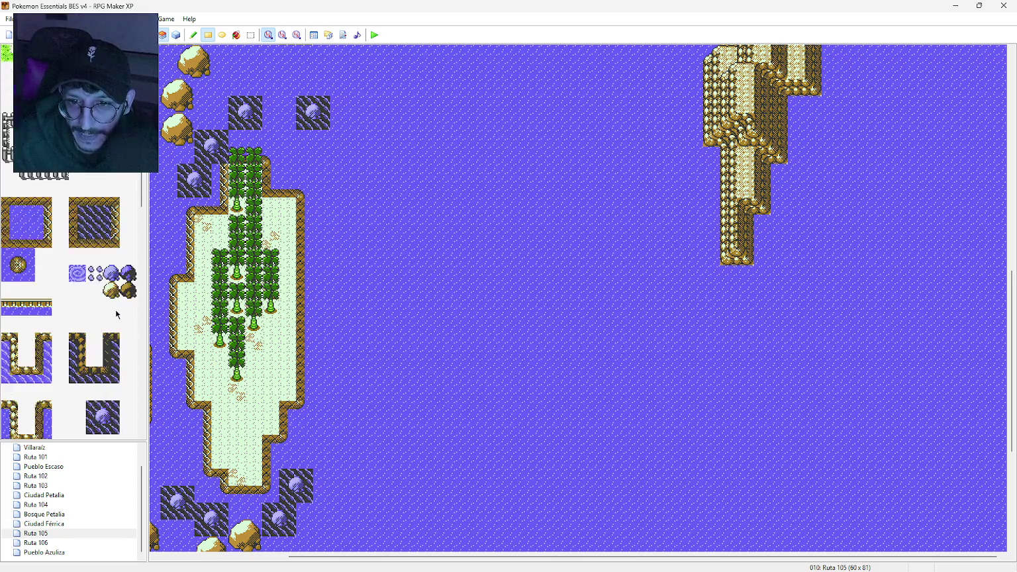
{"action": "scroll", "coordinate": [116, 397], "scroll_direction": "down", "scroll_amount": 4}
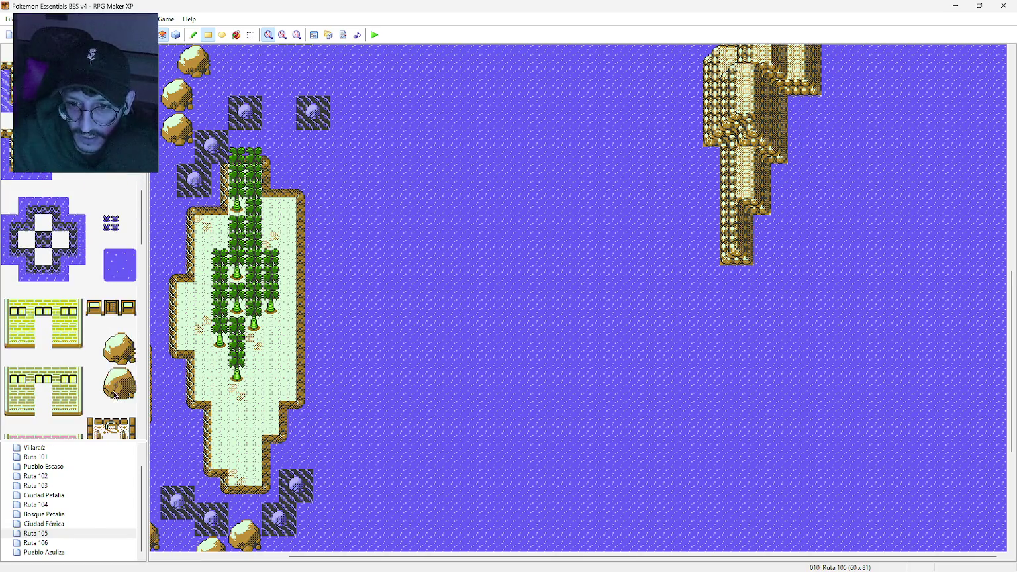
{"action": "left_click", "coordinate": [110, 339]}
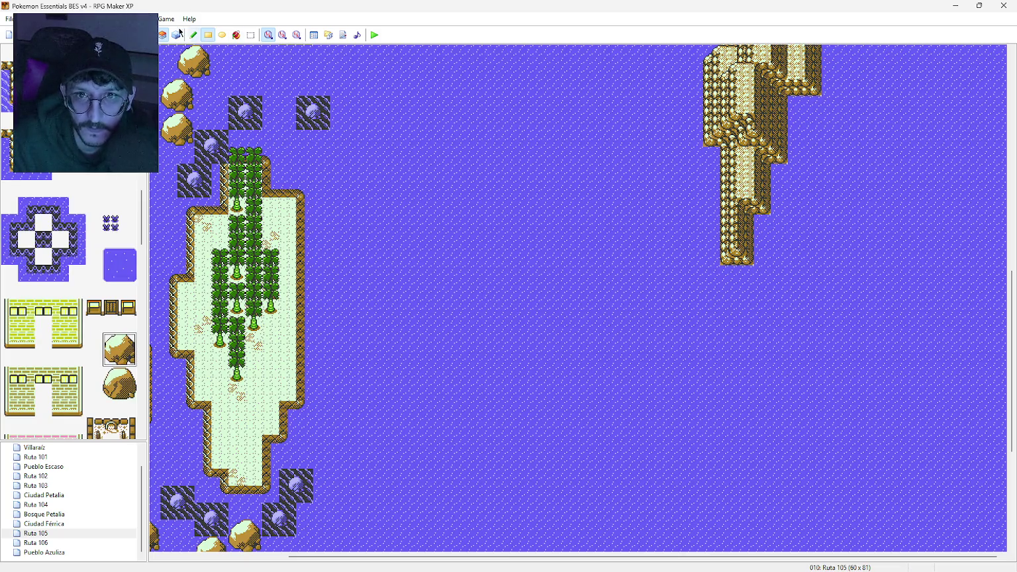
{"action": "middle_click", "coordinate": [663, 214]}
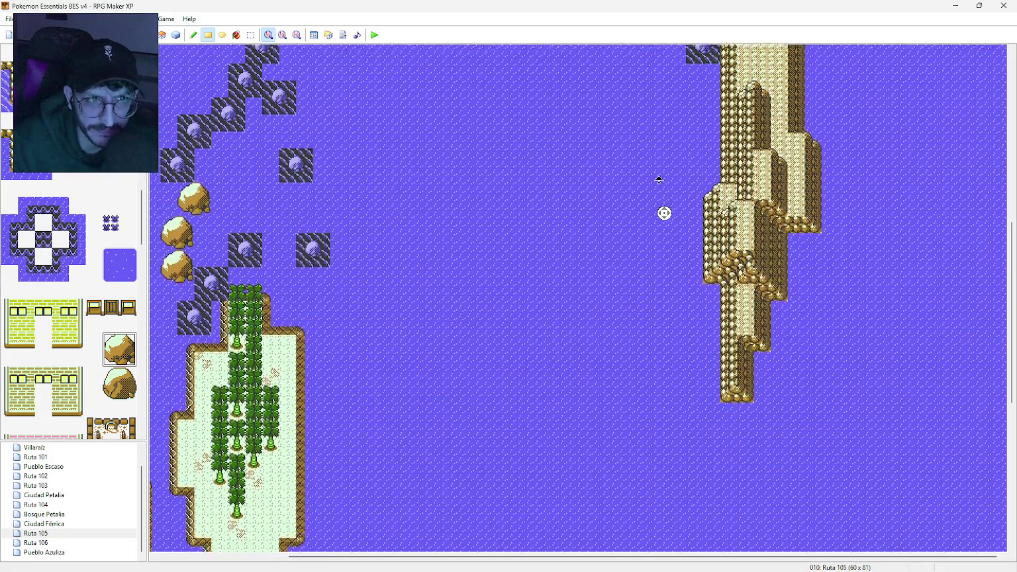
{"action": "middle_click", "coordinate": [654, 193]}
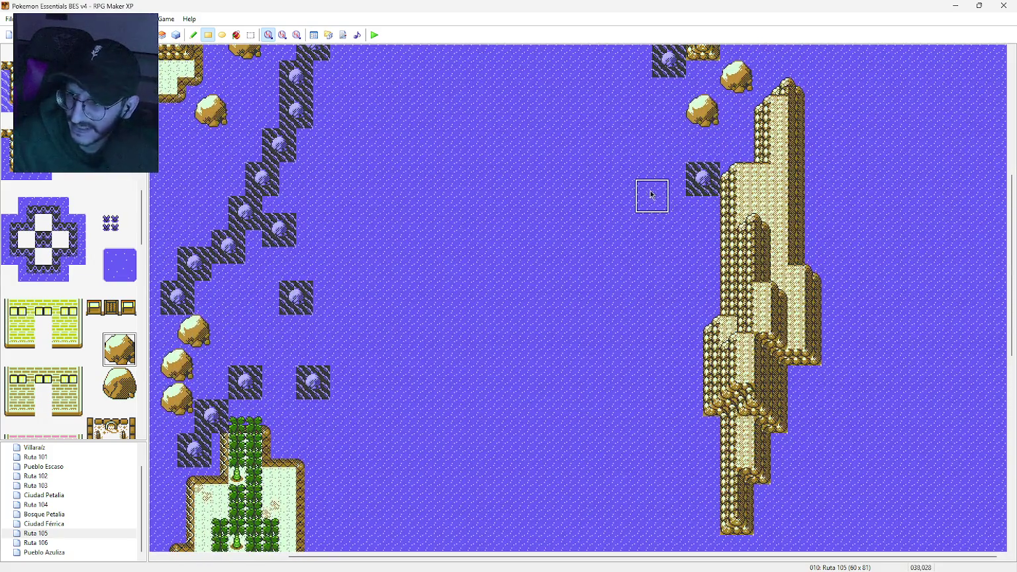
{"action": "left_click", "coordinate": [635, 276]}
{"action": "left_click", "coordinate": [193, 35]}
Step: Place boulders along the cliff's left side, two below its tip, and one on its right
{"action": "left_click", "coordinate": [635, 279]}
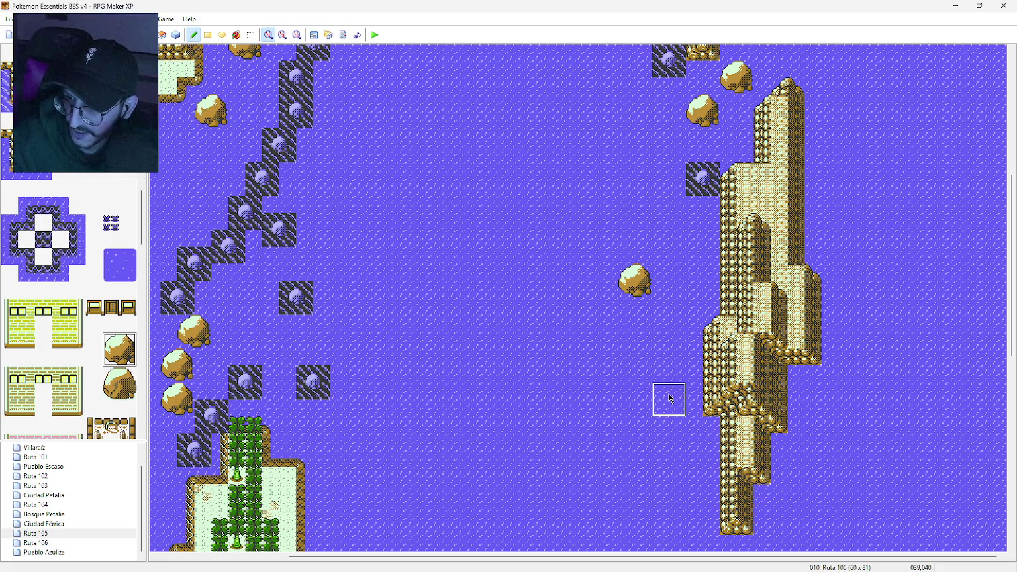
{"action": "left_click", "coordinate": [686, 382]}
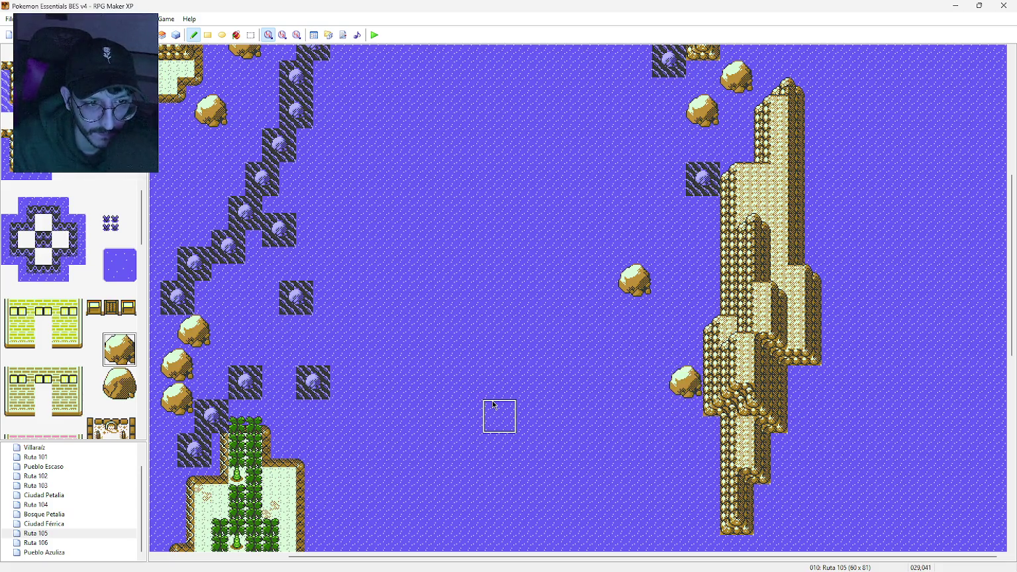
{"action": "left_click", "coordinate": [702, 467]}
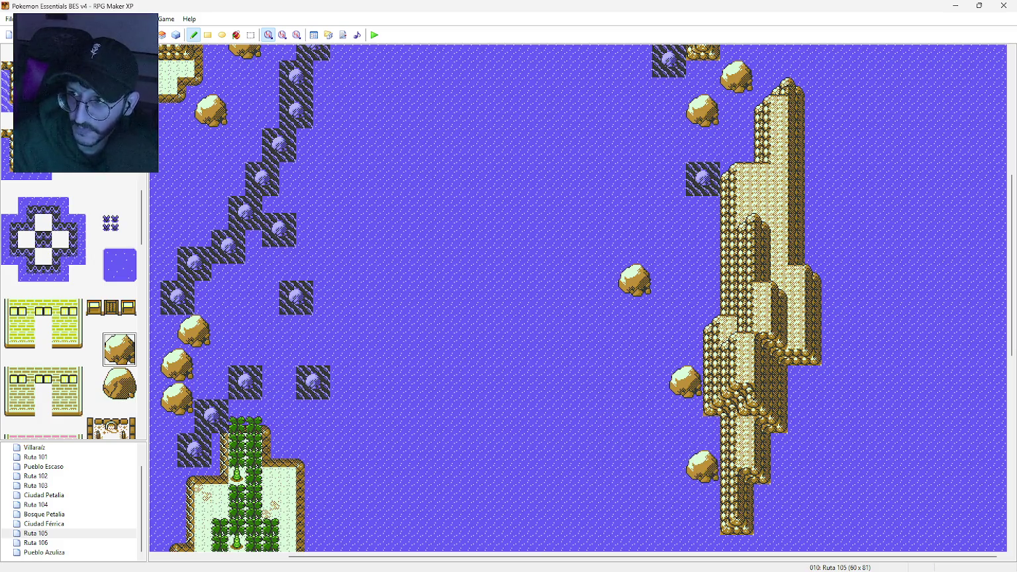
{"action": "middle_click", "coordinate": [774, 501]}
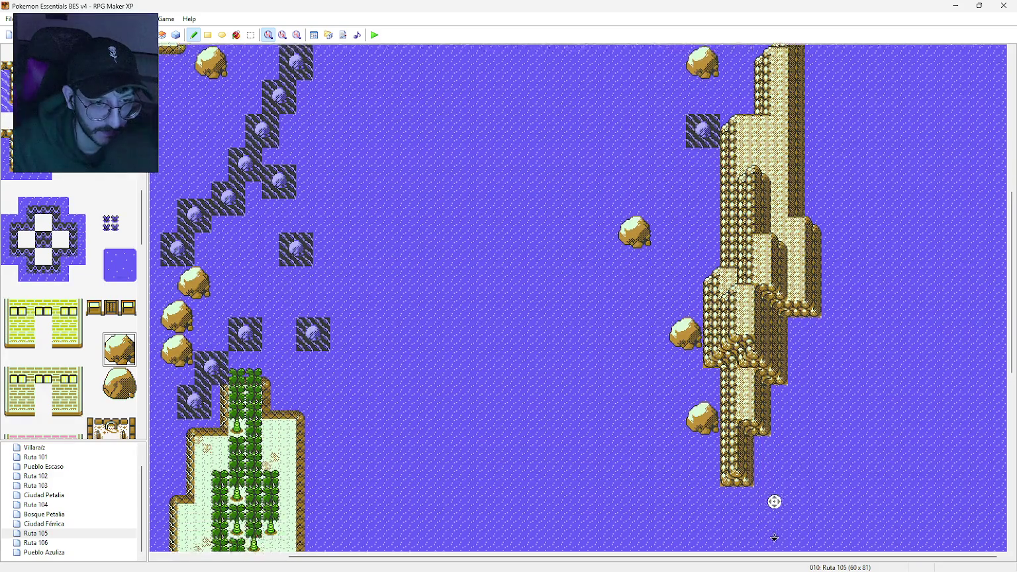
{"action": "left_click", "coordinate": [771, 432]}
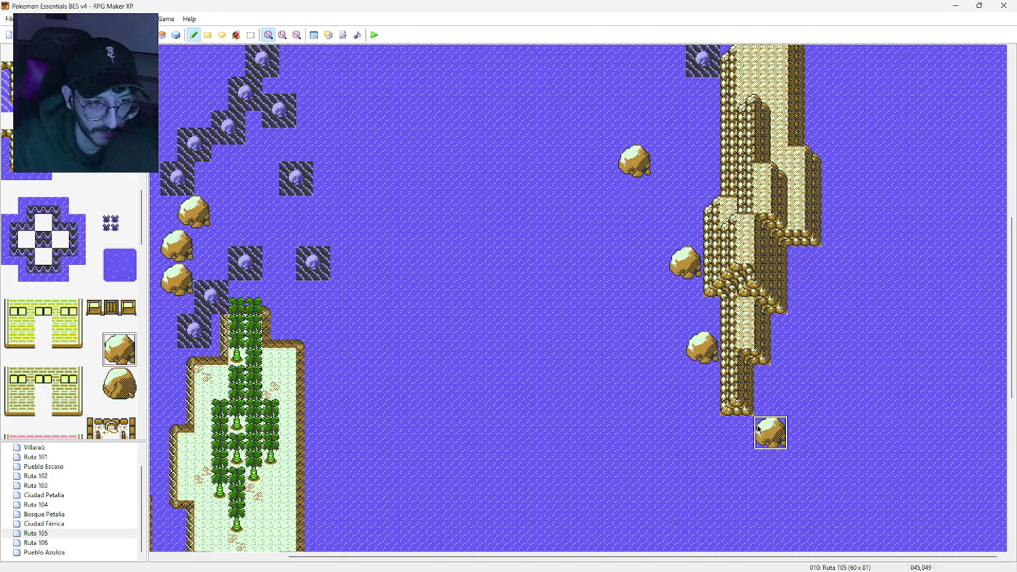
{"action": "left_click", "coordinate": [802, 453]}
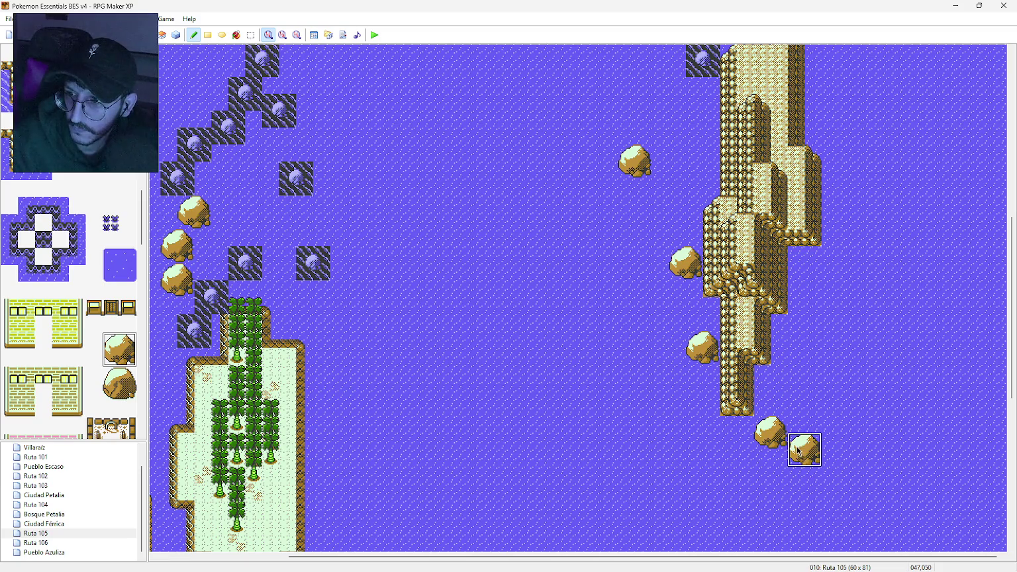
{"action": "left_click", "coordinate": [838, 259]}
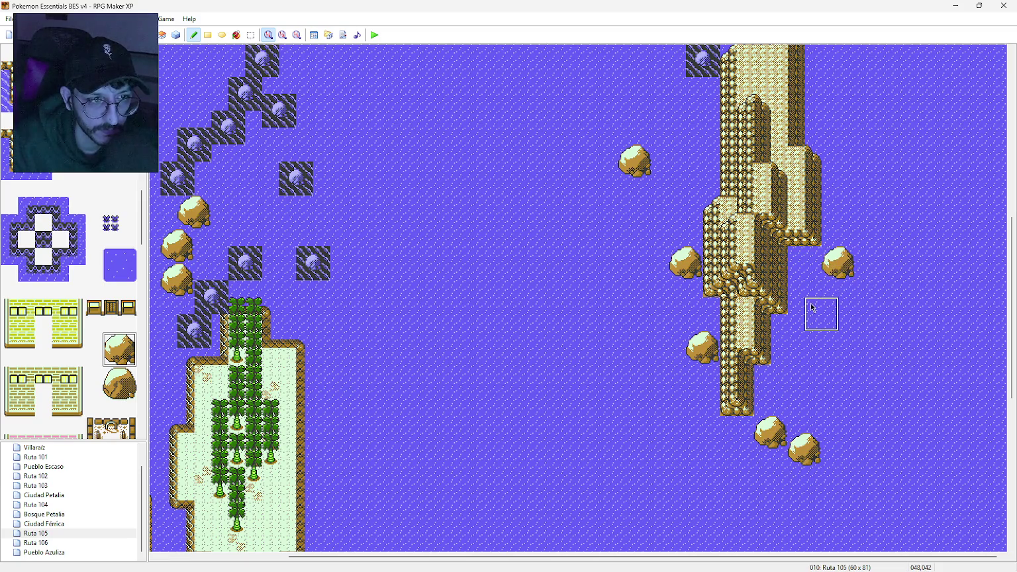
{"action": "middle_click", "coordinate": [819, 316]}
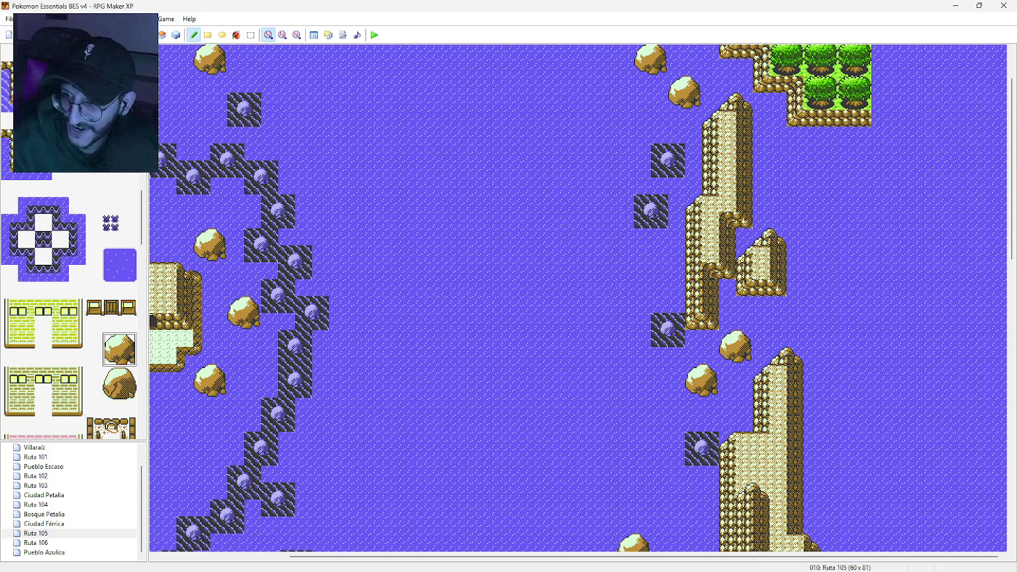
{"action": "middle_click", "coordinate": [523, 345]}
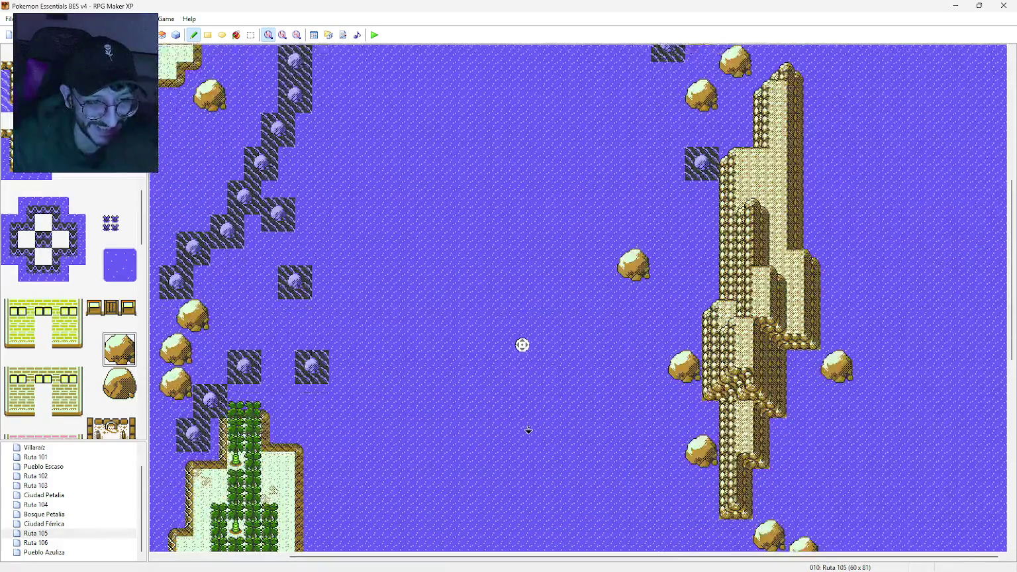
{"action": "middle_click", "coordinate": [547, 400]}
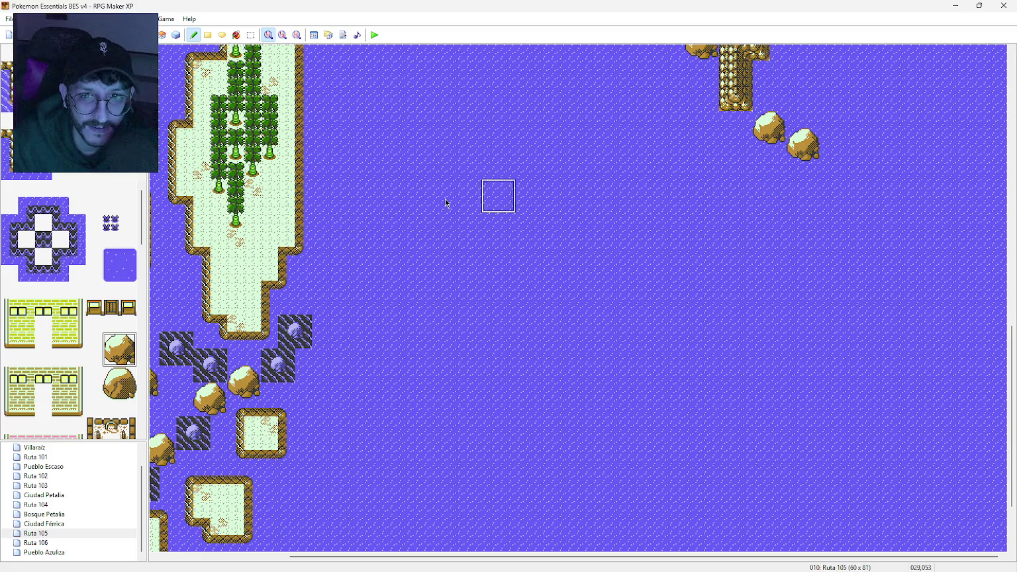
Step: Pencil two dark rock-in-water tiles onto the water beside the boulders below the cliff tip
{"action": "left_click", "coordinate": [66, 132]}
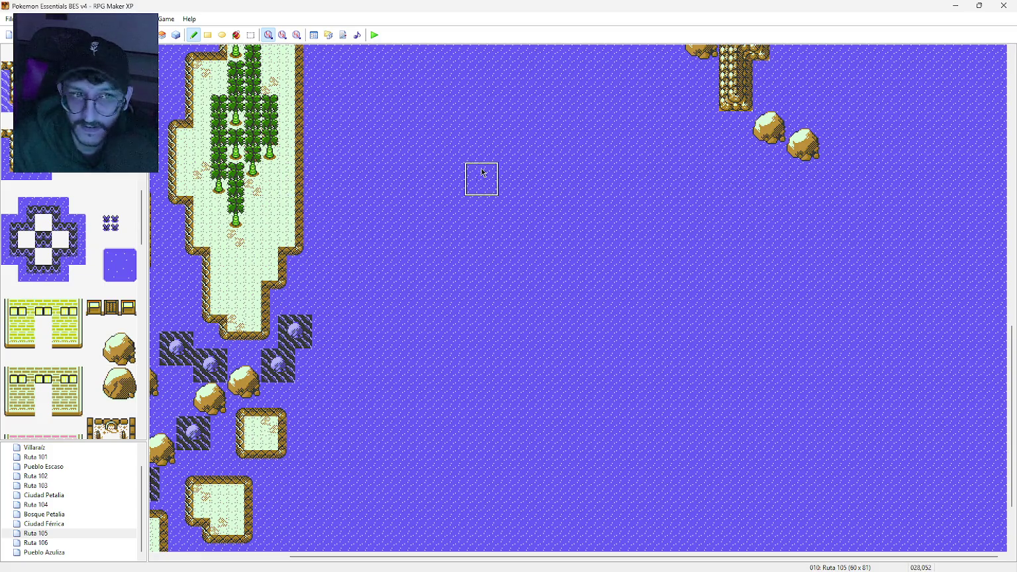
{"action": "left_click", "coordinate": [723, 151]}
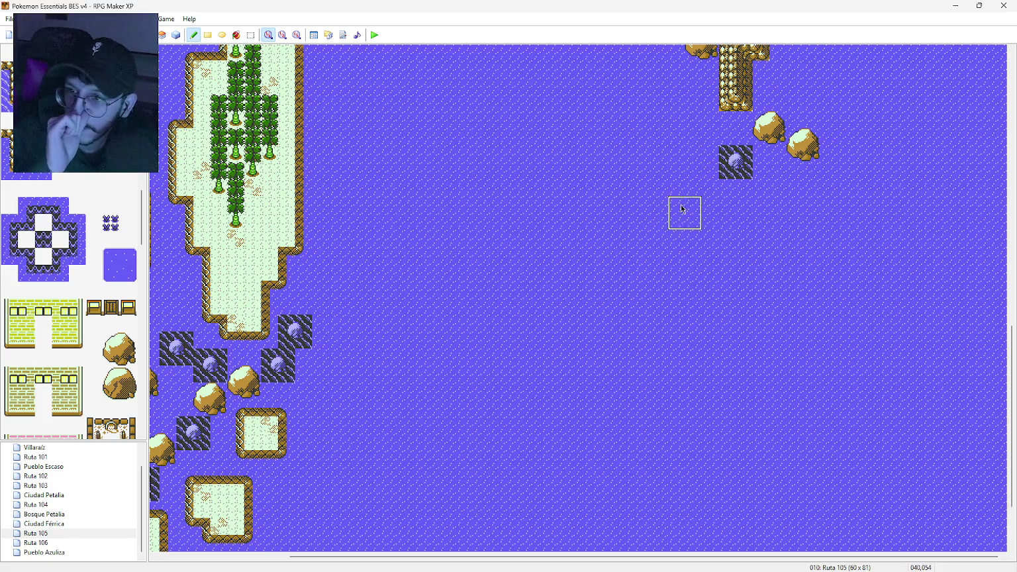
{"action": "left_click", "coordinate": [791, 178]}
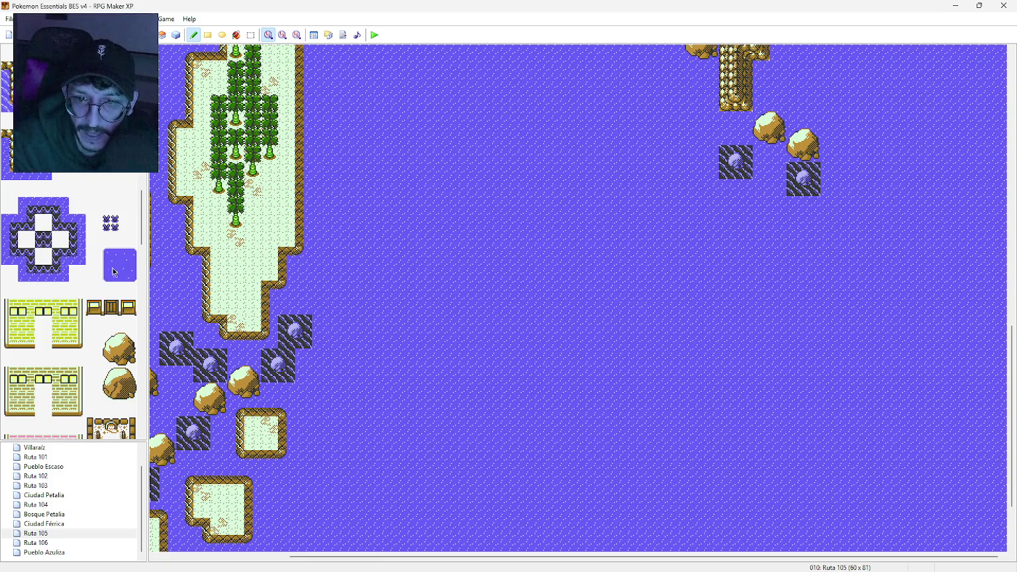
{"action": "scroll", "coordinate": [141, 265], "scroll_direction": "down", "scroll_amount": 5}
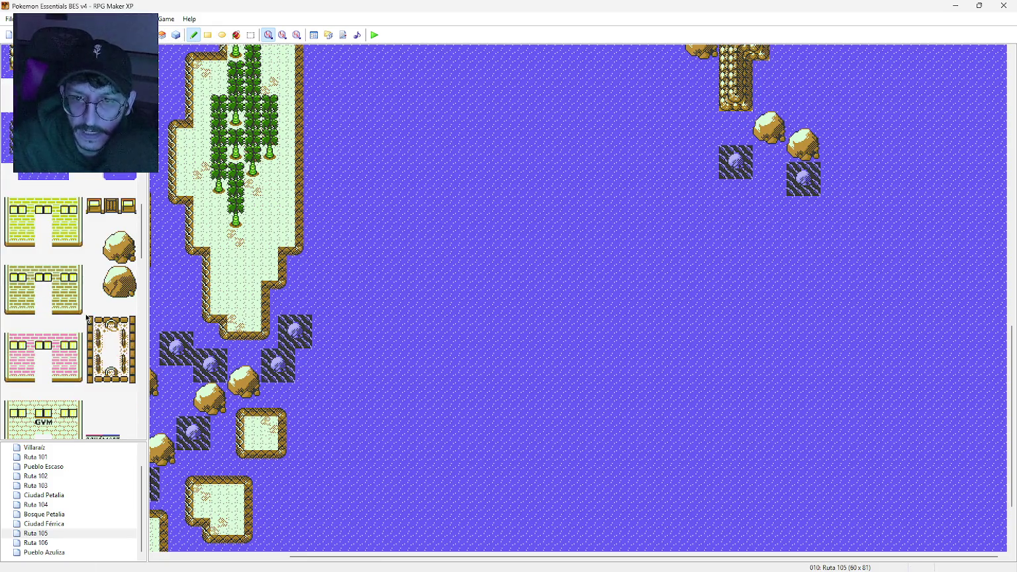
Step: Paint the top and sloped left edge of a small cliff mound below the boulders
{"action": "left_click_drag", "start_coordinate": [142, 265], "coordinate": [142, 300]}
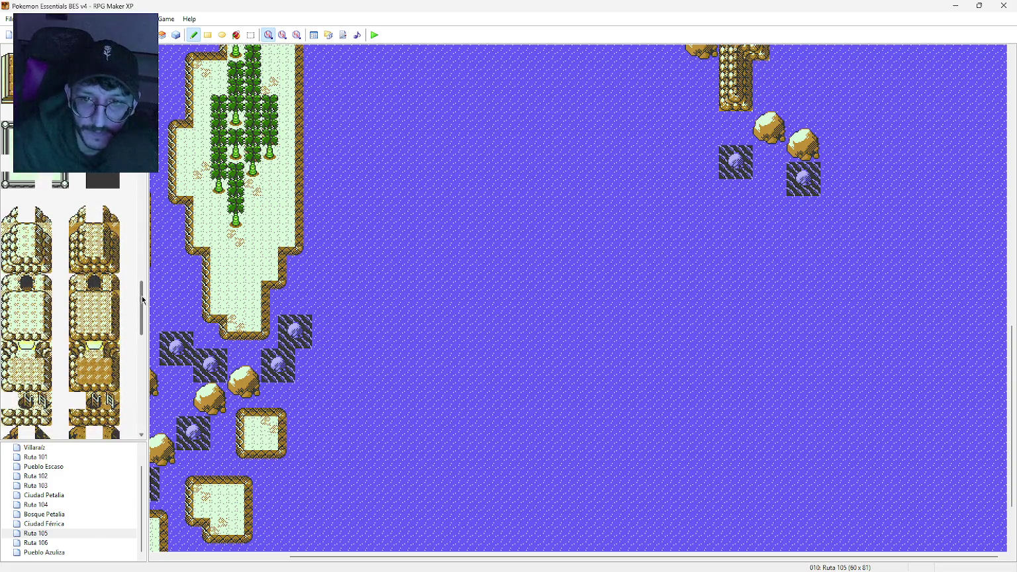
{"action": "left_click", "coordinate": [77, 265]}
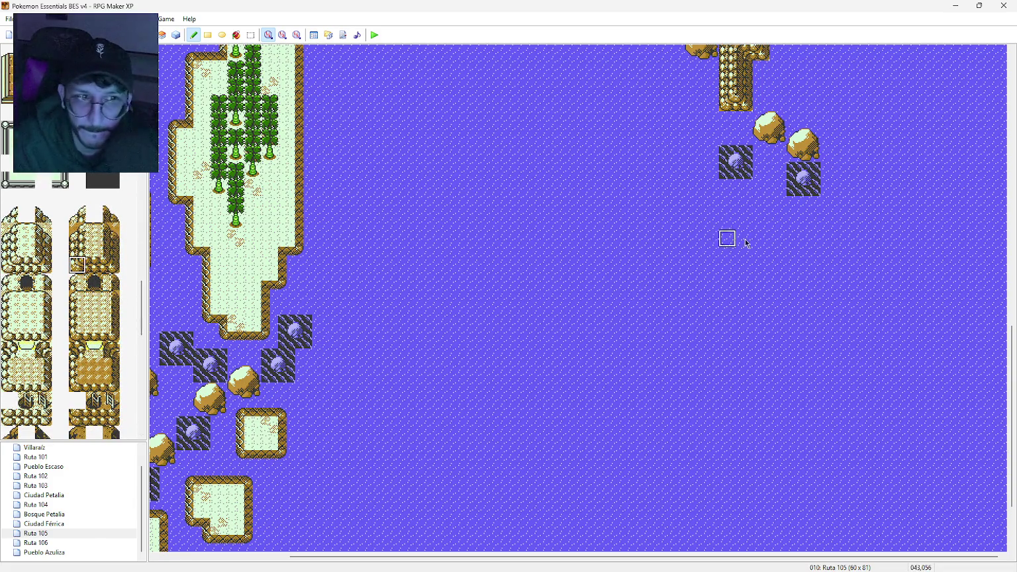
{"action": "left_click", "coordinate": [111, 214]}
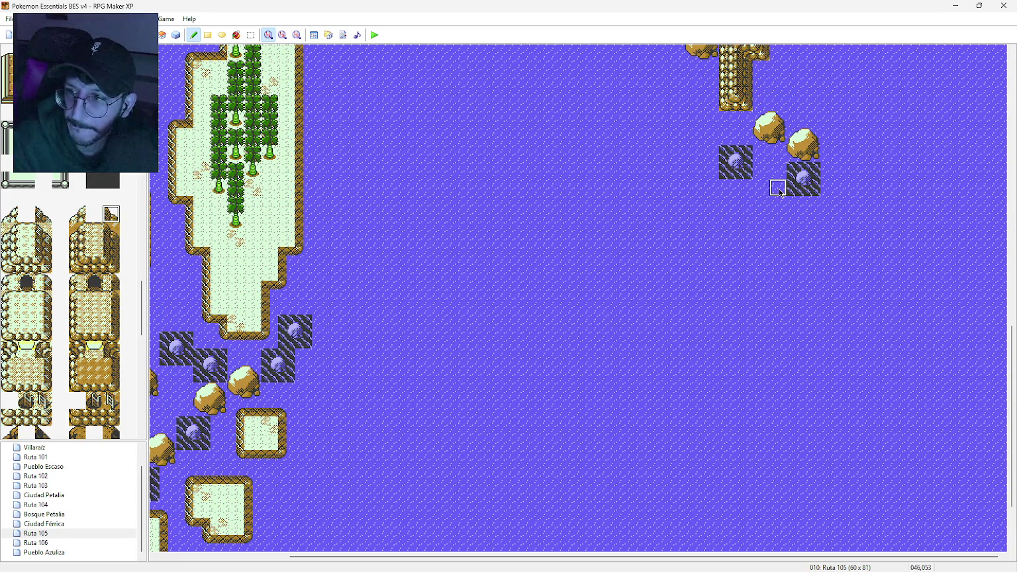
{"action": "left_click", "coordinate": [76, 214]}
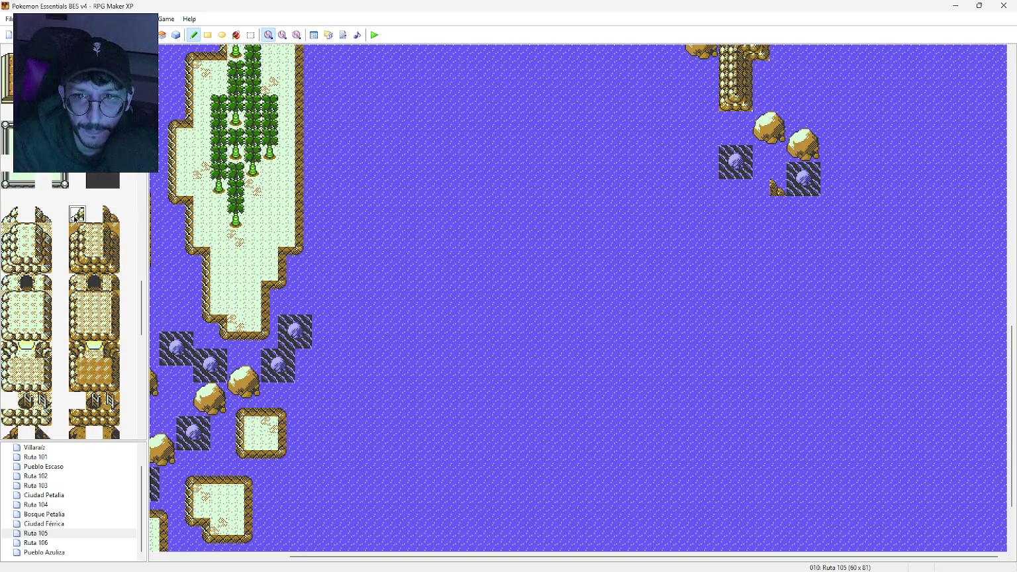
{"action": "left_click", "coordinate": [761, 189]}
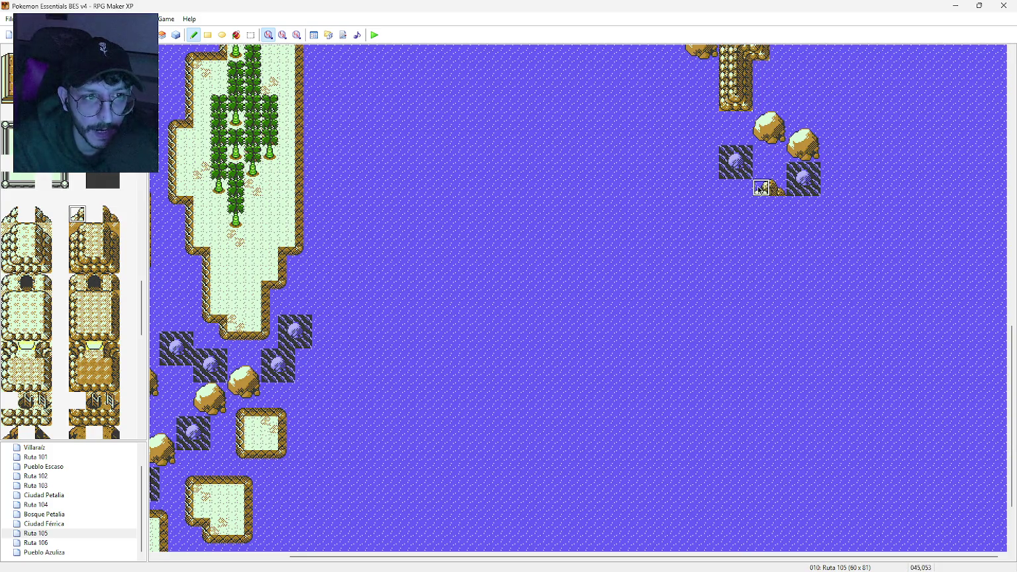
{"action": "left_click", "coordinate": [94, 233]}
{"action": "left_click", "coordinate": [762, 205]}
{"action": "left_click", "coordinate": [77, 214]}
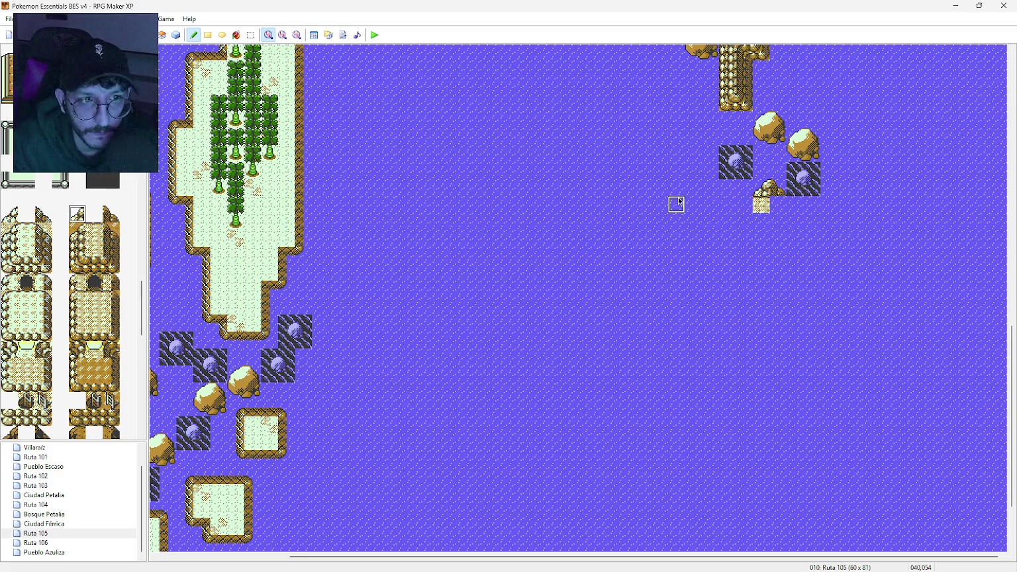
{"action": "left_click", "coordinate": [744, 205]}
Step: Lay the mound's three-tile base and fill the piece above its right end
{"action": "left_click", "coordinate": [76, 267]}
{"action": "left_click", "coordinate": [744, 220]}
{"action": "left_click", "coordinate": [96, 264]}
{"action": "left_click", "coordinate": [761, 220]}
{"action": "left_click", "coordinate": [111, 265]}
{"action": "left_click", "coordinate": [778, 221]}
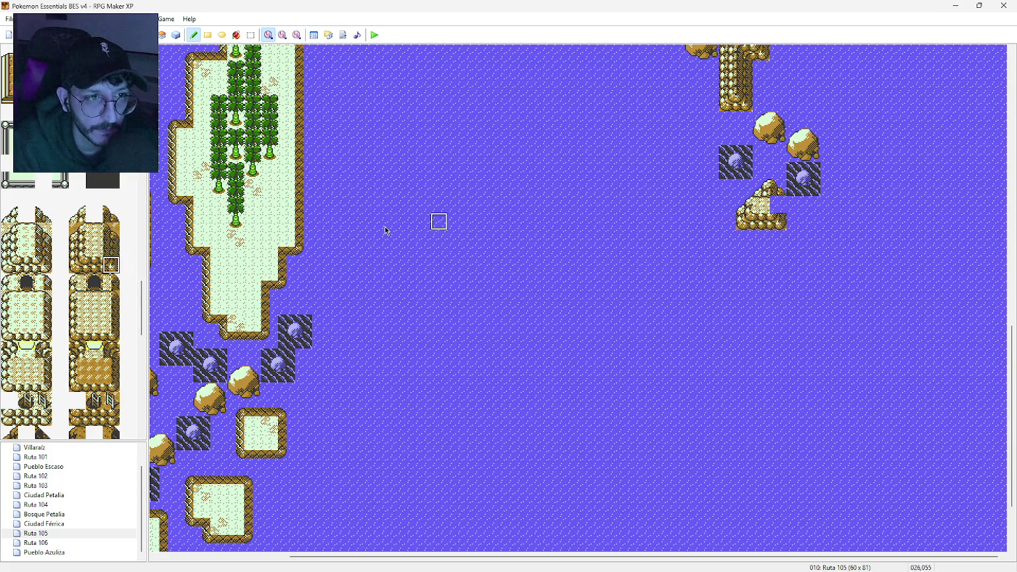
{"action": "left_click", "coordinate": [112, 247]}
{"action": "left_click", "coordinate": [779, 206]}
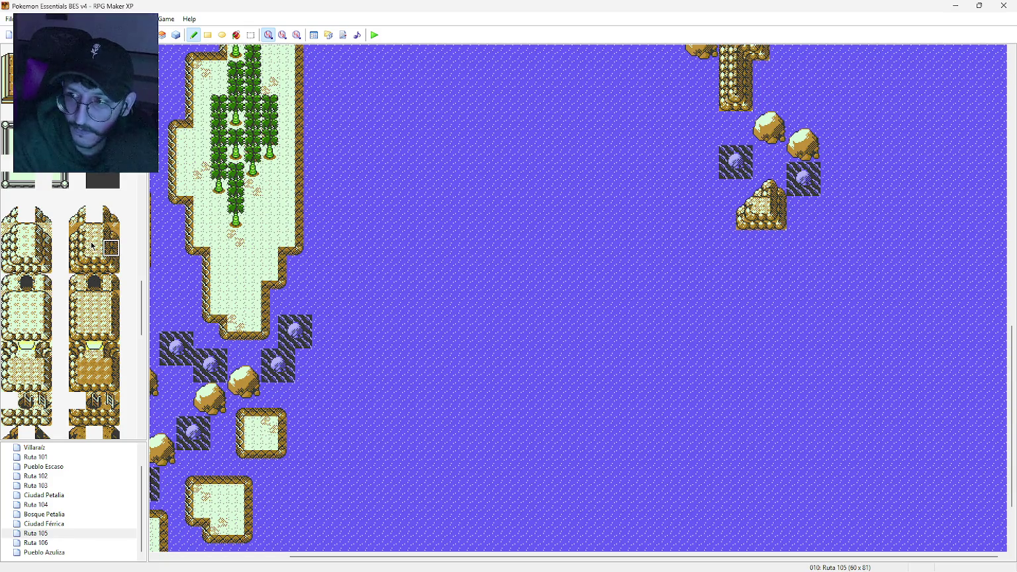
Step: Add a dark rock and three boulders in the water south of the islet, then launch a playtest
{"action": "left_click_drag", "start_coordinate": [140, 314], "coordinate": [139, 231]}
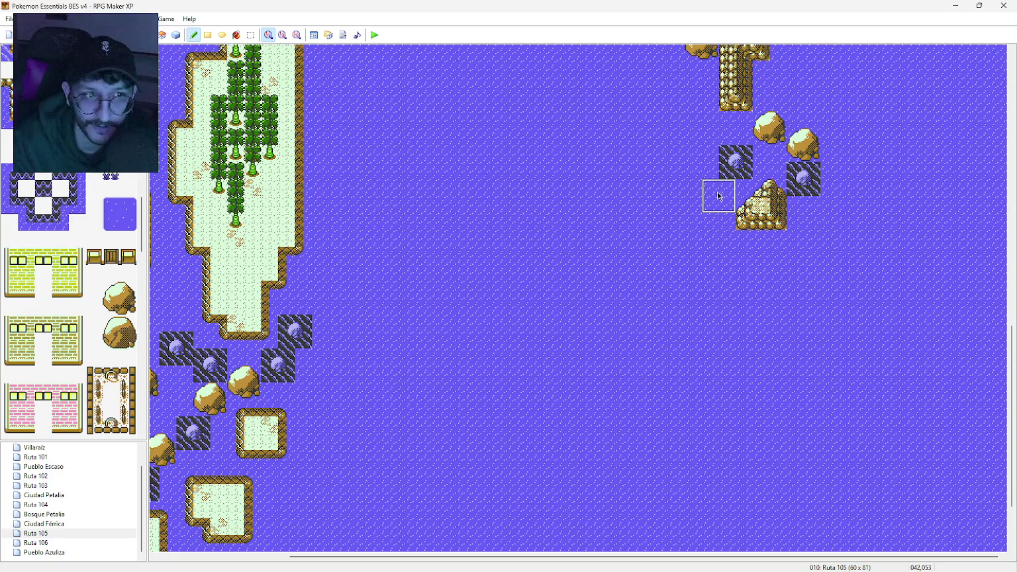
{"action": "left_click", "coordinate": [712, 238]}
{"action": "left_click", "coordinate": [114, 294]}
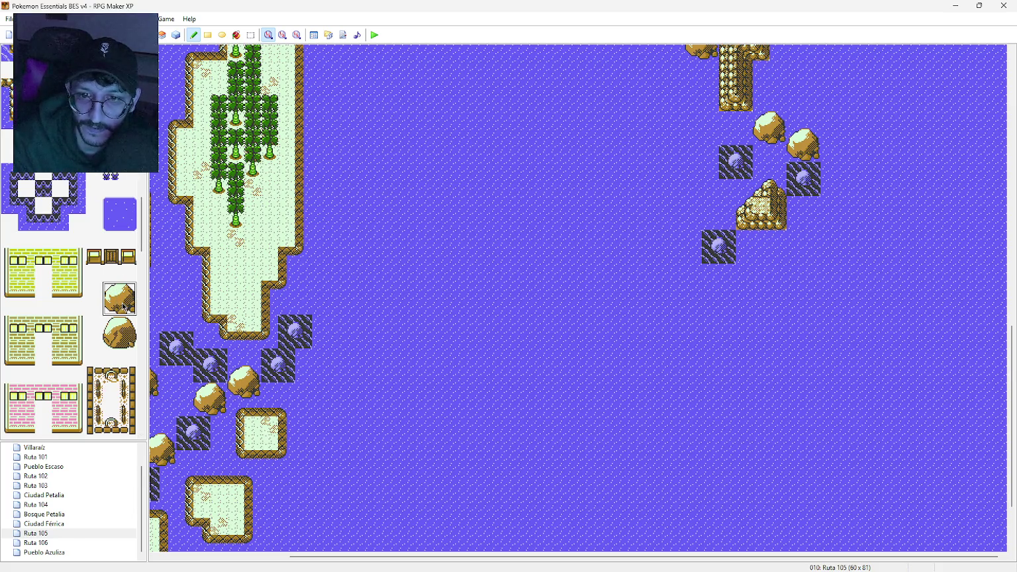
{"action": "left_click", "coordinate": [802, 250]}
{"action": "left_click", "coordinate": [769, 280]}
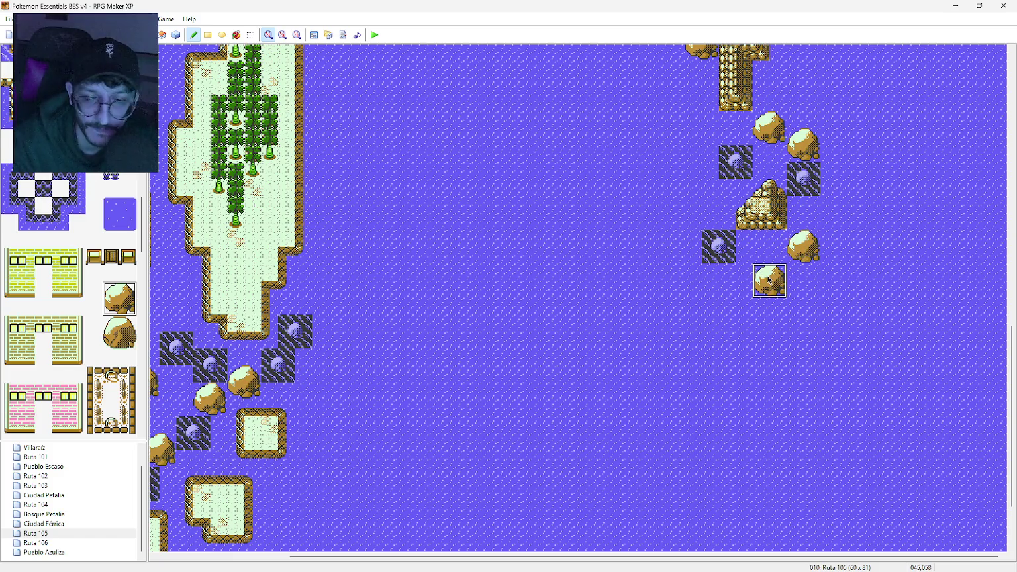
{"action": "left_click", "coordinate": [707, 316]}
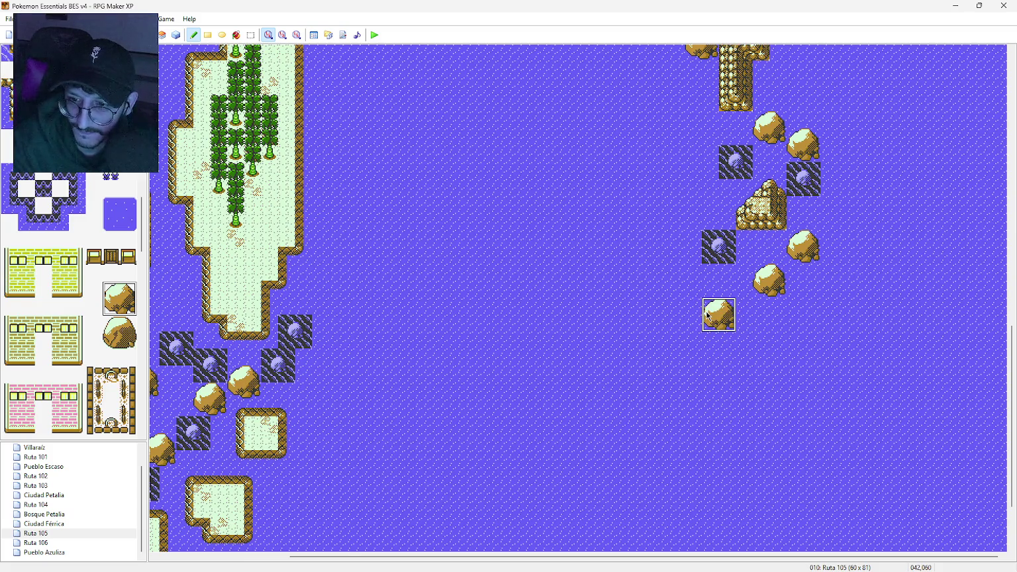
{"action": "left_click", "coordinate": [374, 34]}
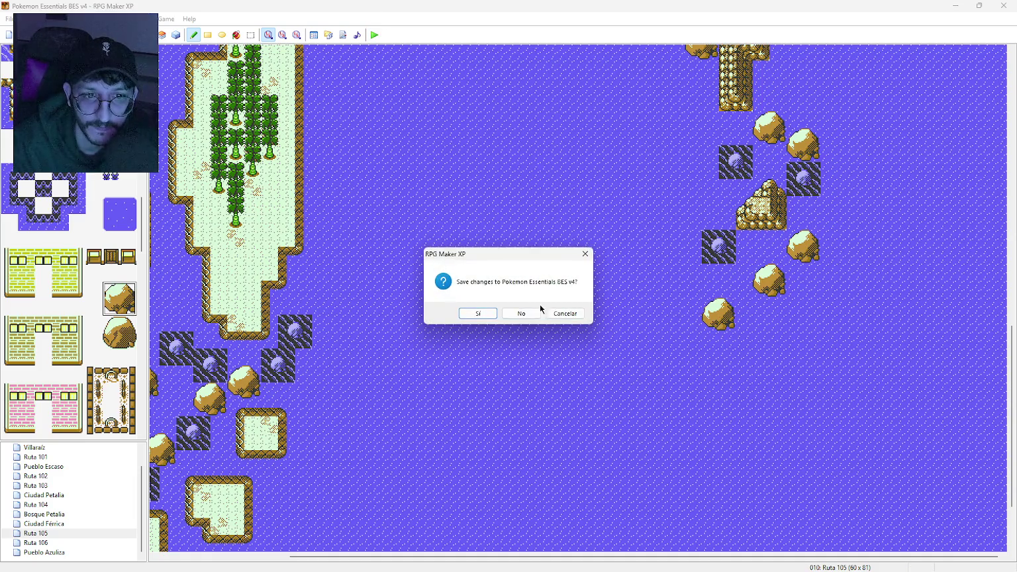
Step: Save the project, then set Tamaño Pantalla to XL in the game's Opciones
{"action": "left_click", "coordinate": [488, 315]}
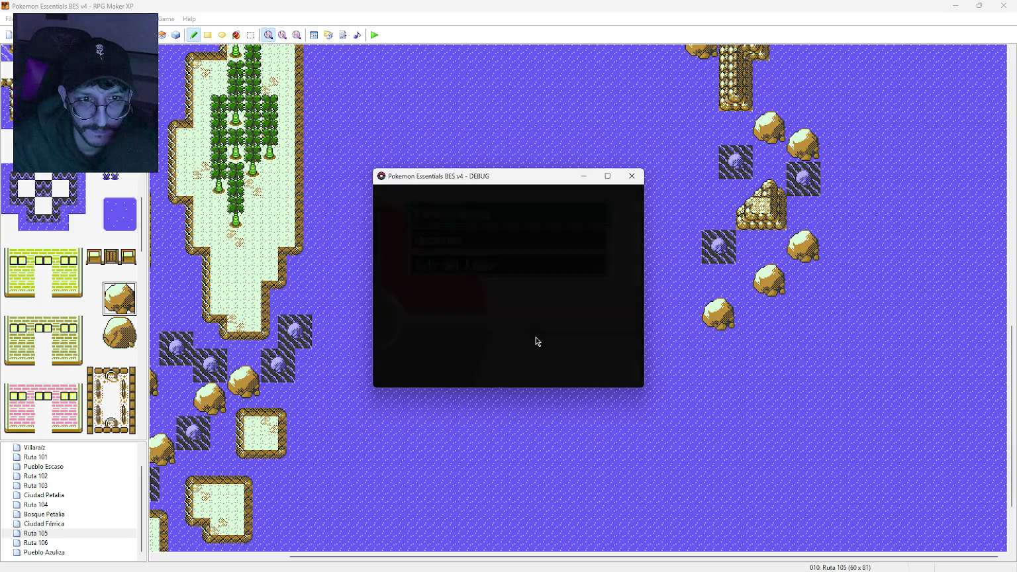
{"action": "key", "text": "Down"}
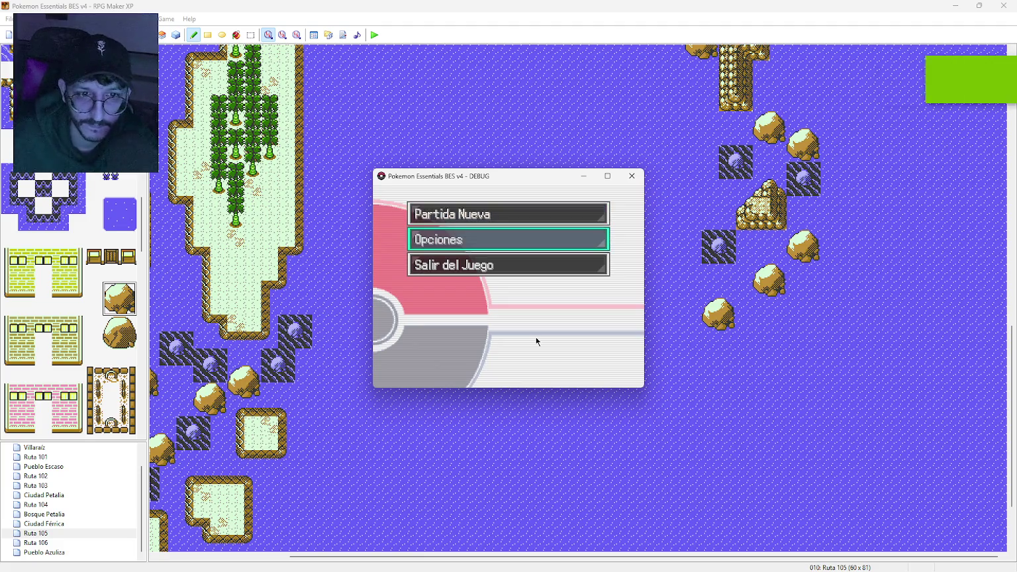
{"action": "key", "text": "Return"}
{"action": "key", "text": "Down"}
{"action": "key", "text": "Up"}
{"action": "key", "text": "Up"}
{"action": "key", "text": "Up"}
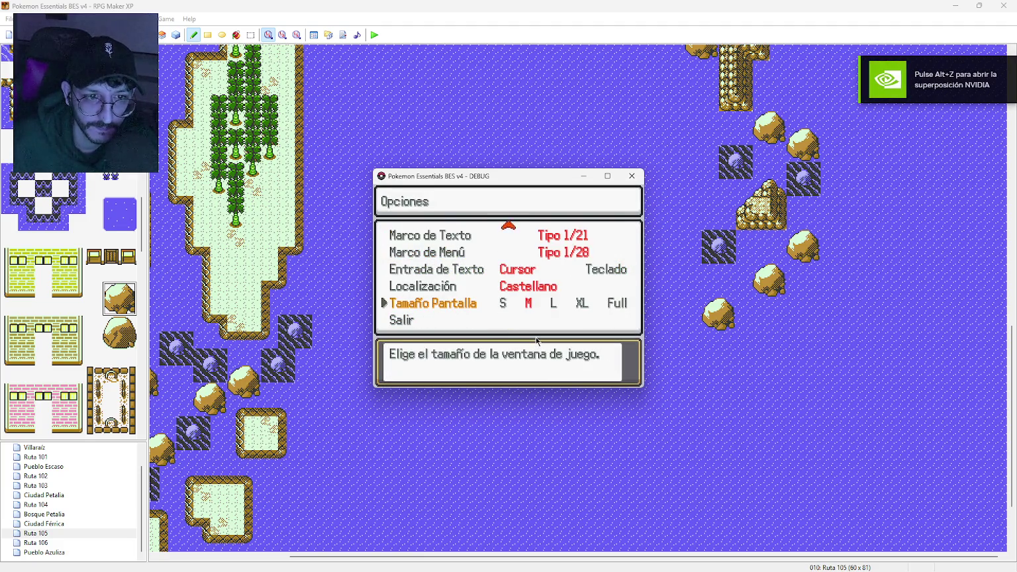
{"action": "key", "text": "Right"}
{"action": "key", "text": "Right"}
Step: Lower music volume to 30 and effects to 90, leave Opciones and start Partida Nueva
{"action": "key", "text": "Down"}
{"action": "key", "text": "Left"}
{"action": "key", "text": "Left"}
{"action": "key", "text": "Left"}
{"action": "key", "text": "Left"}
{"action": "key", "text": "Left"}
{"action": "key", "text": "Left"}
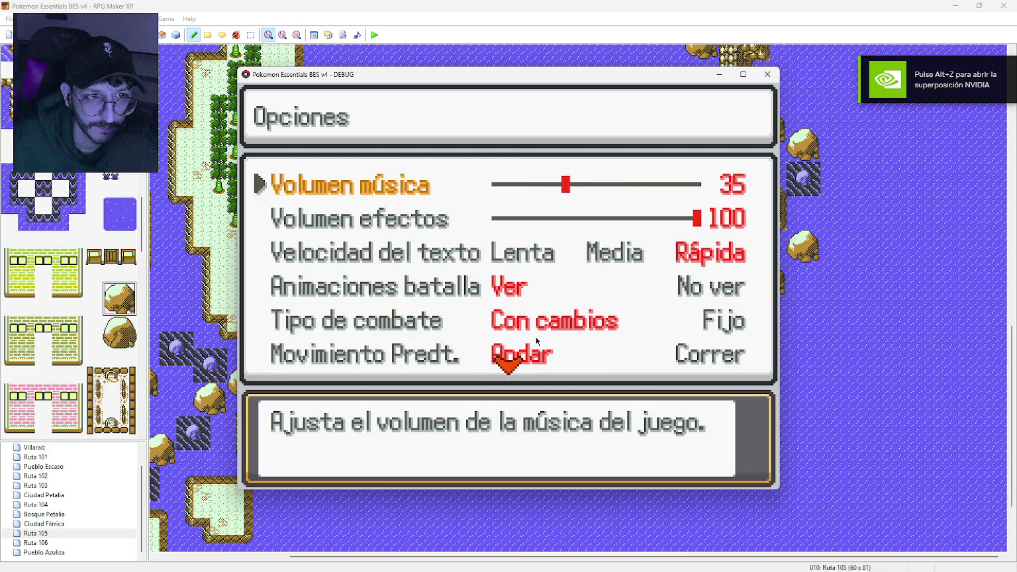
{"action": "key", "text": "Down"}
{"action": "key", "text": "Down"}
{"action": "key", "text": "Left"}
{"action": "key", "text": "Right"}
{"action": "key", "text": "Up"}
{"action": "key", "text": "Left"}
{"action": "key", "text": "Left"}
{"action": "key", "text": "Left"}
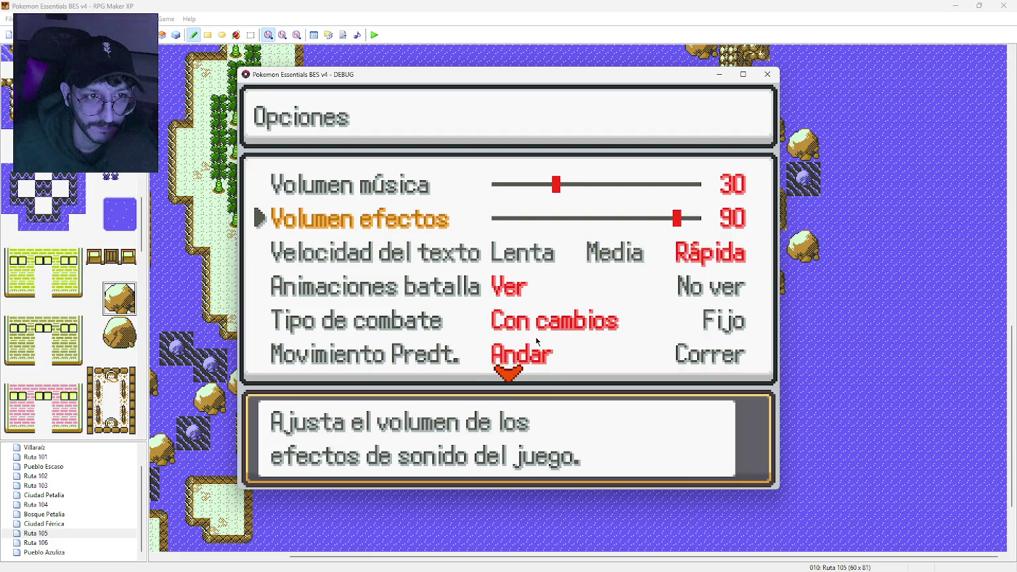
{"action": "key", "text": "Up"}
{"action": "key", "text": "Up"}
{"action": "key", "text": "Return"}
{"action": "key", "text": "Up"}
{"action": "key", "text": "Return"}
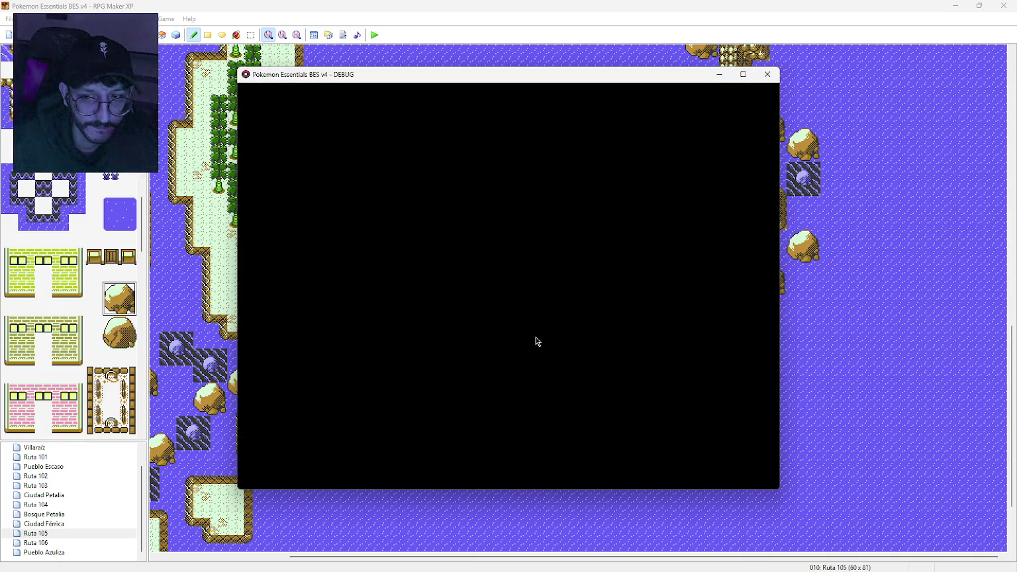
Step: Get through Professor Oak's intro, playing as a boy named 'a'
{"action": "key", "text": "Return"}
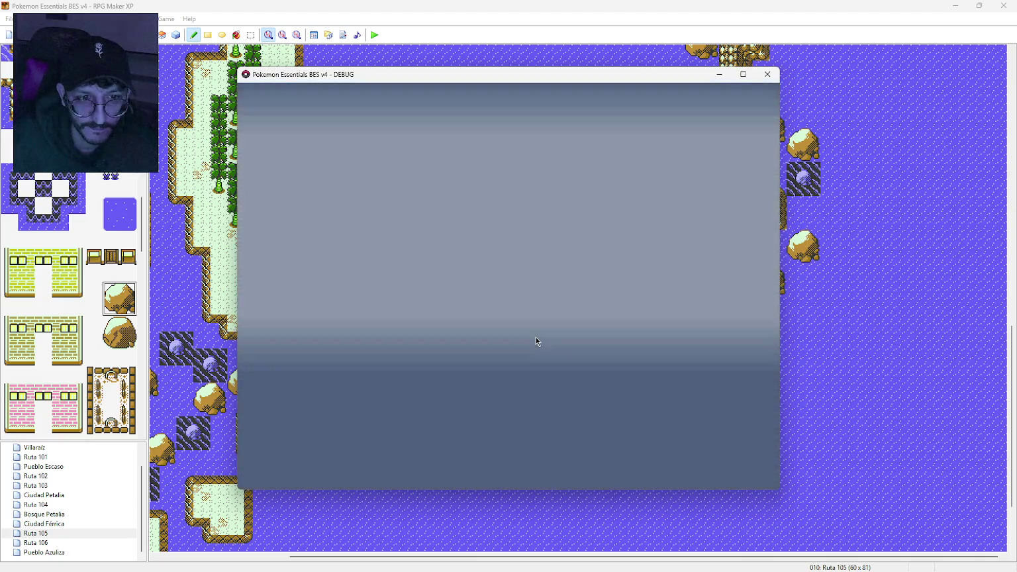
{"action": "key", "text": "Return"}
{"action": "key", "text": "Return"}
{"action": "key", "text": "Return"}
{"action": "key", "text": "Down"}
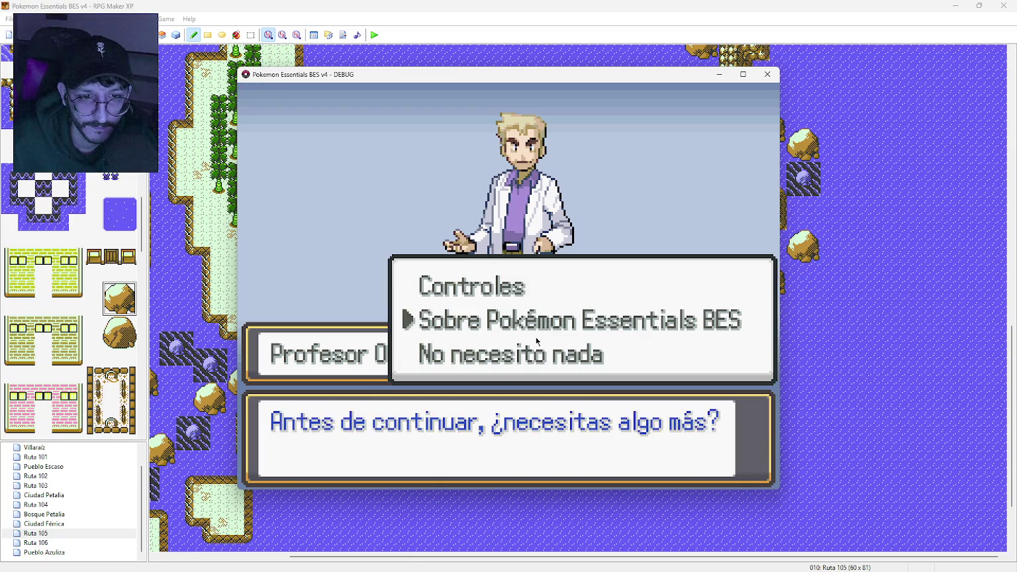
{"action": "key", "text": "Down"}
{"action": "key", "text": "Return"}
{"action": "key", "text": "Return"}
{"action": "key", "text": "Return"}
{"action": "key", "text": "Return"}
{"action": "key", "text": "Return"}
{"action": "key", "text": "Return"}
{"action": "key", "text": "Return"}
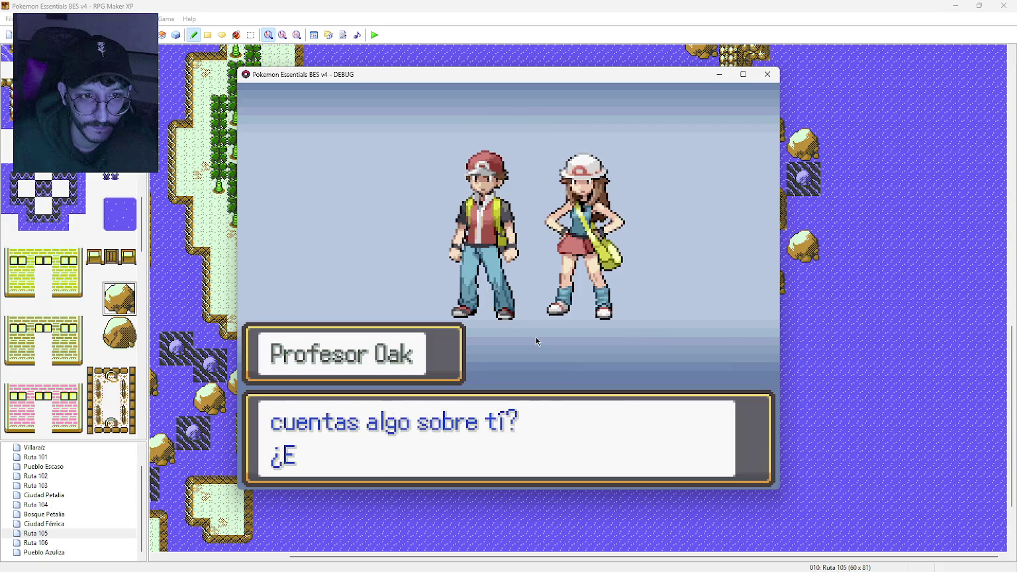
{"action": "key", "text": "Return"}
{"action": "key", "text": "Return"}
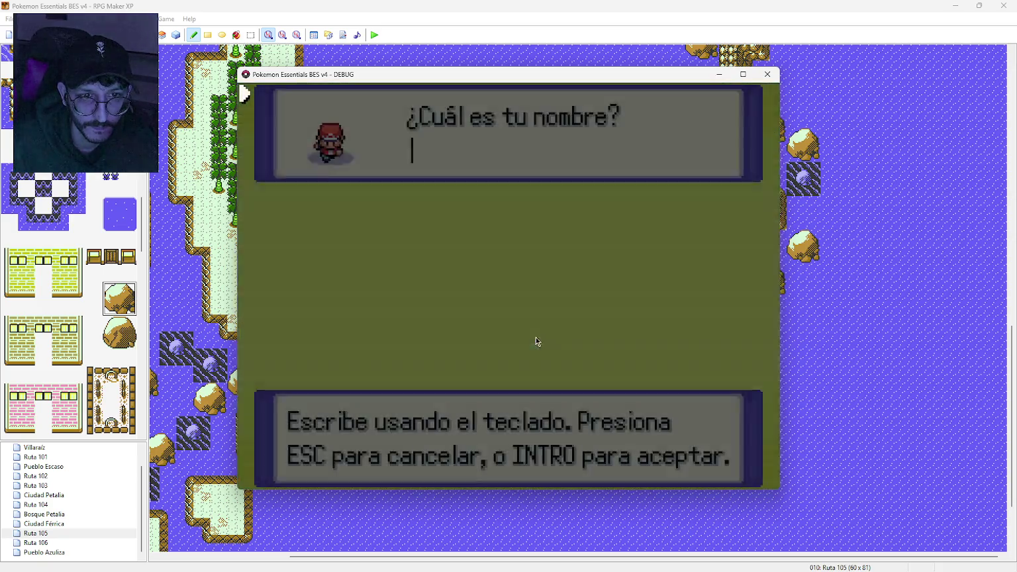
{"action": "type", "text": "a"}
{"action": "key", "text": "Return"}
{"action": "key", "text": "Return"}
{"action": "key", "text": "Return"}
{"action": "key", "text": "Return"}
{"action": "key", "text": "Return"}
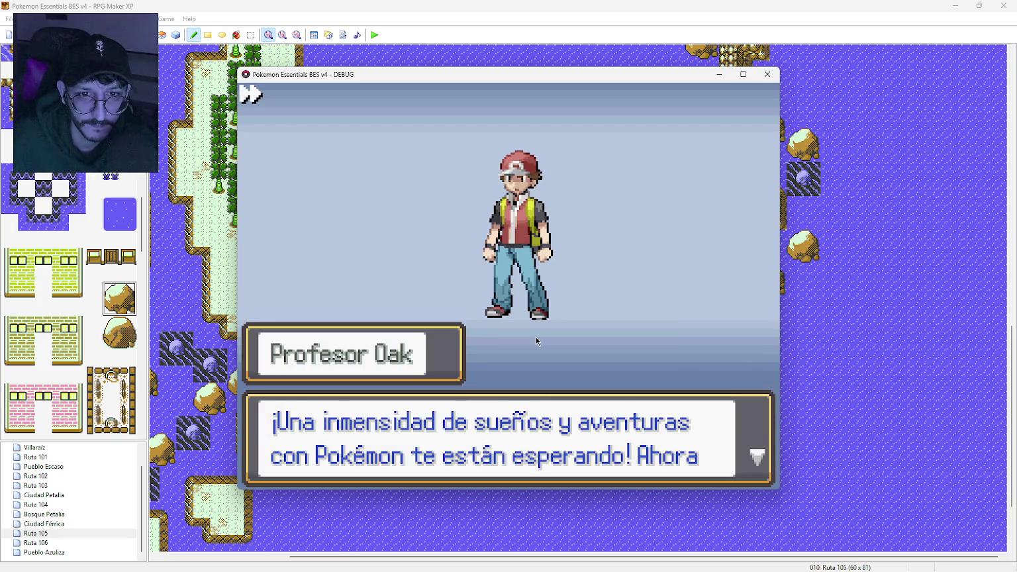
{"action": "key", "text": "Return"}
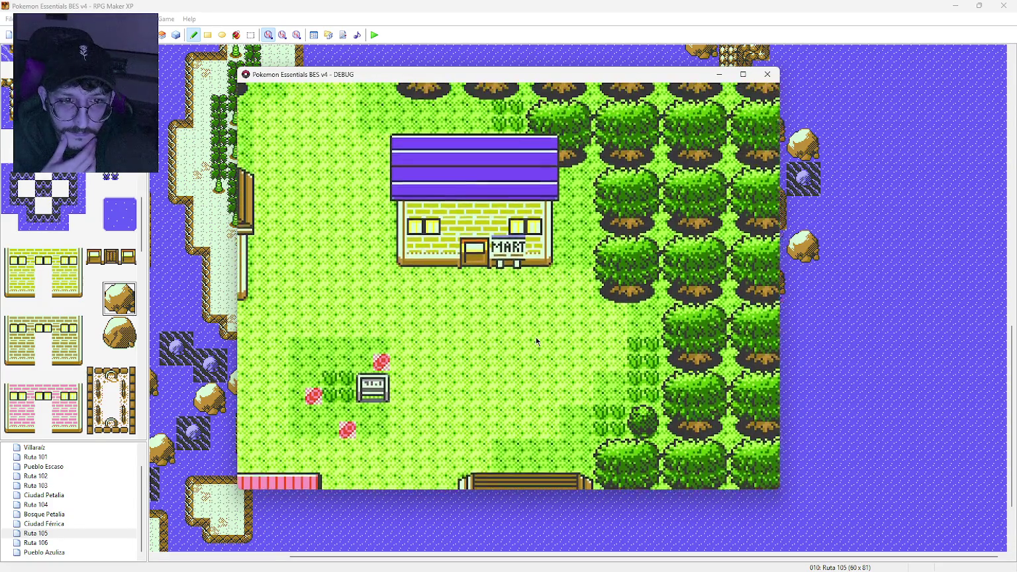
Step: Walk the player around the Mart, Poké Center, bench and town's western edge
{"action": "key", "text": "Down"}
{"action": "key", "text": "Down"}
{"action": "key", "text": "Down"}
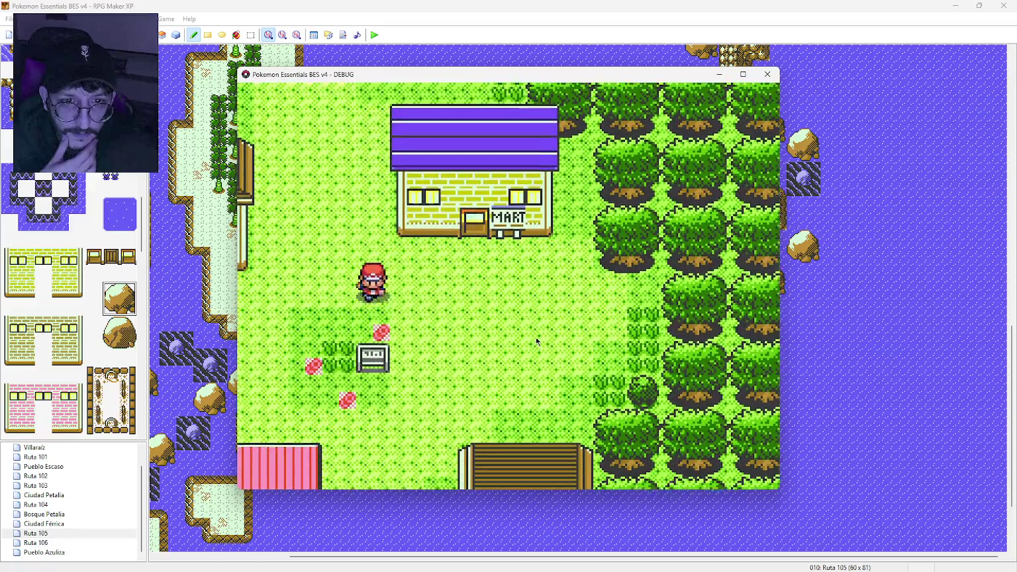
{"action": "key", "text": "Right"}
{"action": "key", "text": "Right"}
{"action": "key", "text": "Right"}
{"action": "key", "text": "Left"}
{"action": "key", "text": "Left"}
{"action": "key", "text": "Left"}
{"action": "key", "text": "Left"}
{"action": "key", "text": "Left"}
{"action": "key", "text": "Left"}
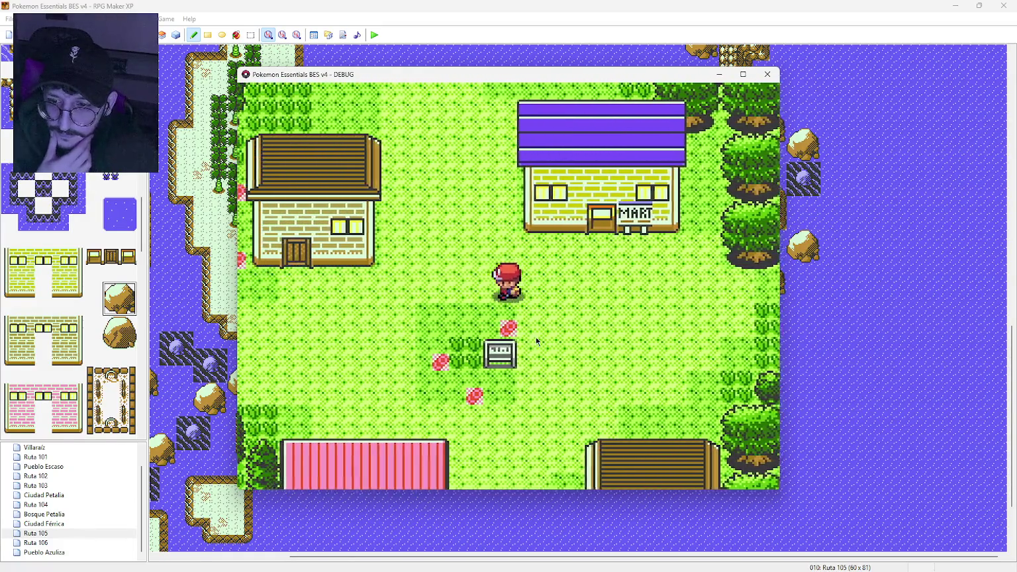
{"action": "key", "text": "Down"}
{"action": "key", "text": "Down"}
{"action": "key", "text": "Down"}
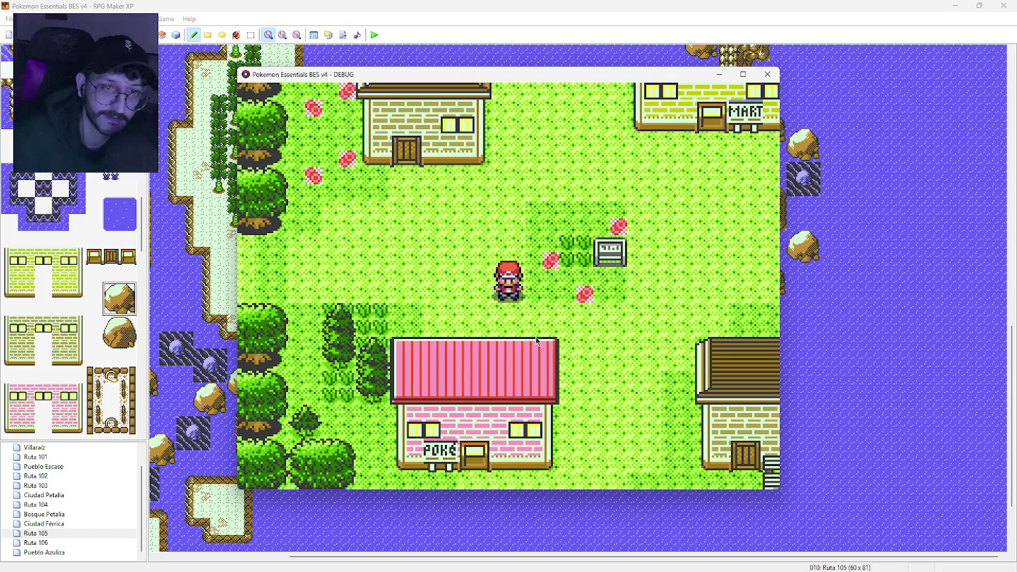
{"action": "key", "text": "Right"}
{"action": "key", "text": "Right"}
{"action": "key", "text": "Right"}
{"action": "key", "text": "Left"}
{"action": "key", "text": "Down"}
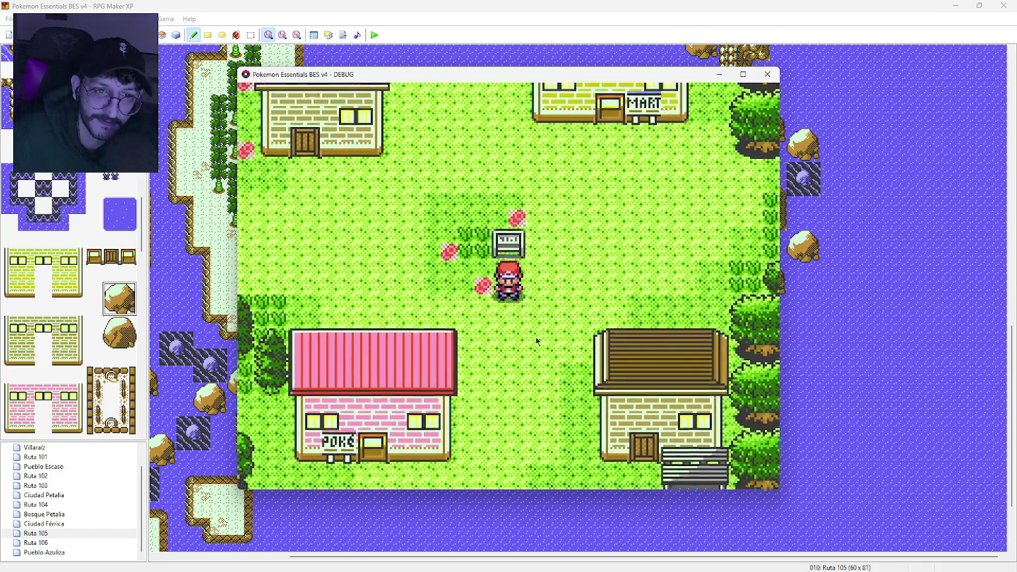
{"action": "key", "text": "Down"}
{"action": "key", "text": "Down"}
{"action": "key", "text": "Down"}
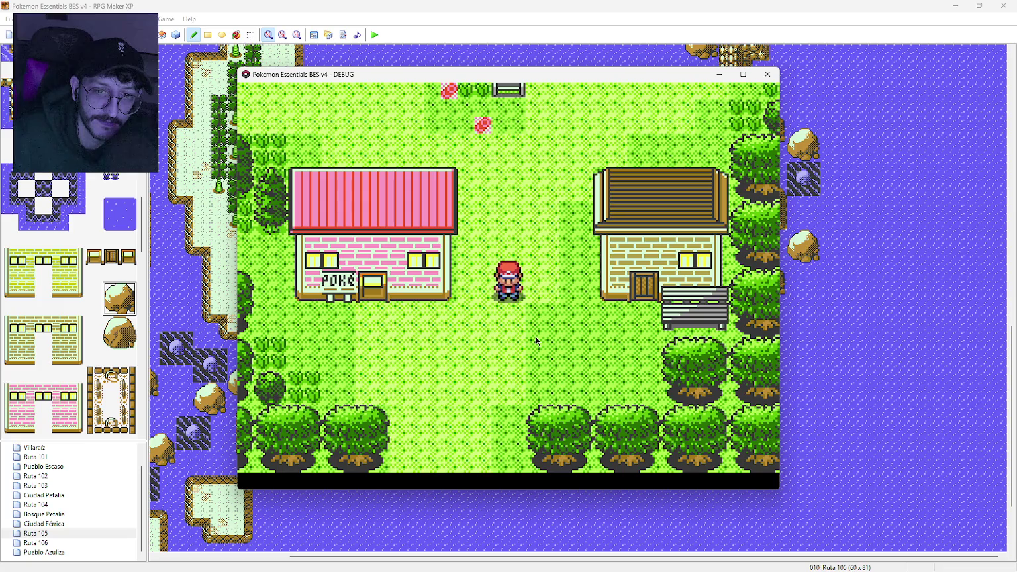
{"action": "key", "text": "Up"}
{"action": "key", "text": "Up"}
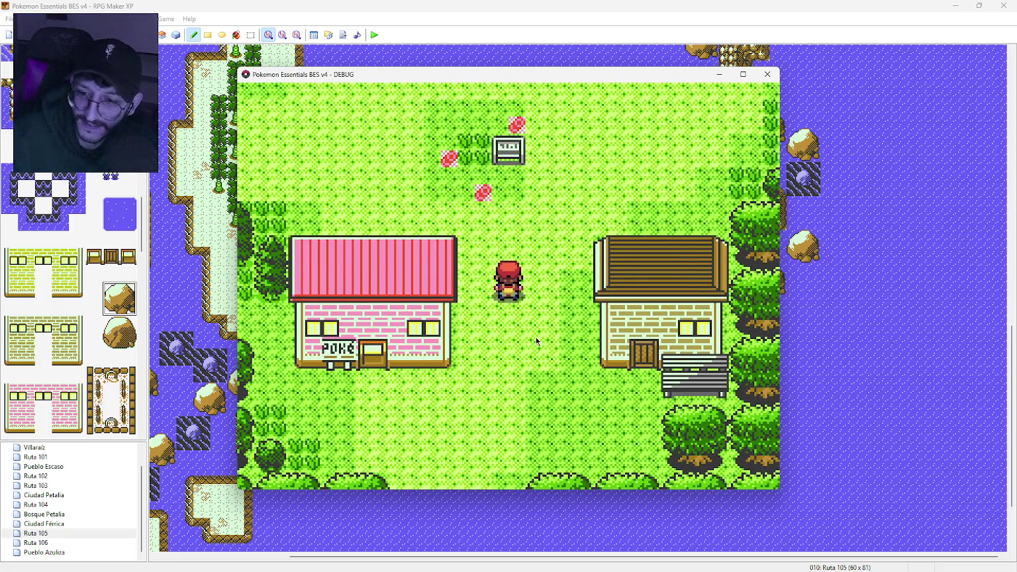
{"action": "key", "text": "Down"}
{"action": "key", "text": "Down"}
{"action": "key", "text": "Down"}
{"action": "key", "text": "Left"}
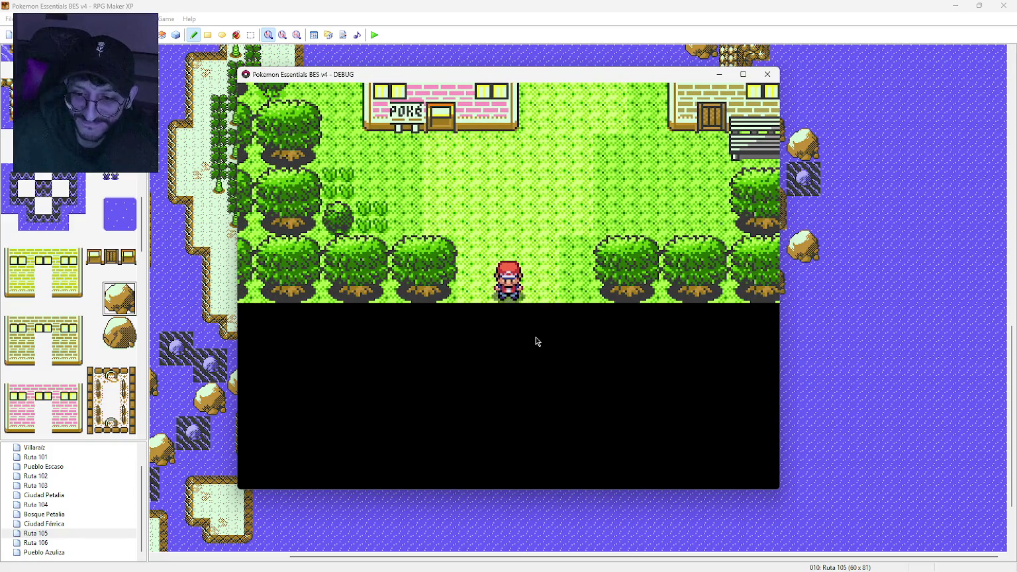
{"action": "key", "text": "Up"}
{"action": "key", "text": "Up"}
{"action": "key", "text": "Up"}
{"action": "key", "text": "Up"}
{"action": "key", "text": "Up"}
{"action": "key", "text": "Up"}
{"action": "key", "text": "Down"}
{"action": "key", "text": "Left"}
{"action": "key", "text": "Left"}
{"action": "key", "text": "Down"}
{"action": "key", "text": "Down"}
{"action": "key", "text": "Down"}
{"action": "key", "text": "Down"}
{"action": "key", "text": "Down"}
{"action": "key", "text": "Down"}
{"action": "key", "text": "Left"}
{"action": "key", "text": "Left"}
{"action": "key", "text": "Left"}
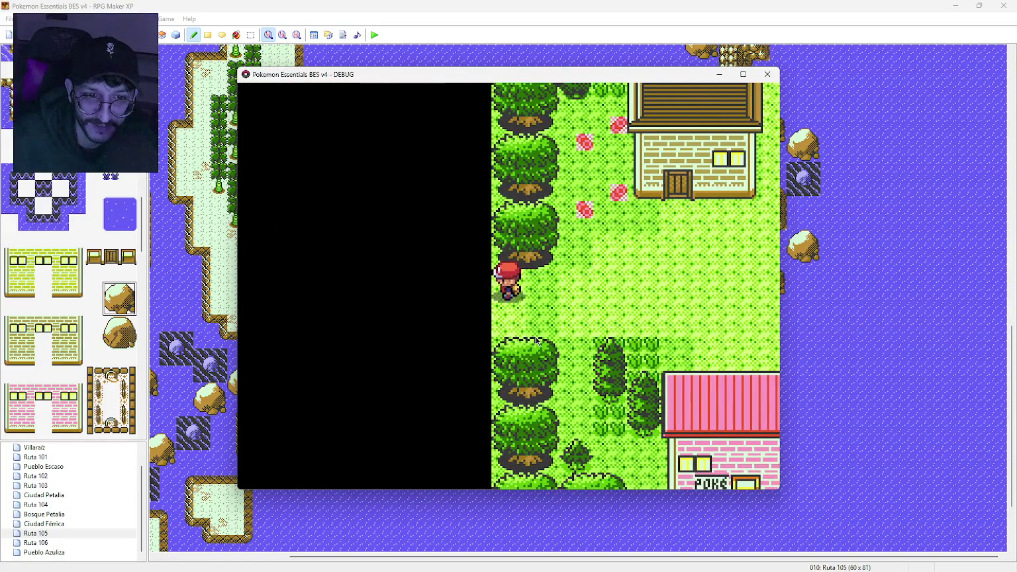
{"action": "key", "text": "Down"}
{"action": "key", "text": "Right"}
{"action": "key", "text": "Right"}
{"action": "key", "text": "Right"}
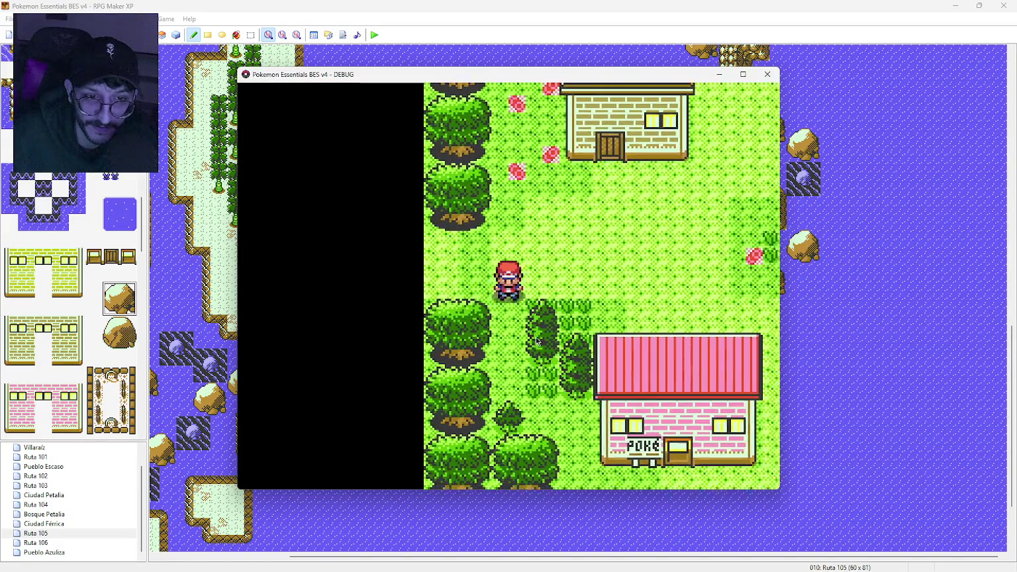
{"action": "key", "text": "Down"}
{"action": "key", "text": "Down"}
{"action": "key", "text": "Down"}
{"action": "key", "text": "Right"}
{"action": "key", "text": "Right"}
{"action": "key", "text": "Right"}
{"action": "key", "text": "Down"}
{"action": "key", "text": "Right"}
{"action": "key", "text": "Right"}
{"action": "key", "text": "Right"}
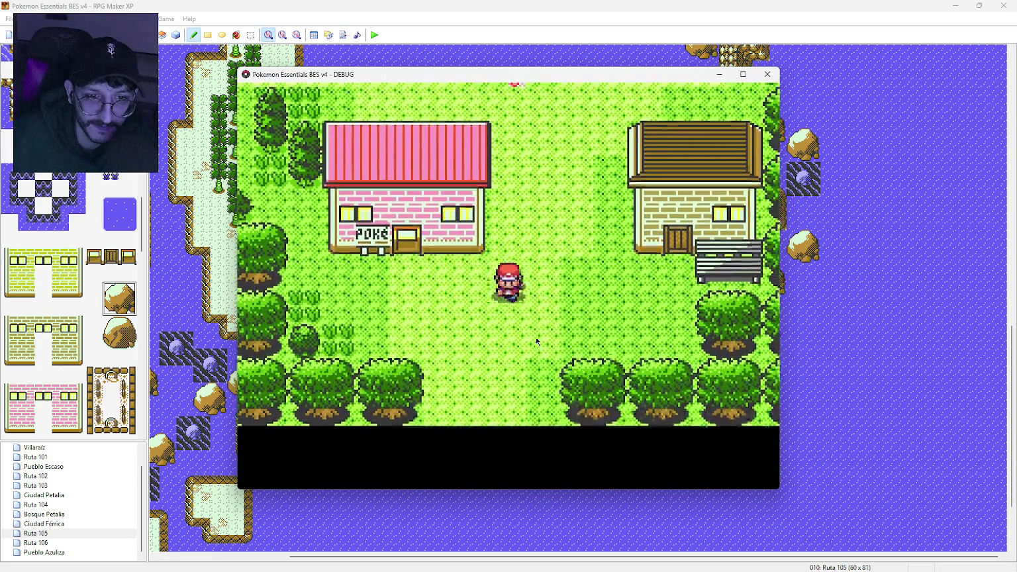
{"action": "key", "text": "Up"}
{"action": "key", "text": "Right"}
{"action": "key", "text": "Down"}
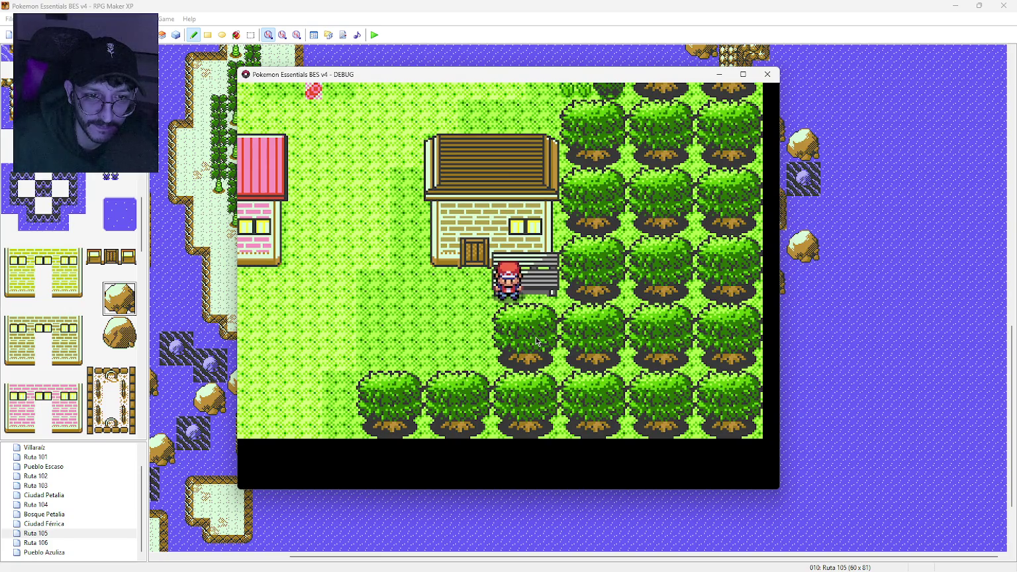
{"action": "key", "text": "Up"}
{"action": "key", "text": "Down"}
{"action": "key", "text": "Down"}
{"action": "key", "text": "Left"}
{"action": "key", "text": "Up"}
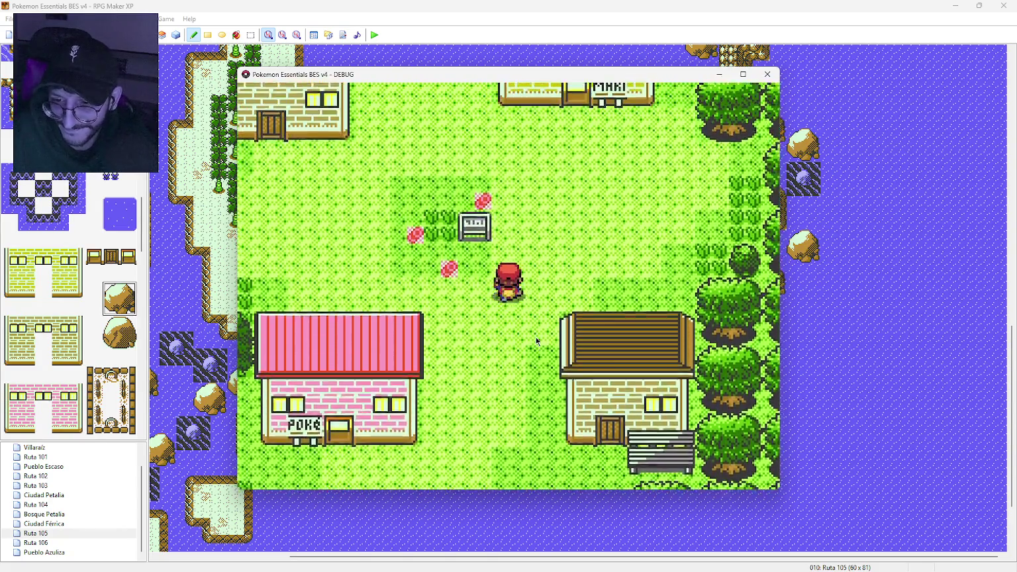
{"action": "key", "text": "Up"}
{"action": "key", "text": "Down"}
{"action": "key", "text": "Left"}
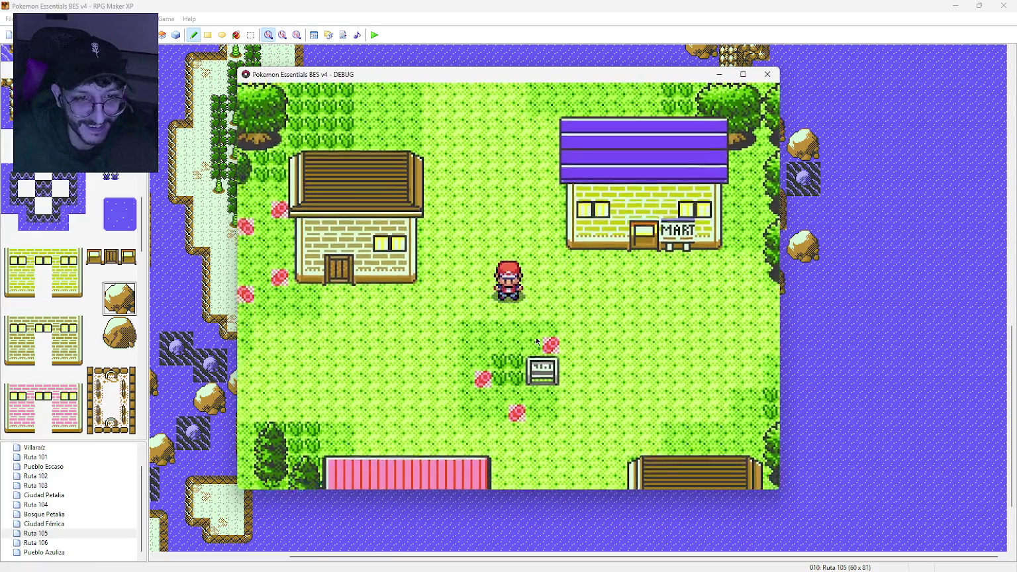
{"action": "key", "text": "Left"}
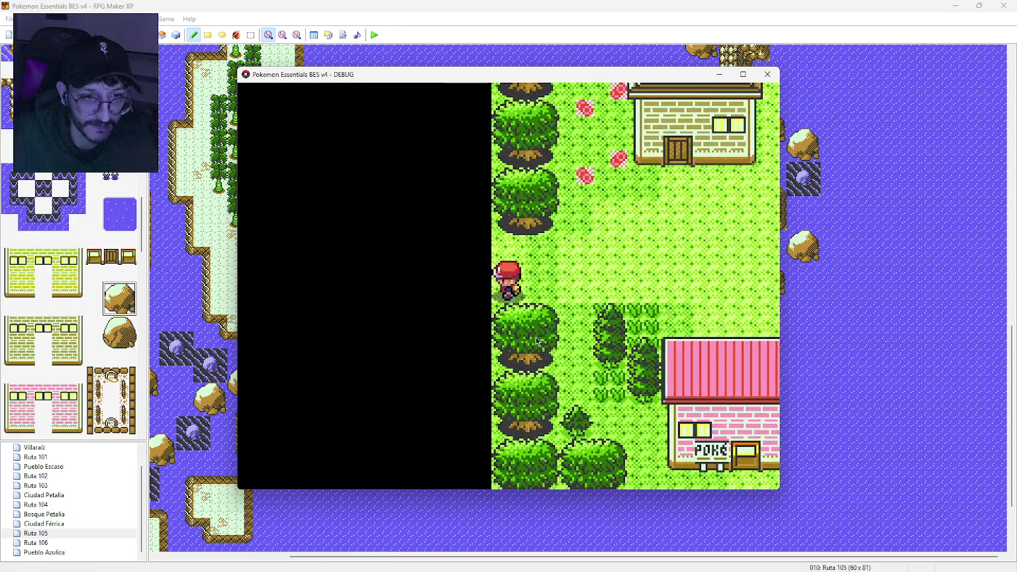
Step: Walk to the house door, top trees, bottom and right edges and Mart roof, then end the playtest
{"action": "key", "text": "Right"}
{"action": "key", "text": "Up"}
{"action": "key", "text": "Left"}
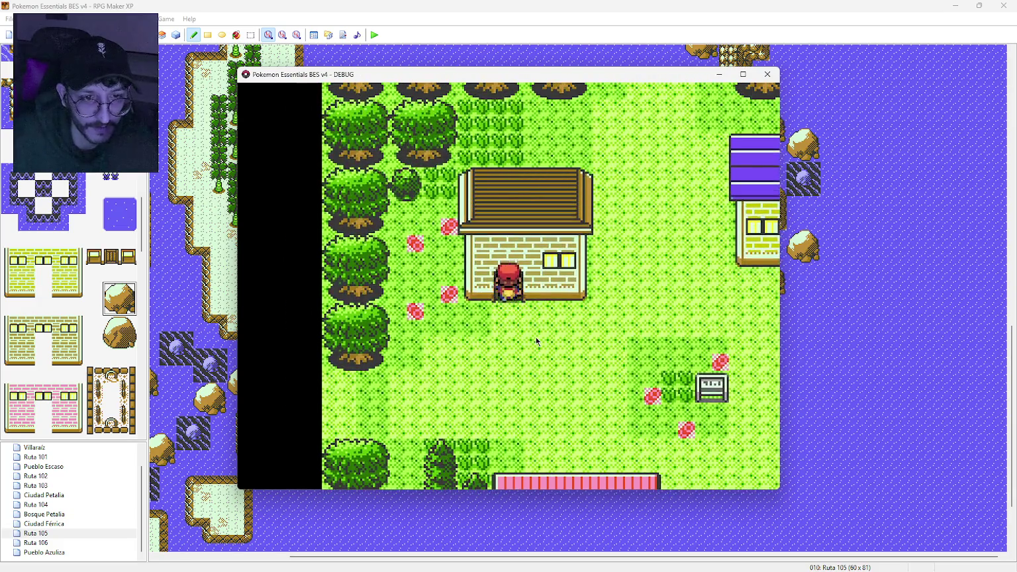
{"action": "key", "text": "Down"}
{"action": "key", "text": "Right"}
{"action": "key", "text": "Down"}
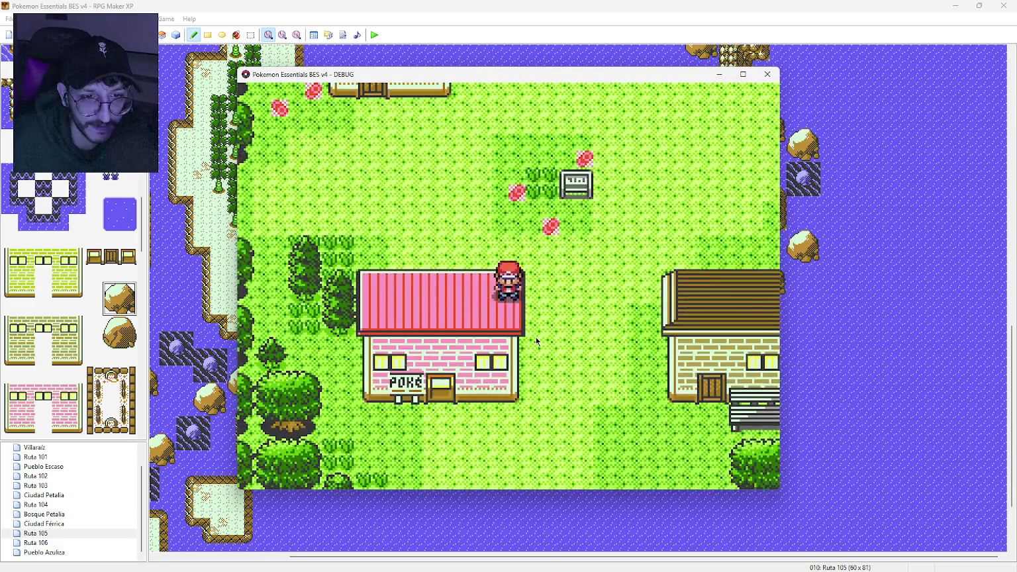
{"action": "key", "text": "Left"}
{"action": "key", "text": "Up"}
{"action": "key", "text": "Down"}
{"action": "key", "text": "Right"}
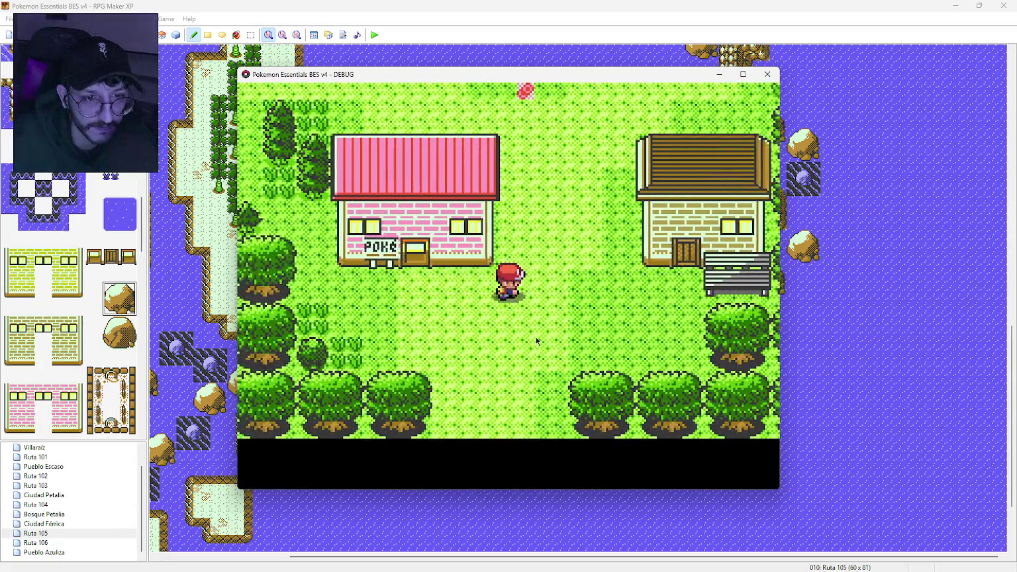
{"action": "key", "text": "Right"}
{"action": "key", "text": "Left"}
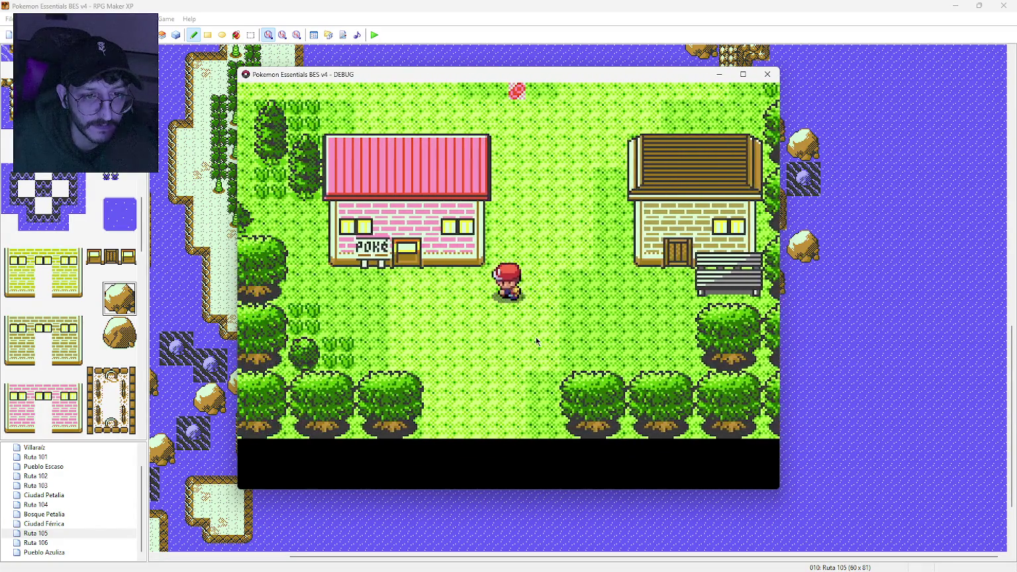
{"action": "key", "text": "Up"}
{"action": "key", "text": "Up"}
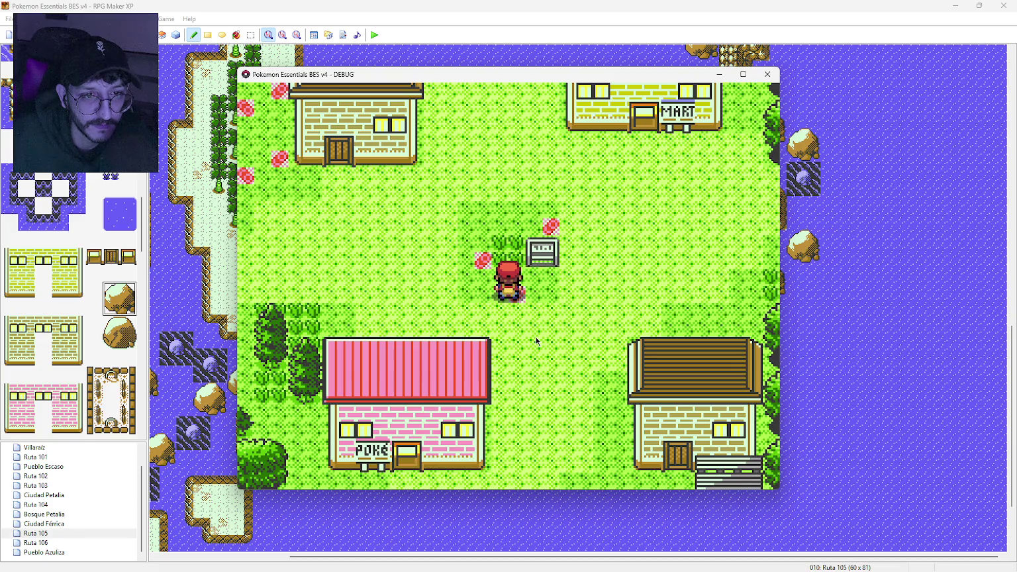
{"action": "key", "text": "Up"}
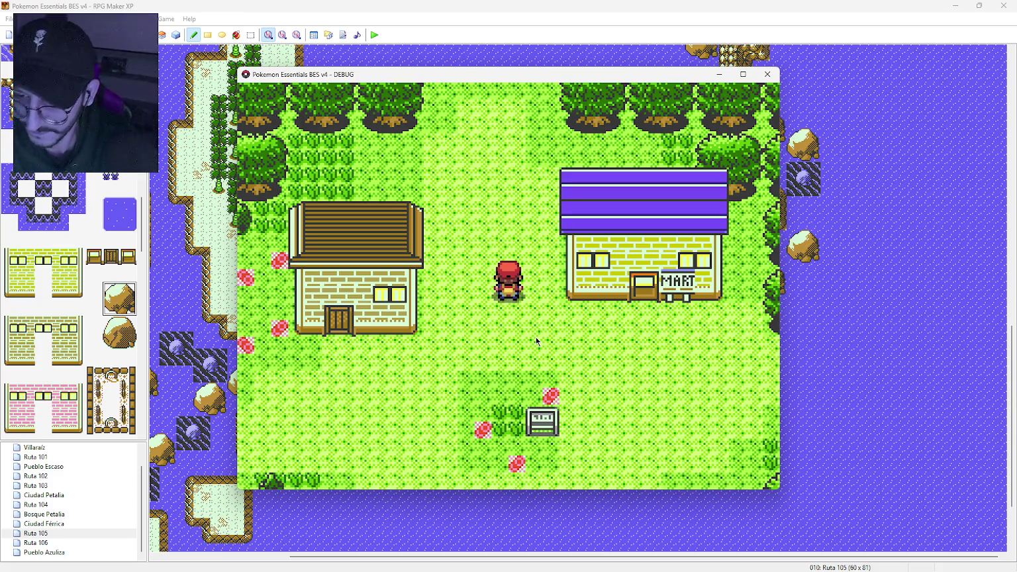
{"action": "key", "text": "Down"}
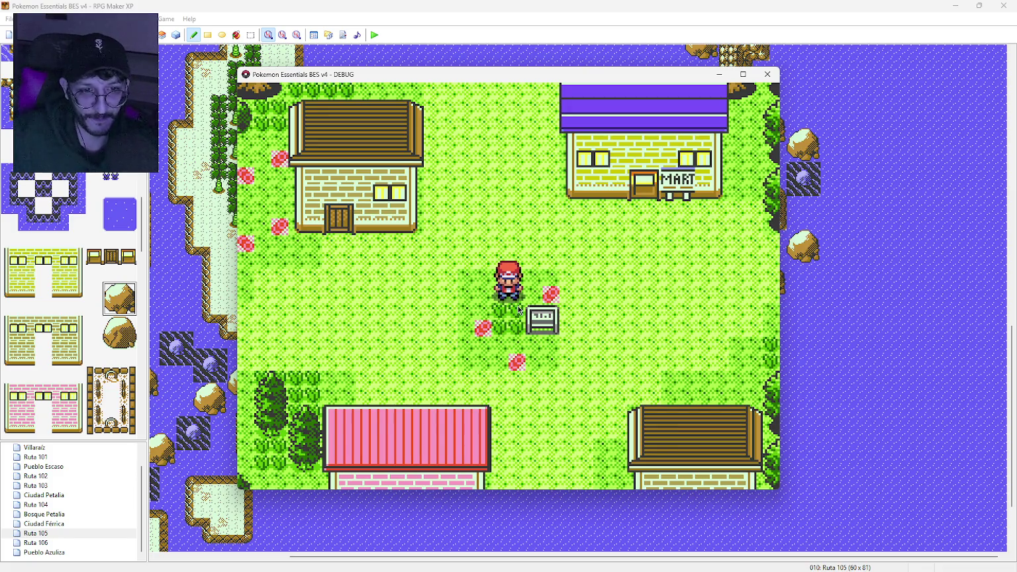
{"action": "key", "text": "Down"}
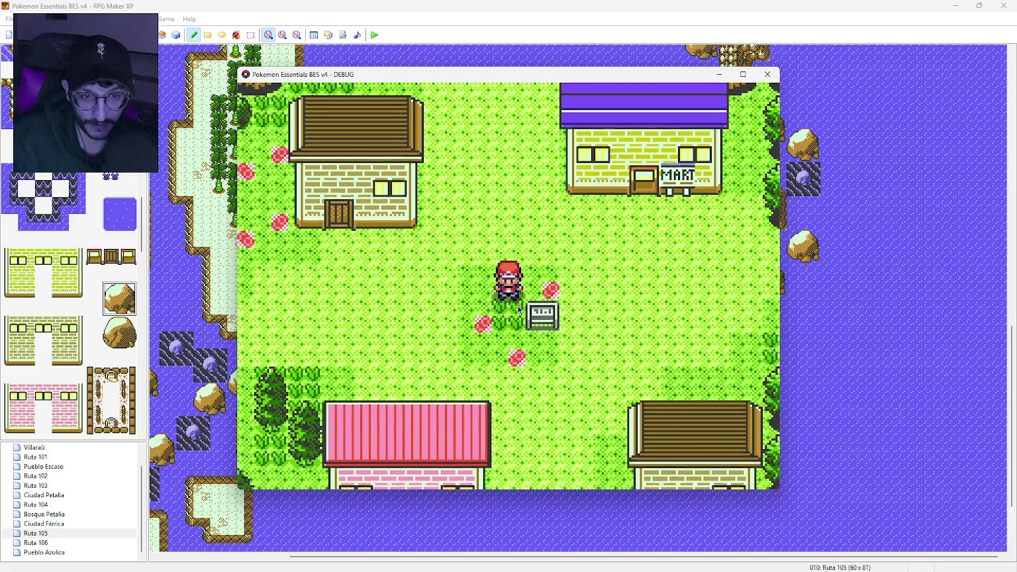
{"action": "key", "text": "Down"}
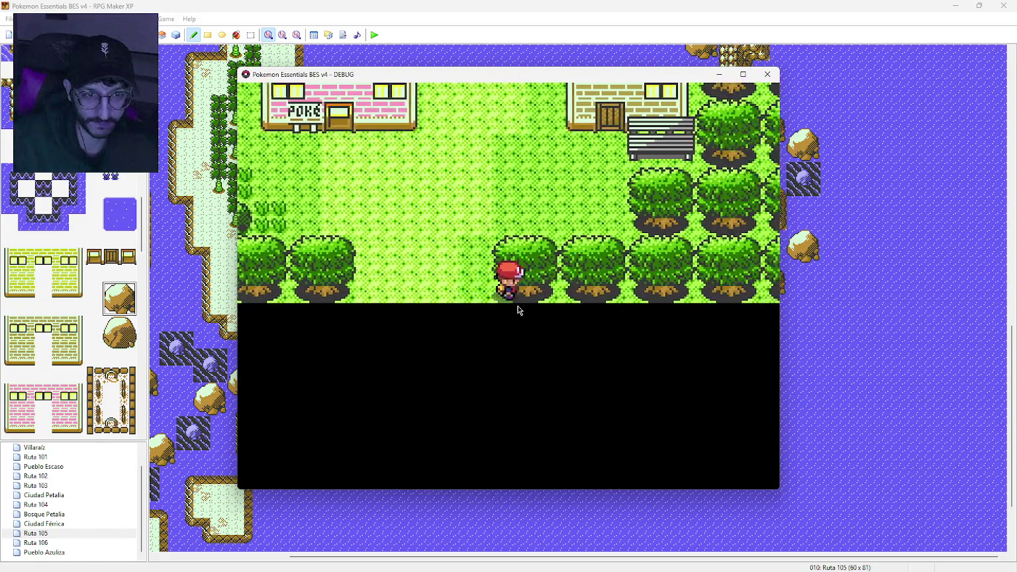
{"action": "key", "text": "Up"}
{"action": "key", "text": "Right"}
{"action": "key", "text": "Up"}
{"action": "key", "text": "Right"}
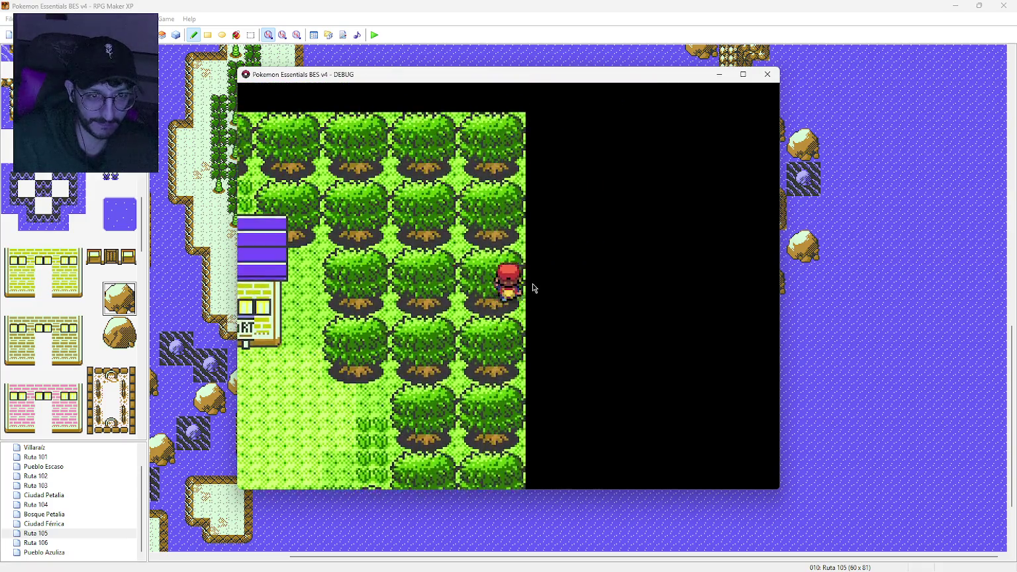
{"action": "key", "text": "Up"}
{"action": "key", "text": "Left"}
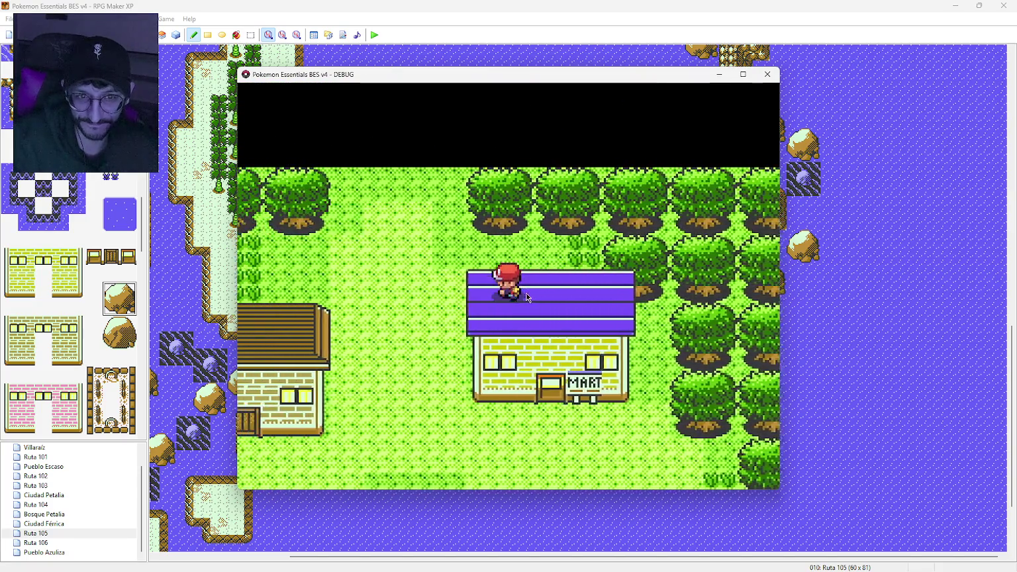
{"action": "key", "text": "Left"}
{"action": "key", "text": "Down"}
{"action": "left_click", "coordinate": [767, 74]}
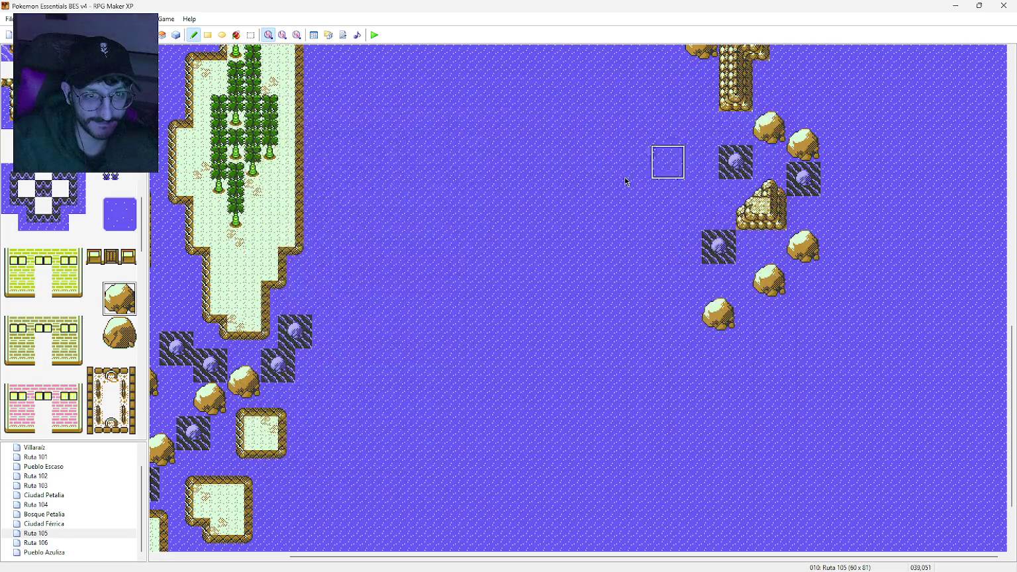
Step: Look through the 023: GBC tileset's passage grid in the Database, then apply and confirm it
{"action": "left_click", "coordinate": [314, 35]}
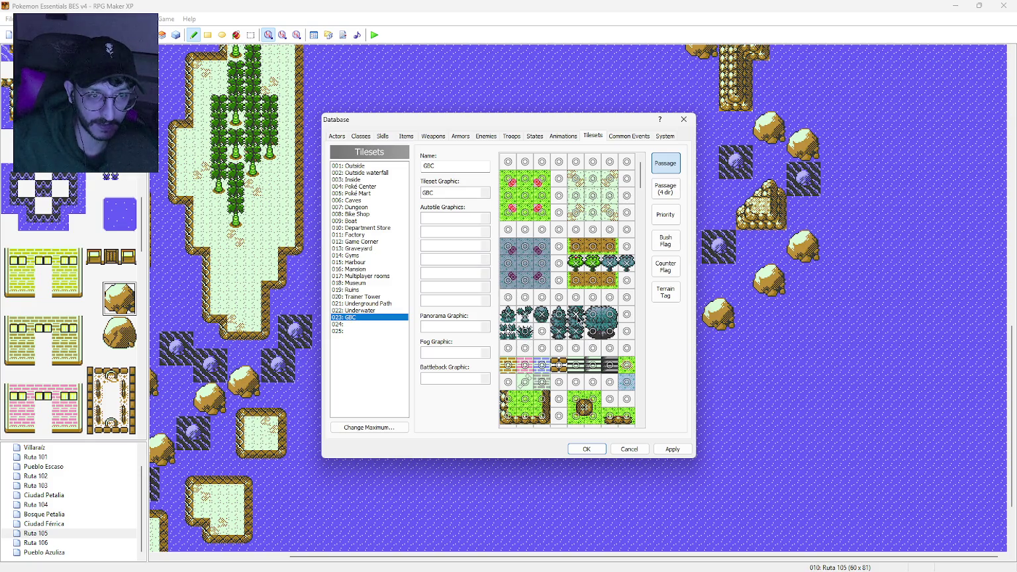
{"action": "scroll", "coordinate": [570, 336], "scroll_direction": "down", "scroll_amount": 3}
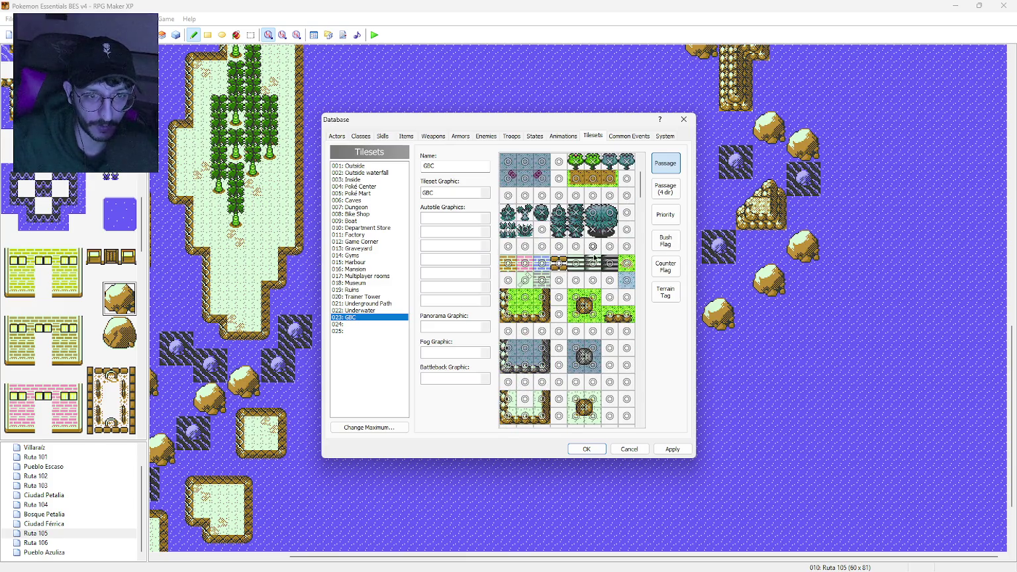
{"action": "scroll", "coordinate": [571, 361], "scroll_direction": "down", "scroll_amount": 5}
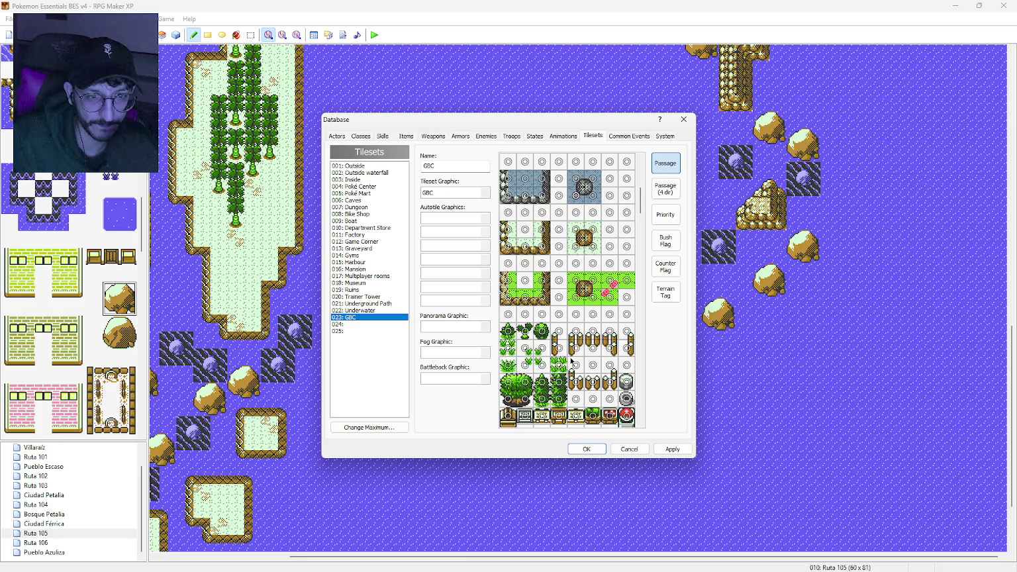
{"action": "scroll", "coordinate": [571, 361], "scroll_direction": "down", "scroll_amount": 3}
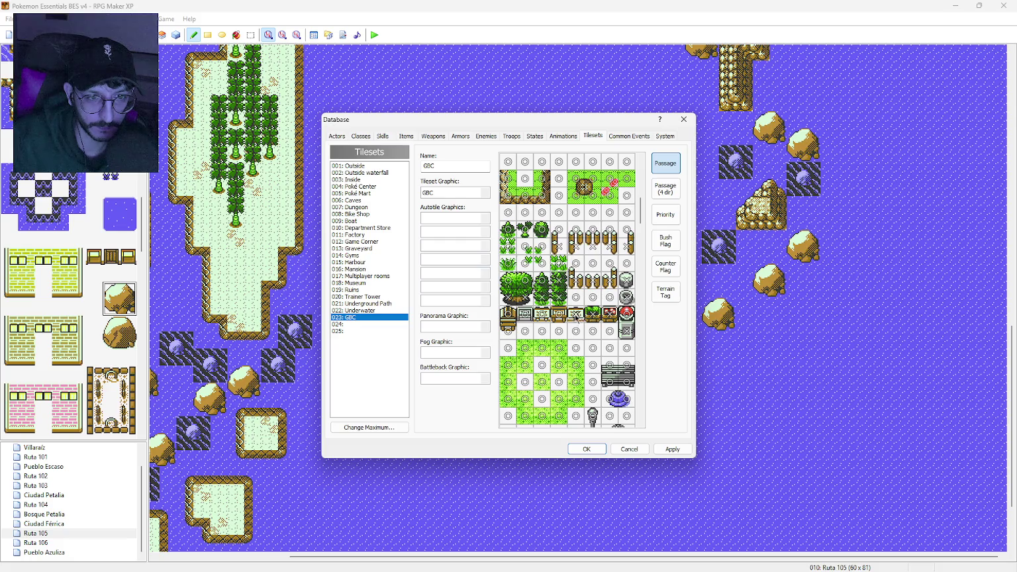
{"action": "scroll", "coordinate": [550, 327], "scroll_direction": "down", "scroll_amount": 2}
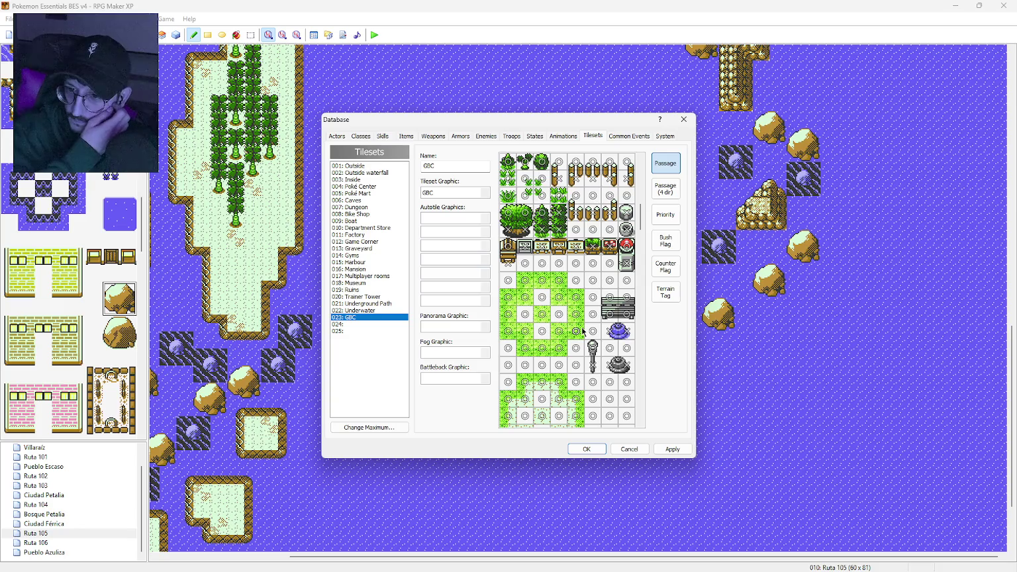
{"action": "scroll", "coordinate": [553, 318], "scroll_direction": "down", "scroll_amount": 5}
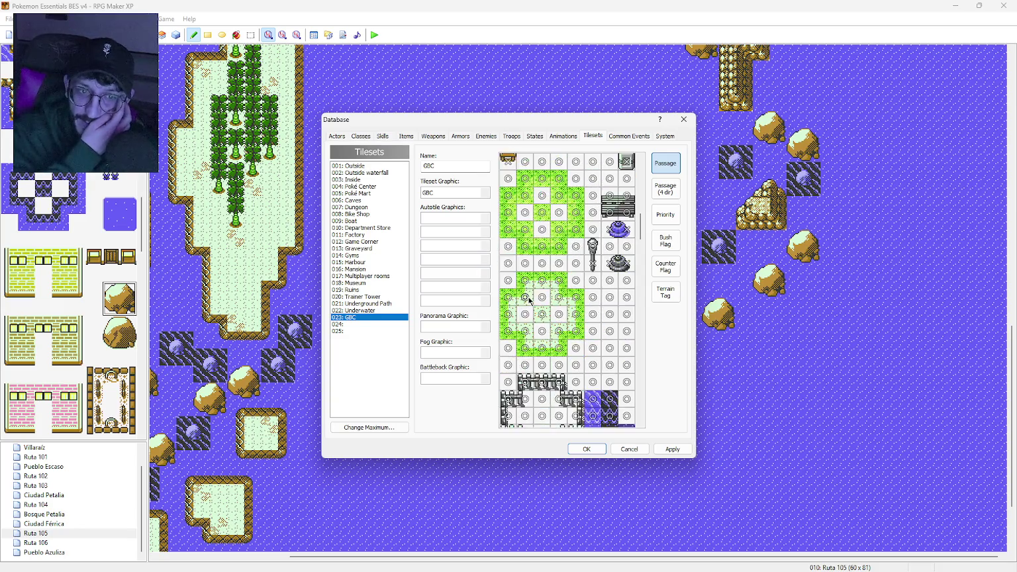
{"action": "scroll", "coordinate": [542, 300], "scroll_direction": "up", "scroll_amount": 2}
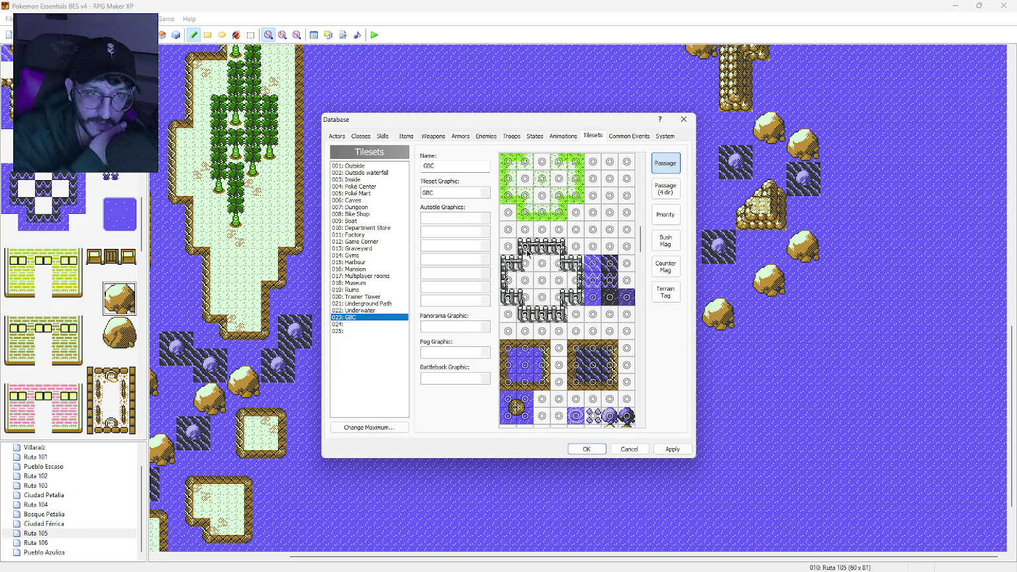
{"action": "scroll", "coordinate": [532, 256], "scroll_direction": "down", "scroll_amount": 4}
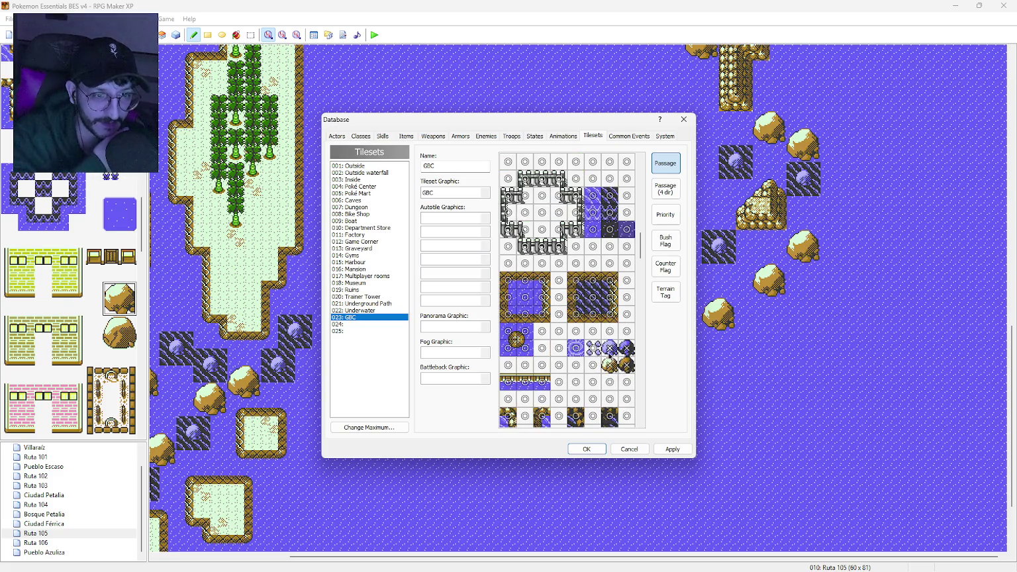
{"action": "scroll", "coordinate": [561, 339], "scroll_direction": "down", "scroll_amount": 10}
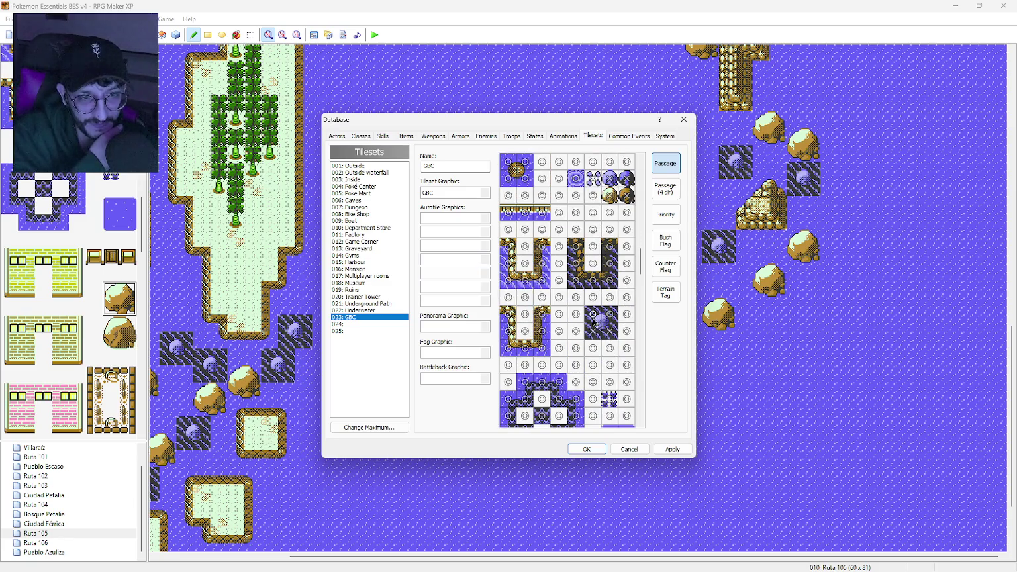
{"action": "scroll", "coordinate": [610, 322], "scroll_direction": "down", "scroll_amount": 10}
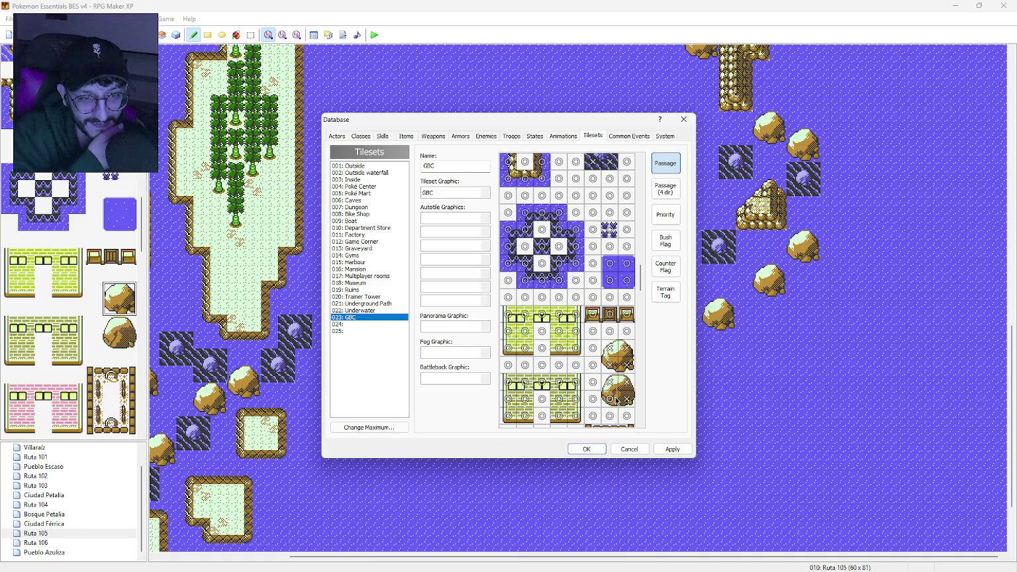
{"action": "scroll", "coordinate": [607, 370], "scroll_direction": "down", "scroll_amount": 4}
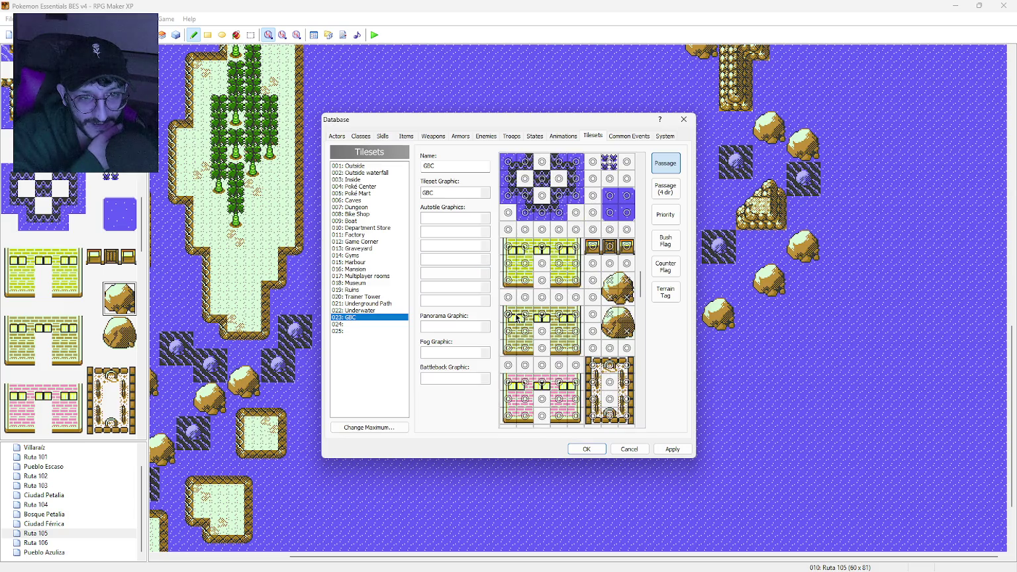
{"action": "left_click", "coordinate": [671, 450]}
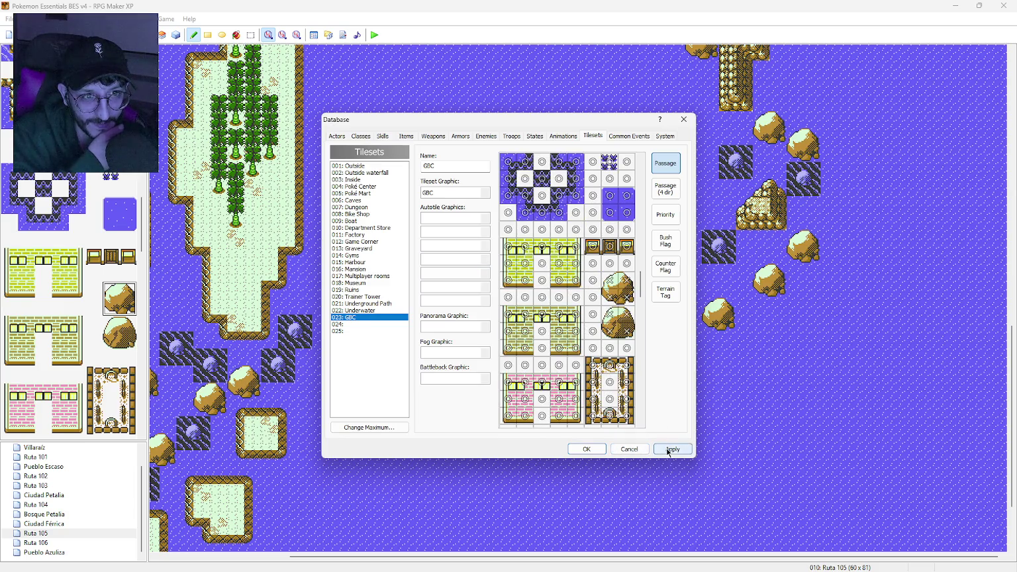
{"action": "left_click", "coordinate": [603, 452]}
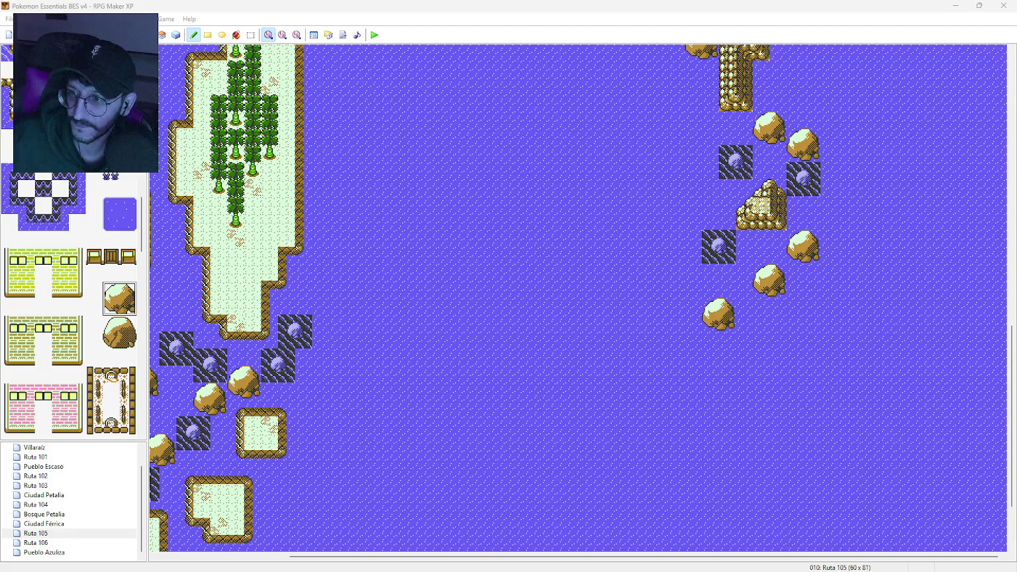
Step: Paint two small rocks on the water beside the lowest boulder of the right rock chain
{"action": "left_click", "coordinate": [672, 11]}
{"action": "scroll", "coordinate": [93, 322], "scroll_direction": "down", "scroll_amount": 3}
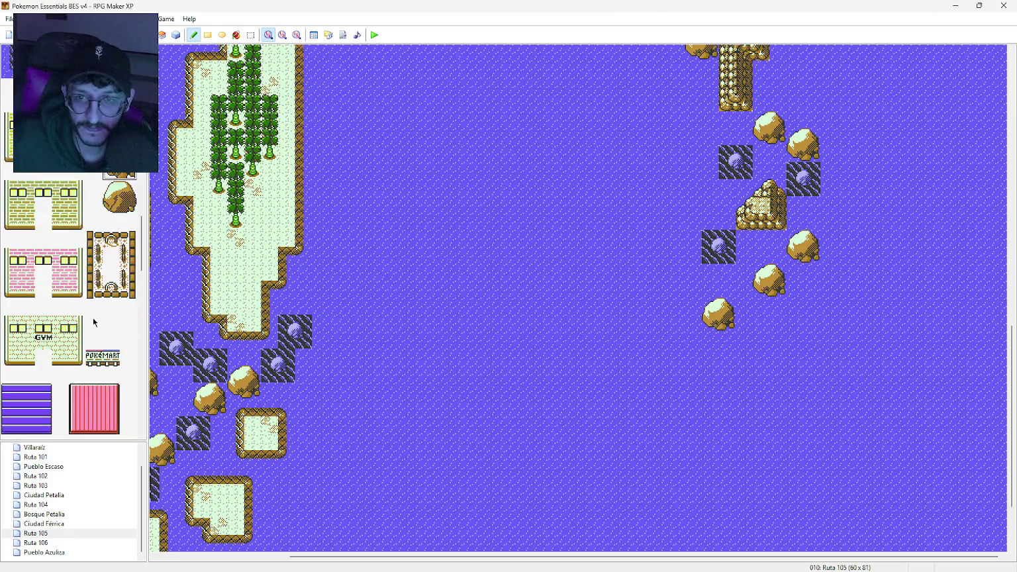
{"action": "scroll", "coordinate": [93, 322], "scroll_direction": "down", "scroll_amount": 15}
{"action": "scroll", "coordinate": [98, 319], "scroll_direction": "down", "scroll_amount": 10}
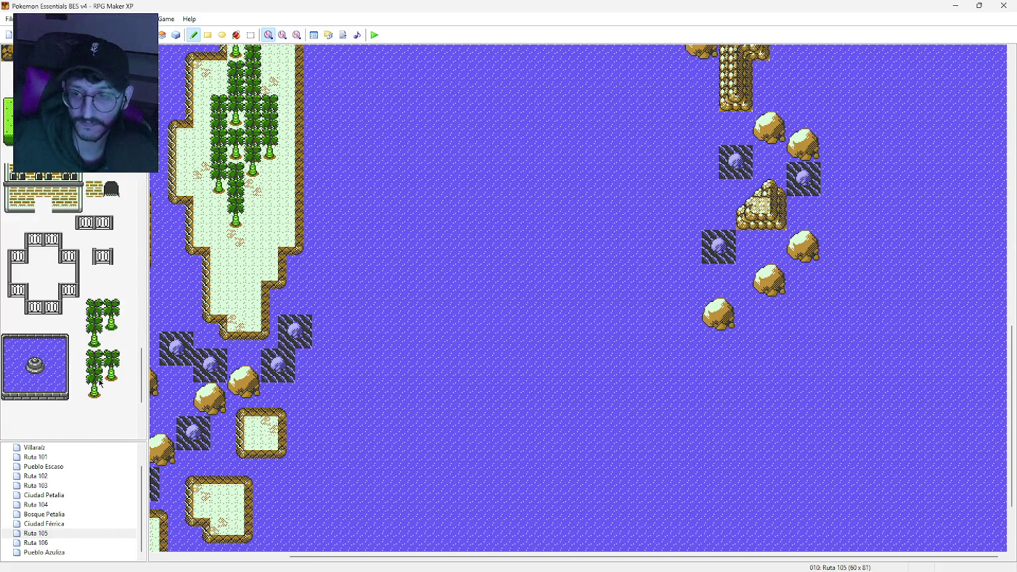
{"action": "scroll", "coordinate": [100, 382], "scroll_direction": "up", "scroll_amount": 2}
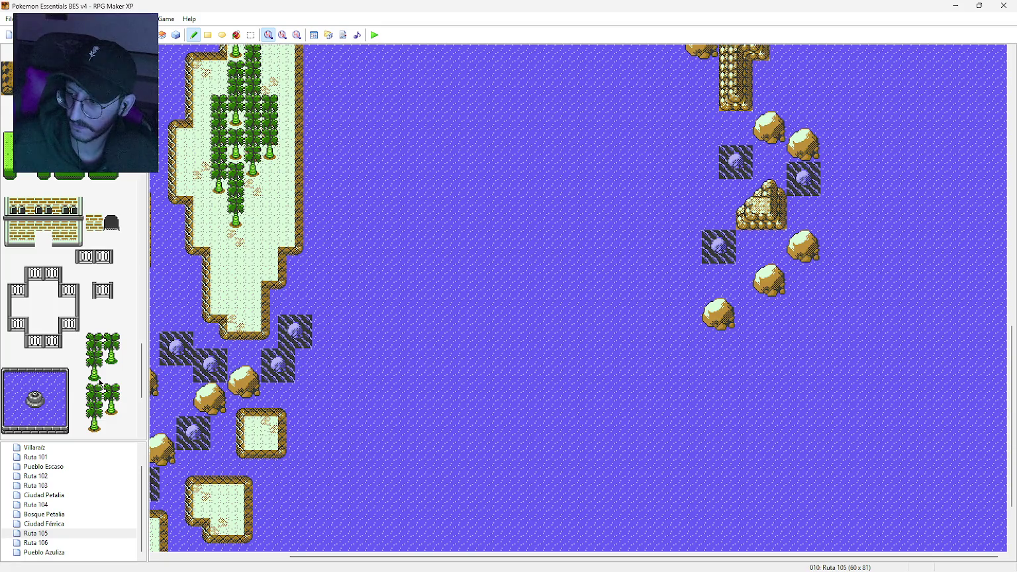
{"action": "left_click_drag", "start_coordinate": [96, 442], "coordinate": [94, 425]}
{"action": "scroll", "coordinate": [88, 377], "scroll_direction": "down", "scroll_amount": 2}
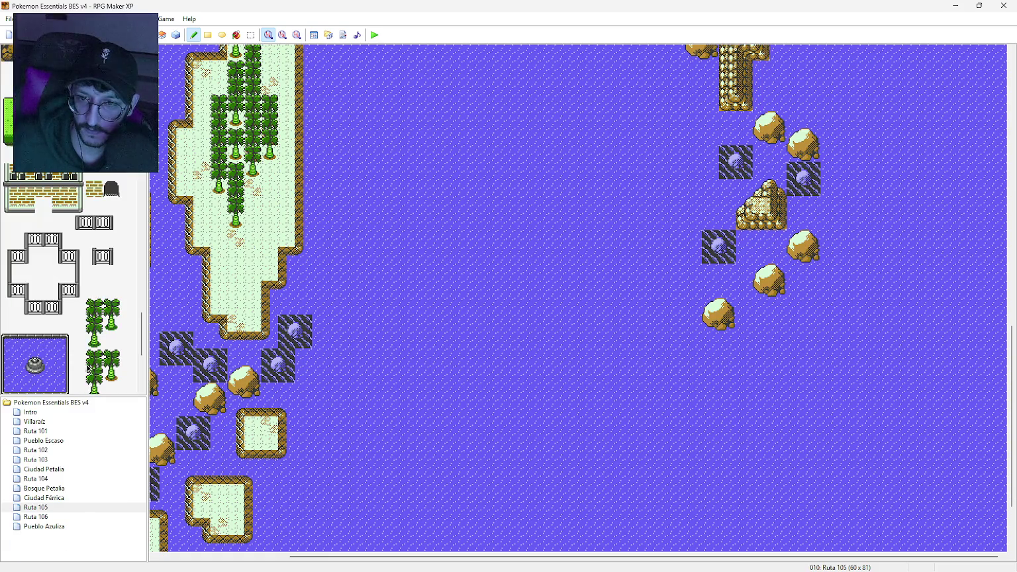
{"action": "scroll", "coordinate": [91, 369], "scroll_direction": "up", "scroll_amount": 5}
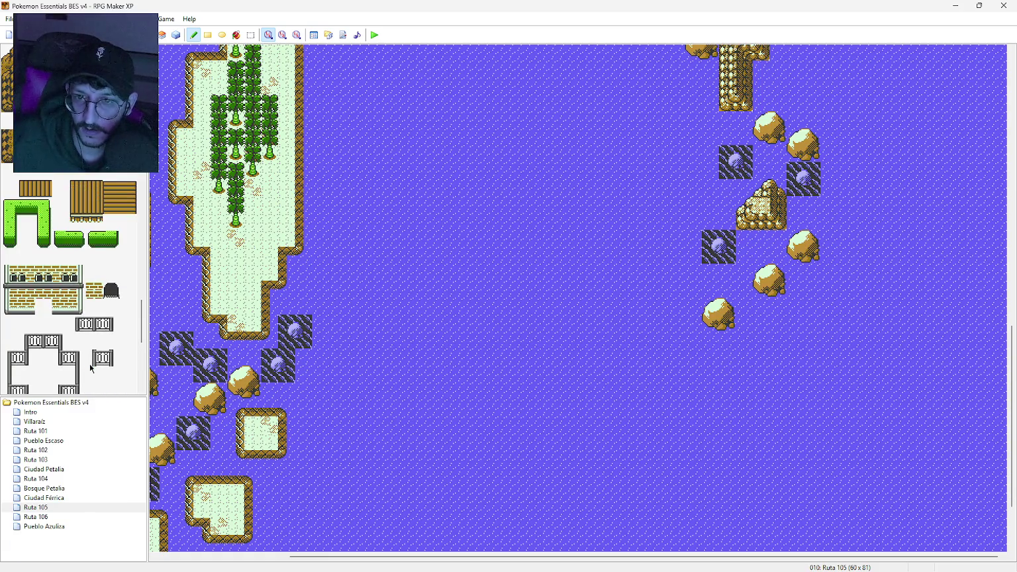
{"action": "scroll", "coordinate": [91, 368], "scroll_direction": "down", "scroll_amount": 2}
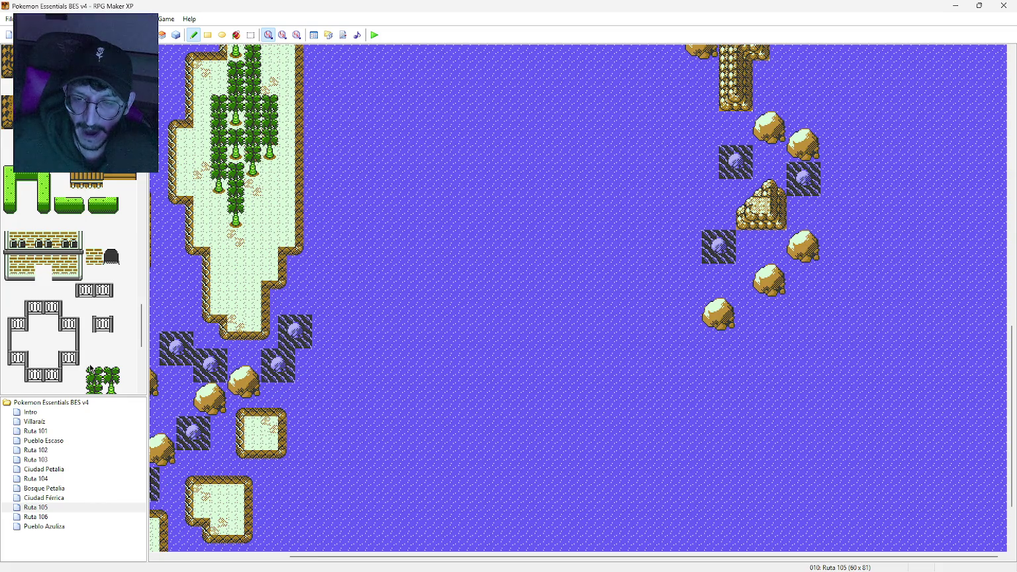
{"action": "scroll", "coordinate": [90, 368], "scroll_direction": "up", "scroll_amount": 3}
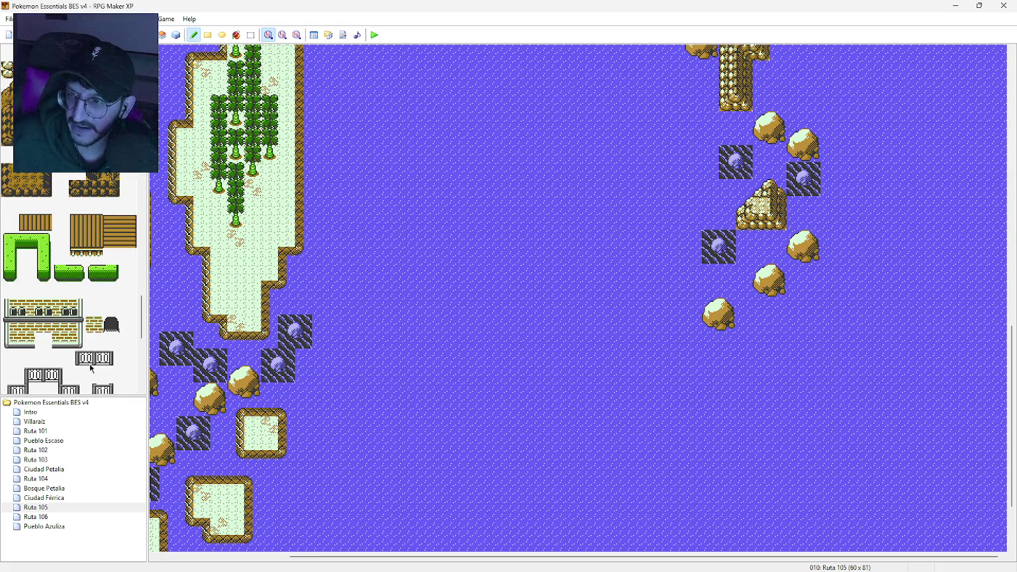
{"action": "scroll", "coordinate": [91, 368], "scroll_direction": "up", "scroll_amount": 10}
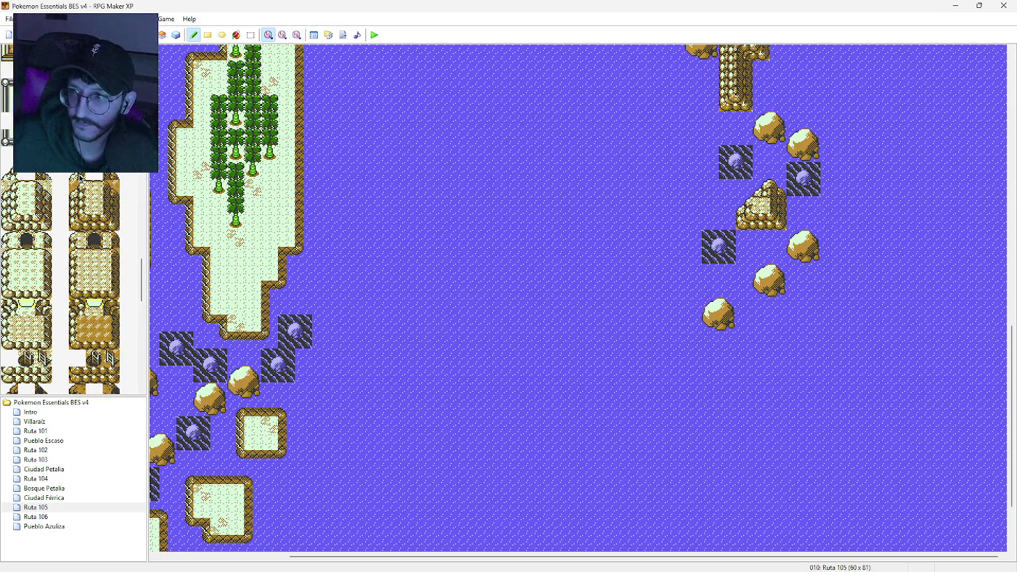
{"action": "left_click", "coordinate": [747, 310]}
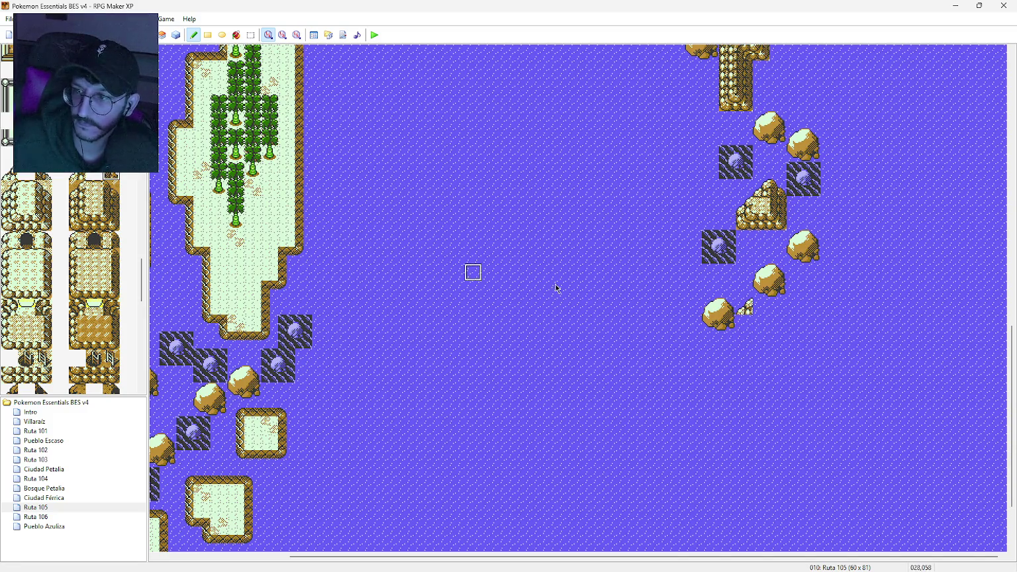
{"action": "left_click", "coordinate": [778, 307]}
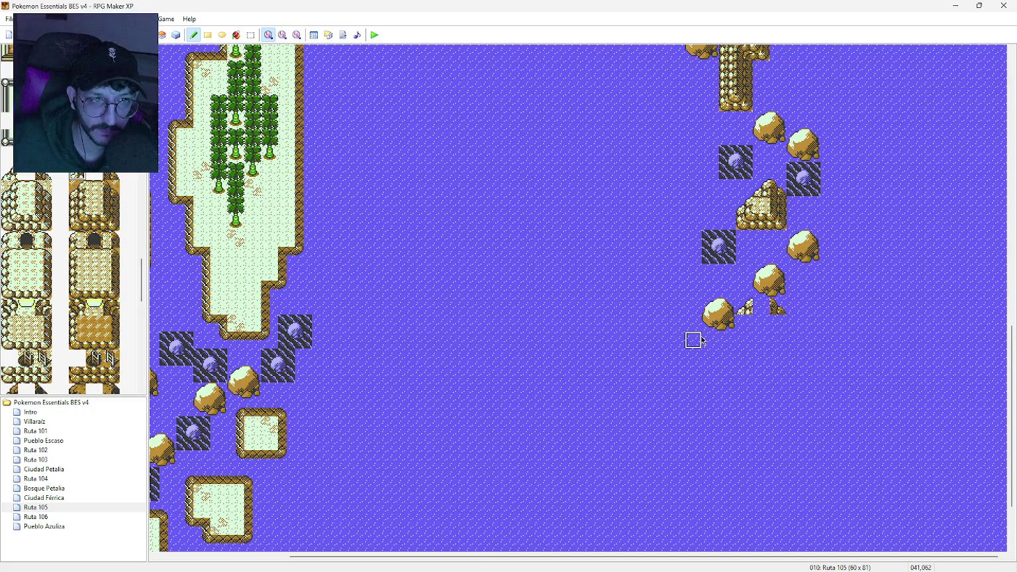
Step: Add a small rock lower down and build a sandy ledge with left and right edge tiles
{"action": "left_click", "coordinate": [725, 342]}
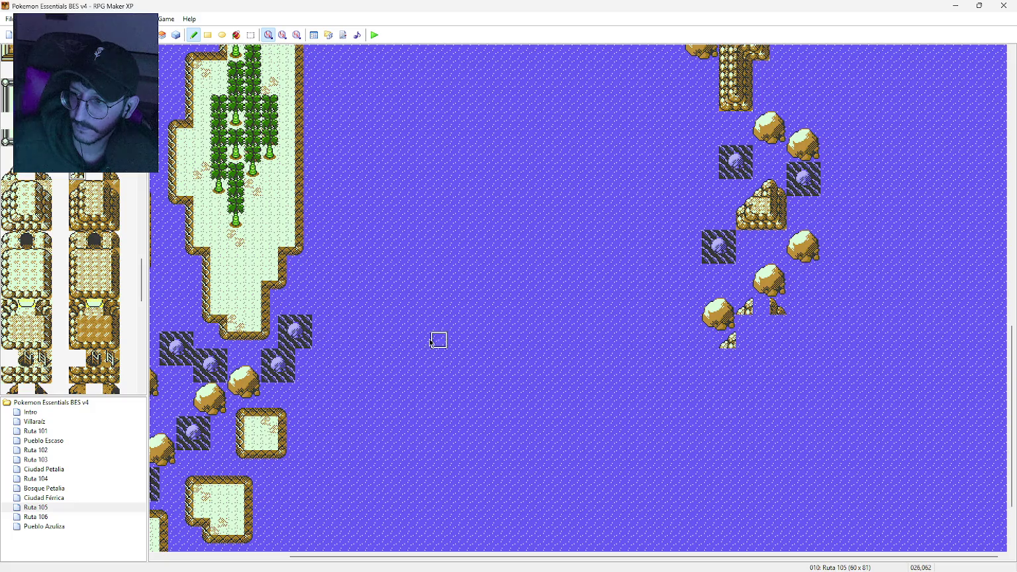
{"action": "left_click", "coordinate": [94, 189]}
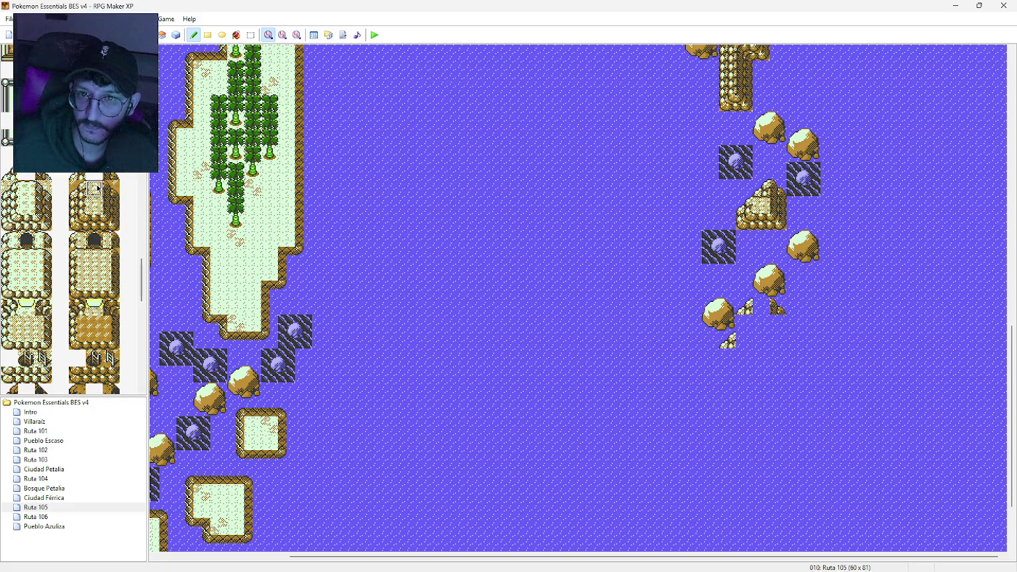
{"action": "left_click", "coordinate": [761, 308]}
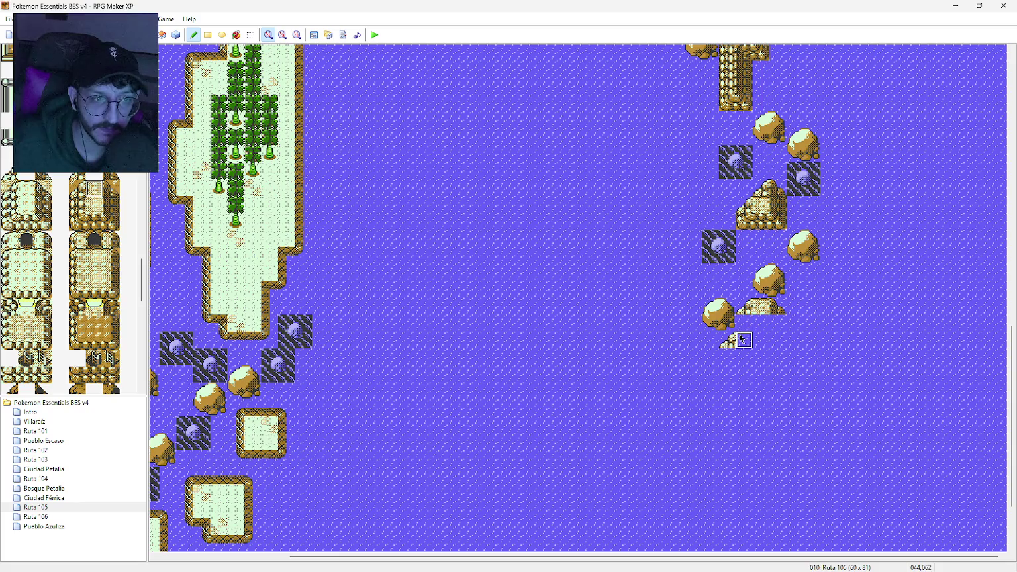
{"action": "left_click", "coordinate": [744, 323]}
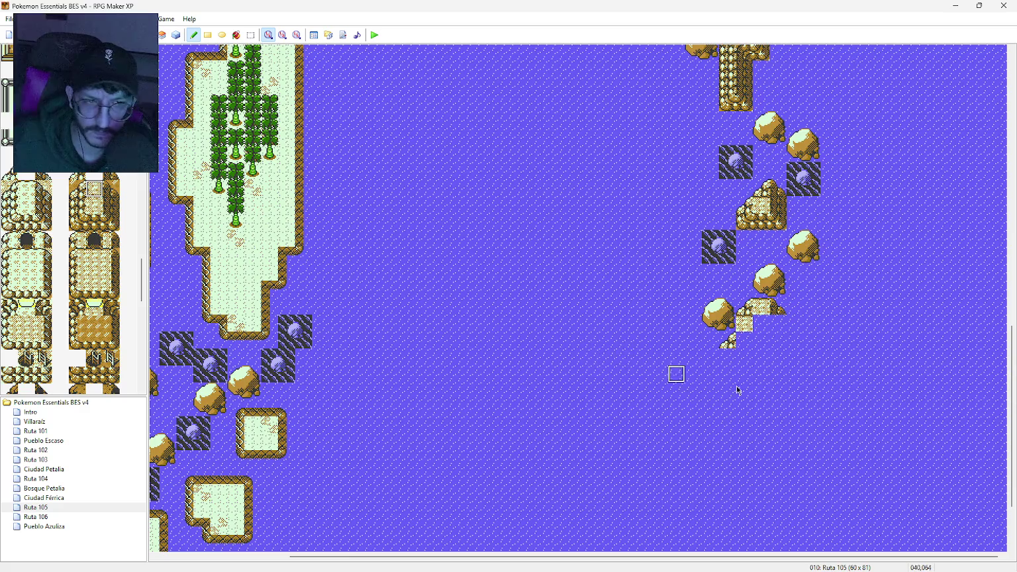
{"action": "left_click", "coordinate": [744, 340]}
{"action": "left_click", "coordinate": [94, 205]}
{"action": "left_click", "coordinate": [761, 323]}
{"action": "left_click", "coordinate": [762, 341]}
{"action": "left_click", "coordinate": [78, 205]}
{"action": "left_click", "coordinate": [762, 323]}
{"action": "left_click", "coordinate": [111, 206]}
{"action": "left_click", "coordinate": [778, 323]}
{"action": "left_click", "coordinate": [777, 341]}
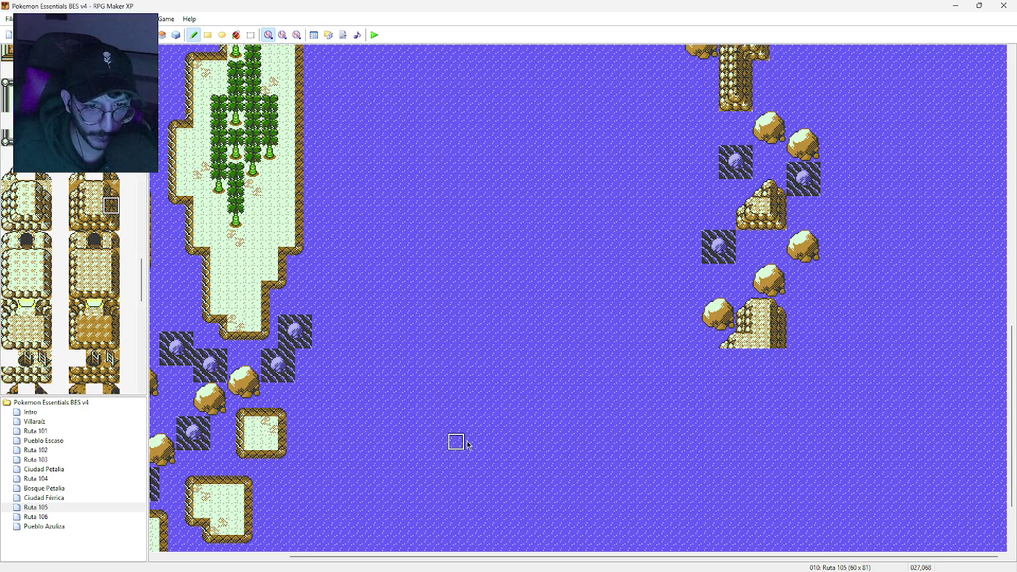
Step: Place a rock tile farther south and paint a cliff-wall strip running down to it
{"action": "left_click", "coordinate": [779, 443]}
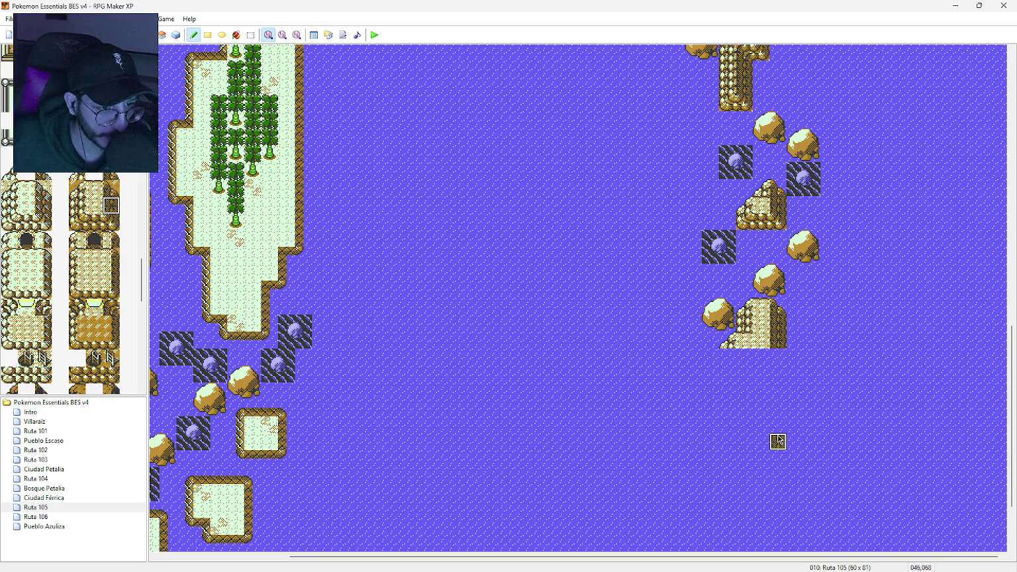
{"action": "left_click", "coordinate": [112, 222]}
{"action": "left_click", "coordinate": [779, 443]}
{"action": "left_click", "coordinate": [94, 205]}
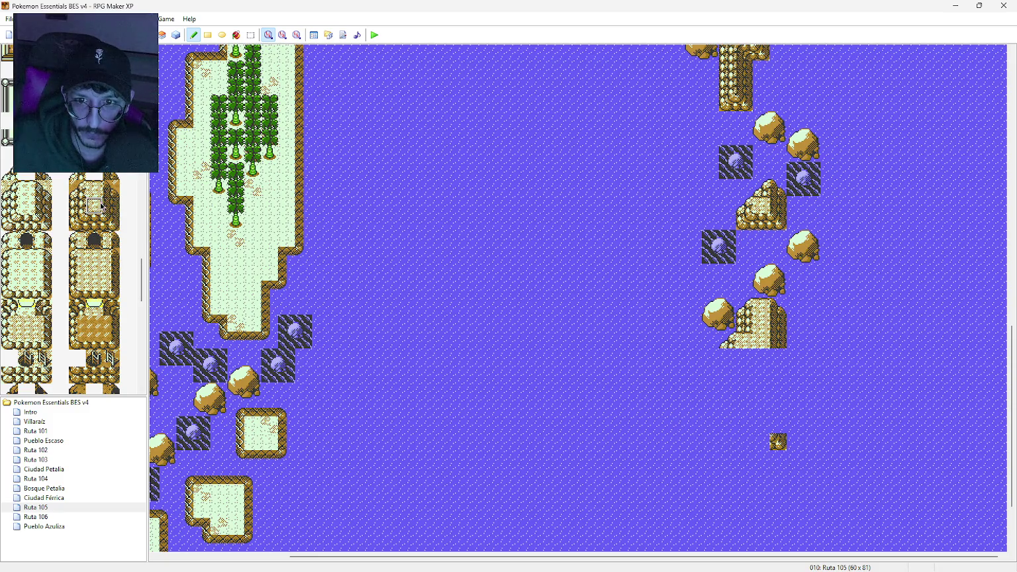
{"action": "left_click", "coordinate": [111, 206]}
{"action": "left_click_drag", "start_coordinate": [778, 357], "coordinate": [778, 426]}
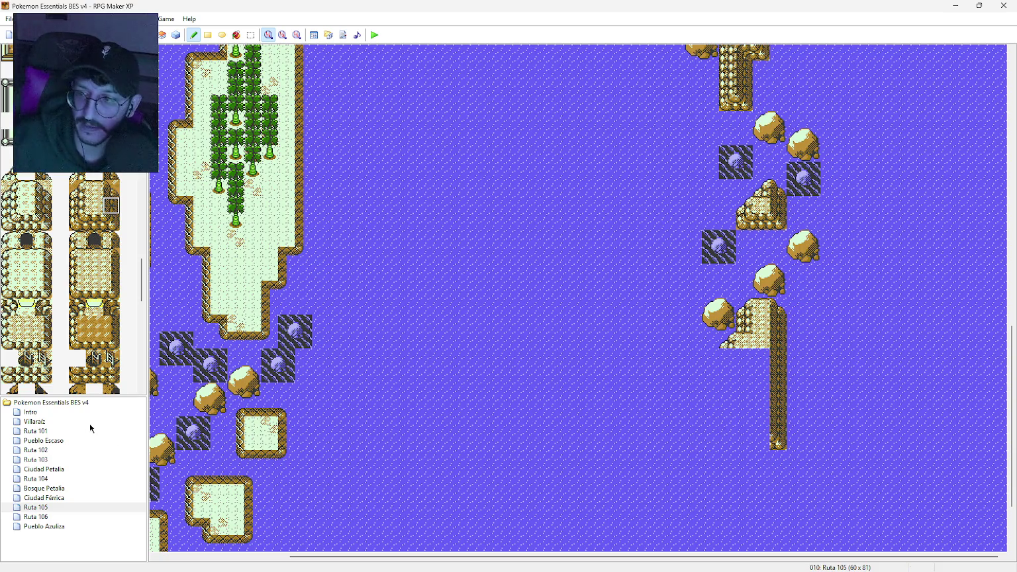
{"action": "left_click", "coordinate": [116, 225]}
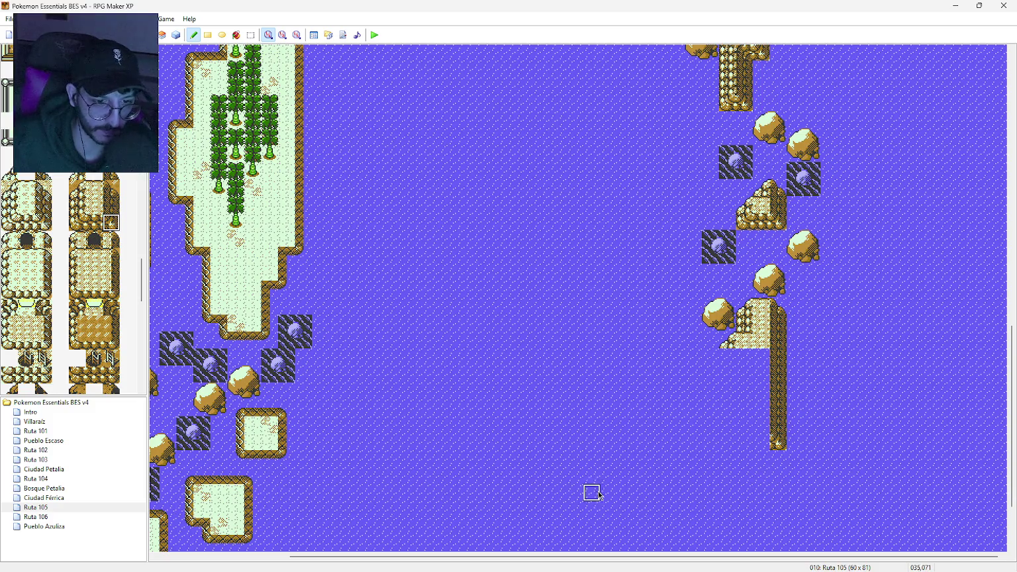
Step: Place rock tiles farther south, undoing a misplaced one, and cap the cliff strip's bottom
{"action": "left_click", "coordinate": [760, 492]}
{"action": "middle_click", "coordinate": [736, 494]}
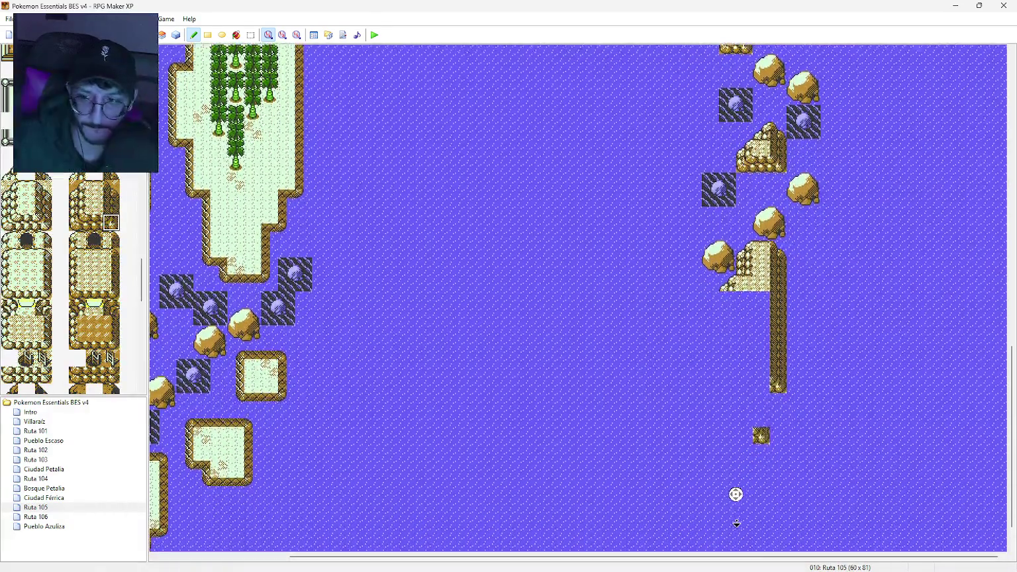
{"action": "middle_click", "coordinate": [738, 523]}
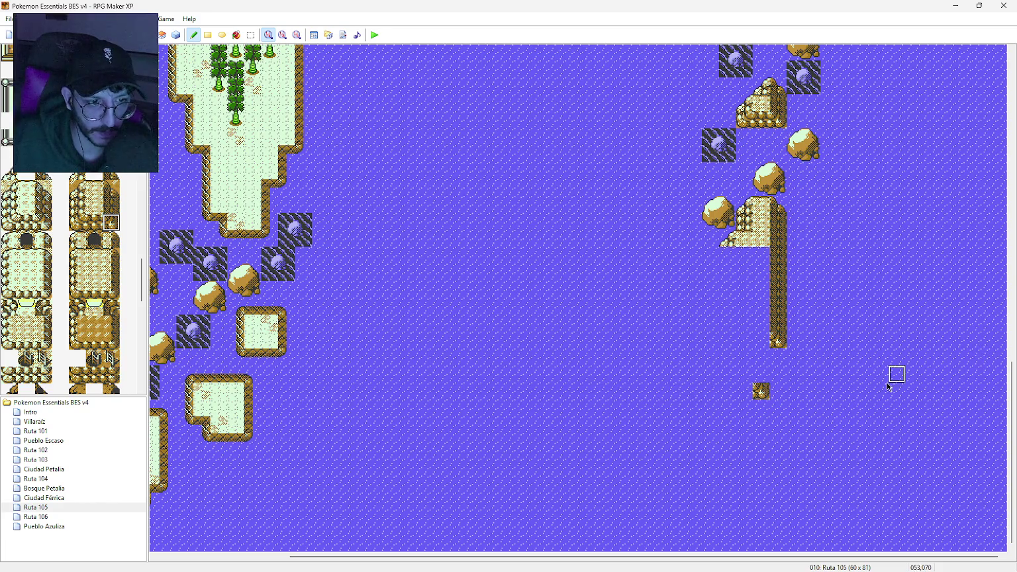
{"action": "key", "text": "ctrl+z"}
{"action": "left_click", "coordinate": [761, 374]}
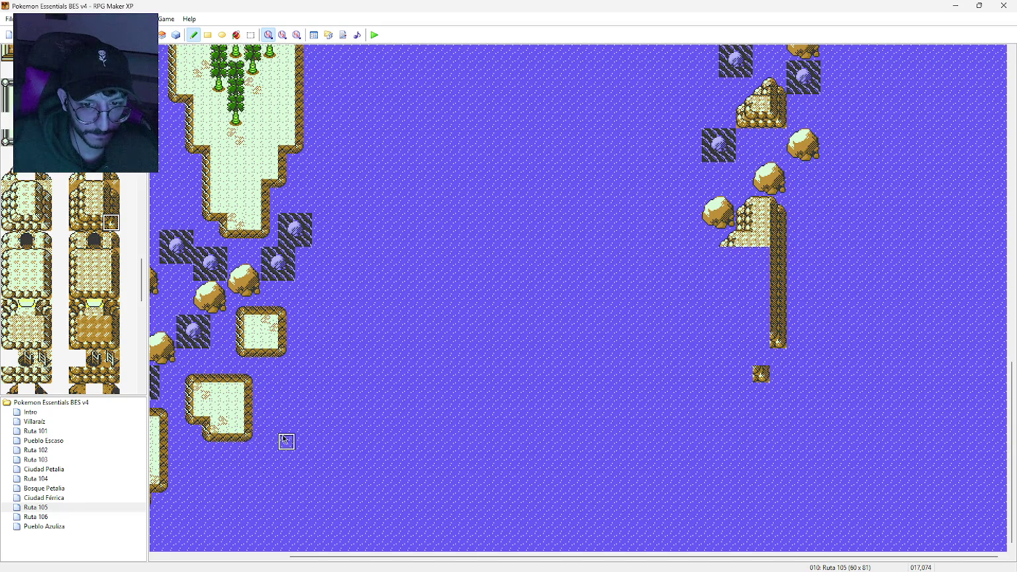
{"action": "left_click", "coordinate": [745, 443]}
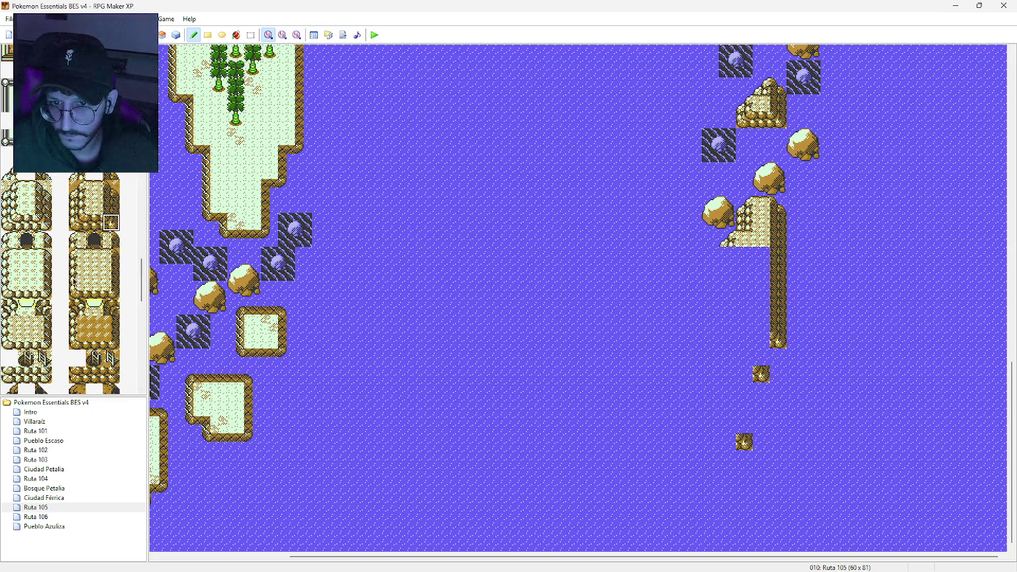
{"action": "left_click", "coordinate": [74, 221]}
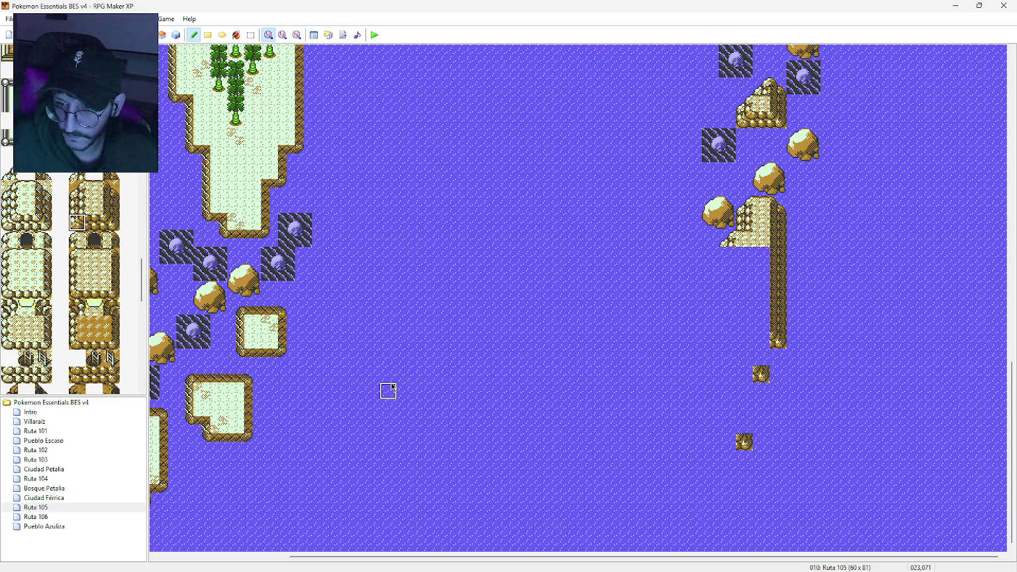
{"action": "left_click", "coordinate": [732, 447]}
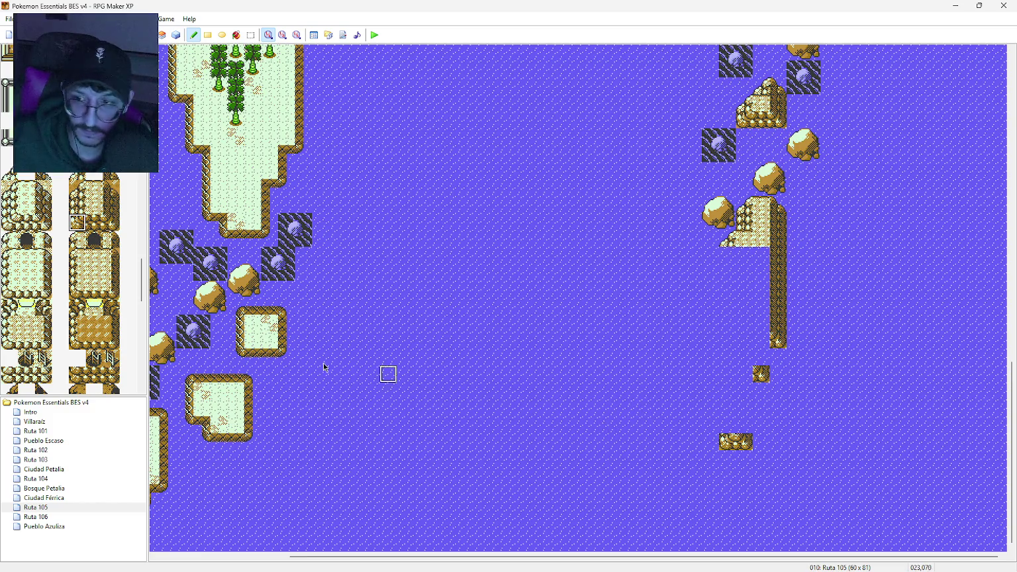
{"action": "left_click", "coordinate": [111, 308]}
{"action": "left_click", "coordinate": [762, 340]}
{"action": "left_click", "coordinate": [746, 375]}
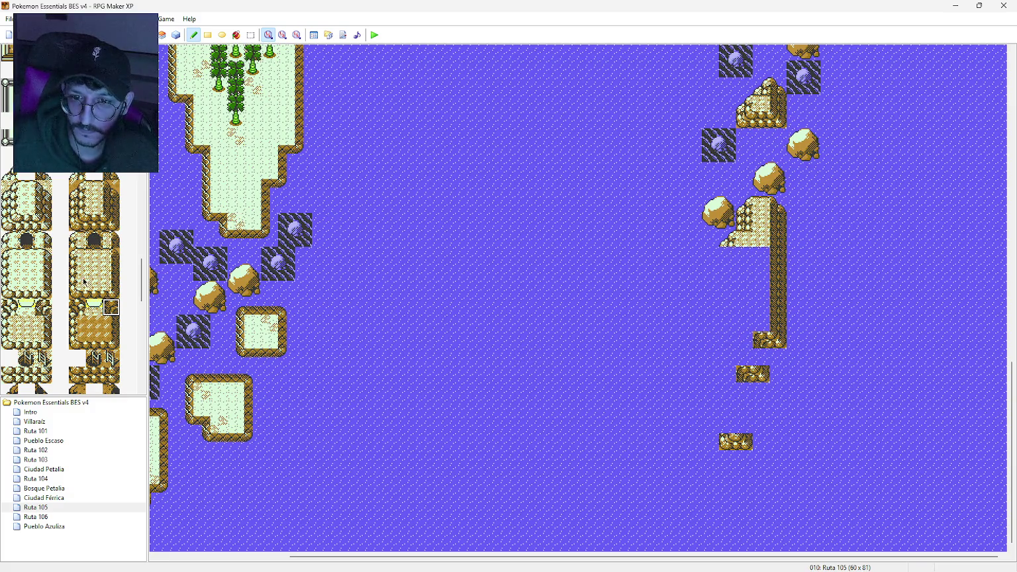
Step: Drag left and right cliff walls down the landmass and fill the inner gap with plain rock top
{"action": "left_click", "coordinate": [77, 206]}
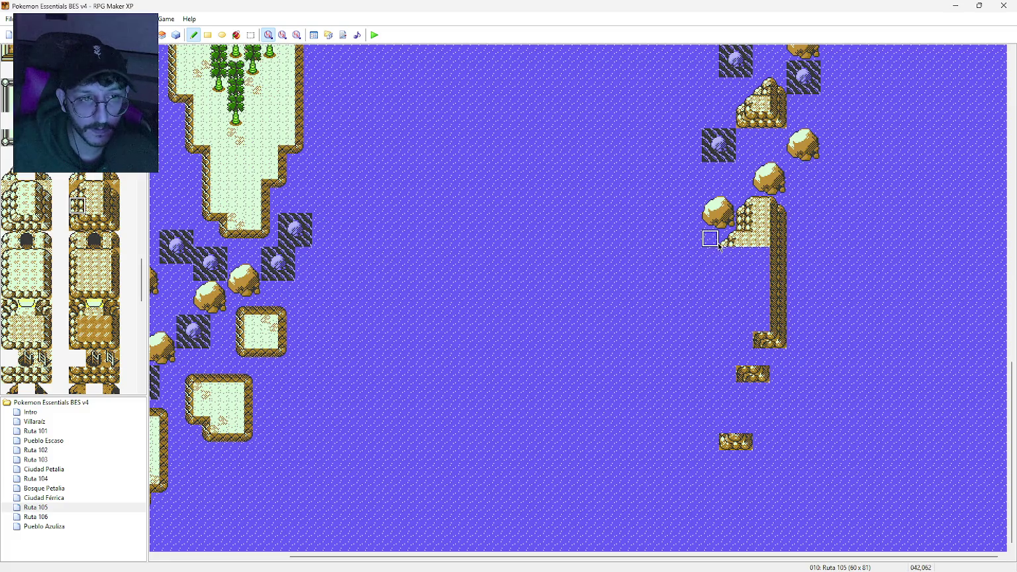
{"action": "left_click_drag", "start_coordinate": [731, 261], "coordinate": [729, 424]}
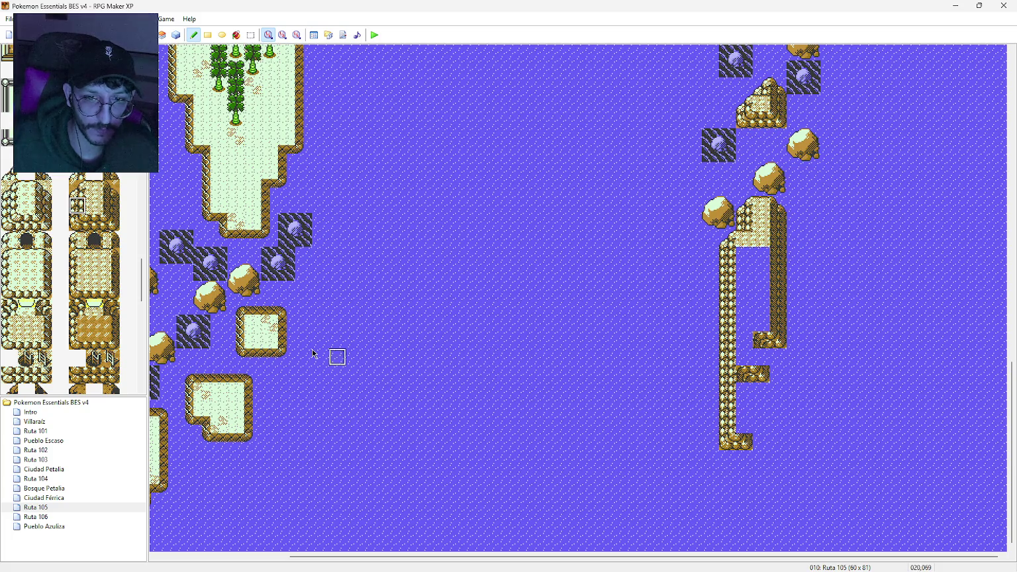
{"action": "left_click", "coordinate": [111, 205]}
{"action": "left_click_drag", "start_coordinate": [743, 388], "coordinate": [743, 432]}
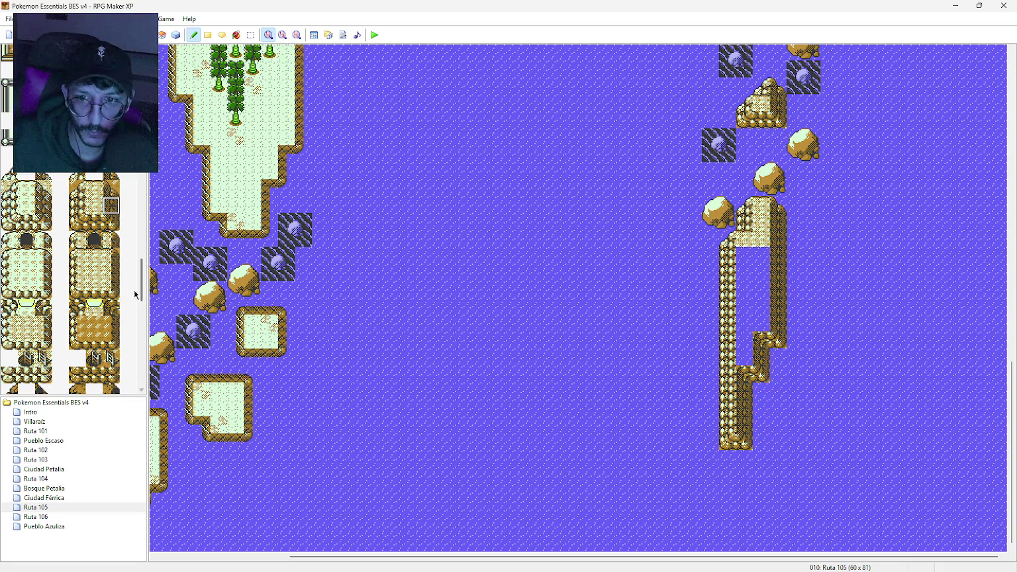
{"action": "left_click", "coordinate": [94, 206]}
{"action": "mouse_move", "coordinate": [743, 257]}
{"action": "left_mouse_down"}
{"action": "mouse_move", "coordinate": [762, 325]}
{"action": "mouse_move", "coordinate": [745, 311]}
{"action": "mouse_move", "coordinate": [762, 275]}
{"action": "mouse_move", "coordinate": [744, 289]}
{"action": "mouse_move", "coordinate": [744, 357]}
{"action": "left_mouse_up"}
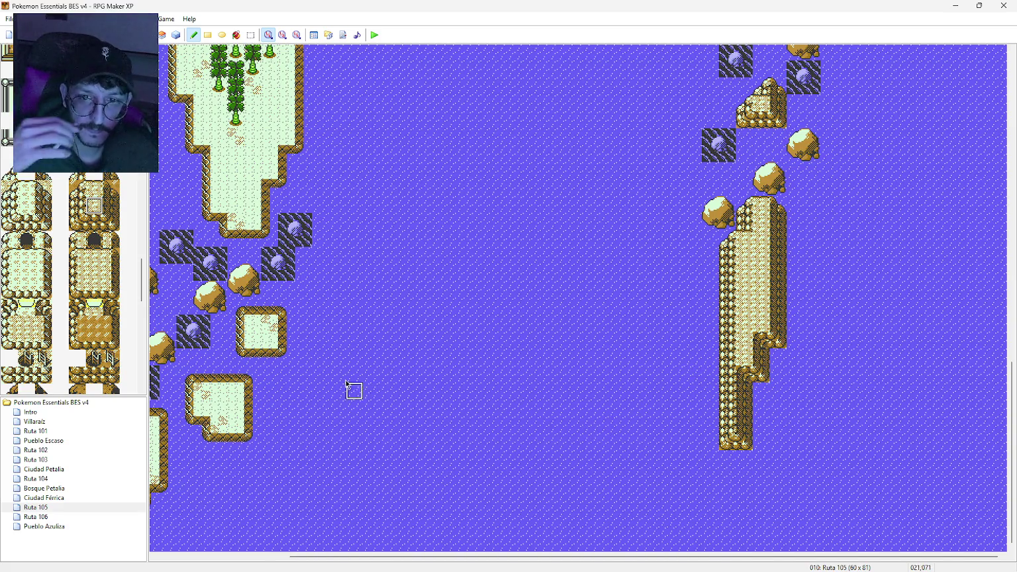
{"action": "left_click", "coordinate": [81, 224]}
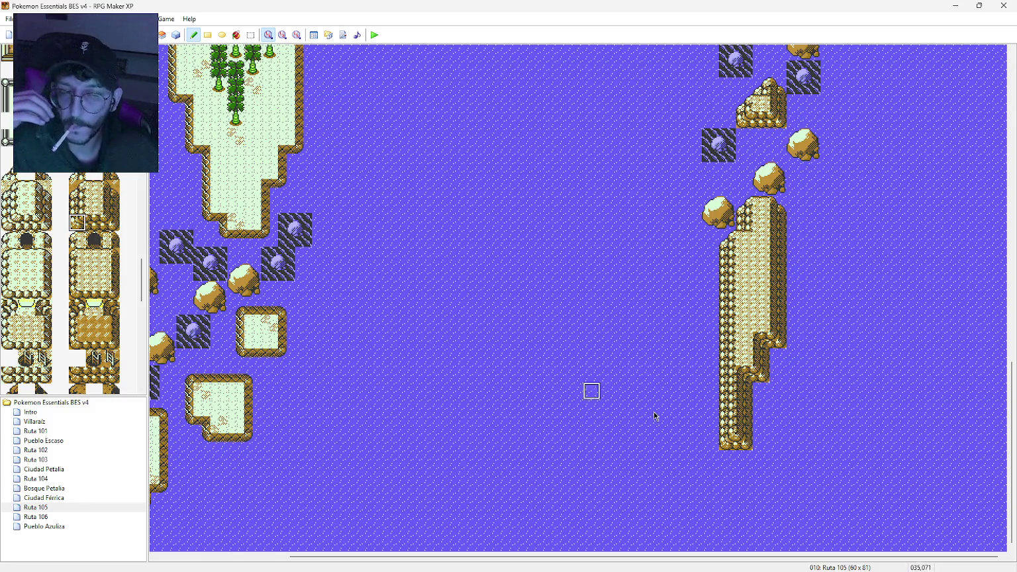
{"action": "left_click", "coordinate": [744, 327]}
{"action": "left_click", "coordinate": [111, 222]}
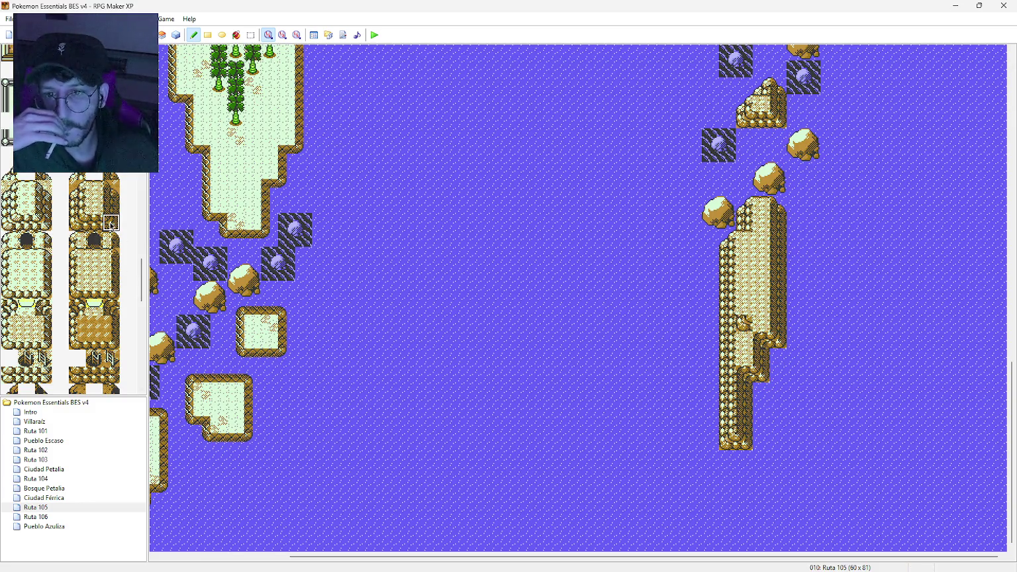
{"action": "left_click", "coordinate": [762, 324]}
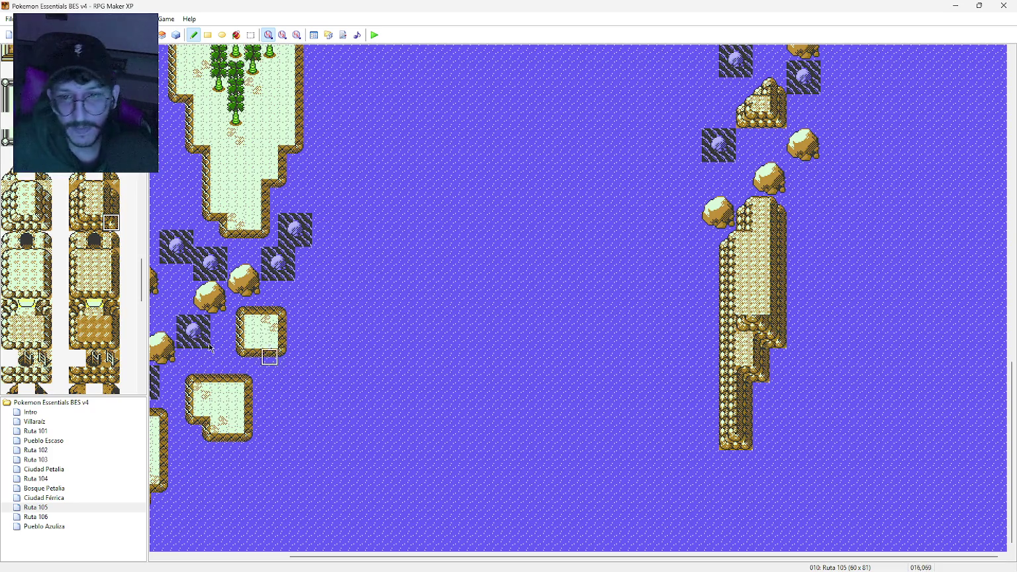
{"action": "left_click", "coordinate": [79, 207]}
{"action": "left_click_drag", "start_coordinate": [744, 298], "coordinate": [745, 271]}
{"action": "left_click", "coordinate": [111, 205]}
{"action": "left_click_drag", "start_coordinate": [759, 304], "coordinate": [761, 271]}
{"action": "left_click", "coordinate": [81, 178]}
{"action": "left_click", "coordinate": [745, 256]}
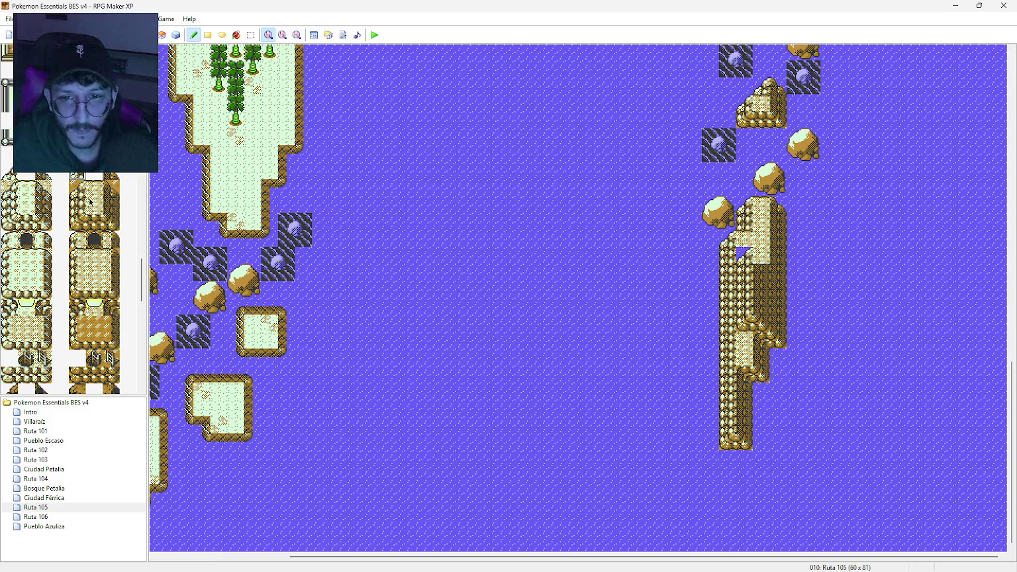
{"action": "left_click", "coordinate": [81, 190]}
{"action": "left_click", "coordinate": [746, 255]}
{"action": "left_click", "coordinate": [112, 192]}
{"action": "left_click", "coordinate": [762, 257]}
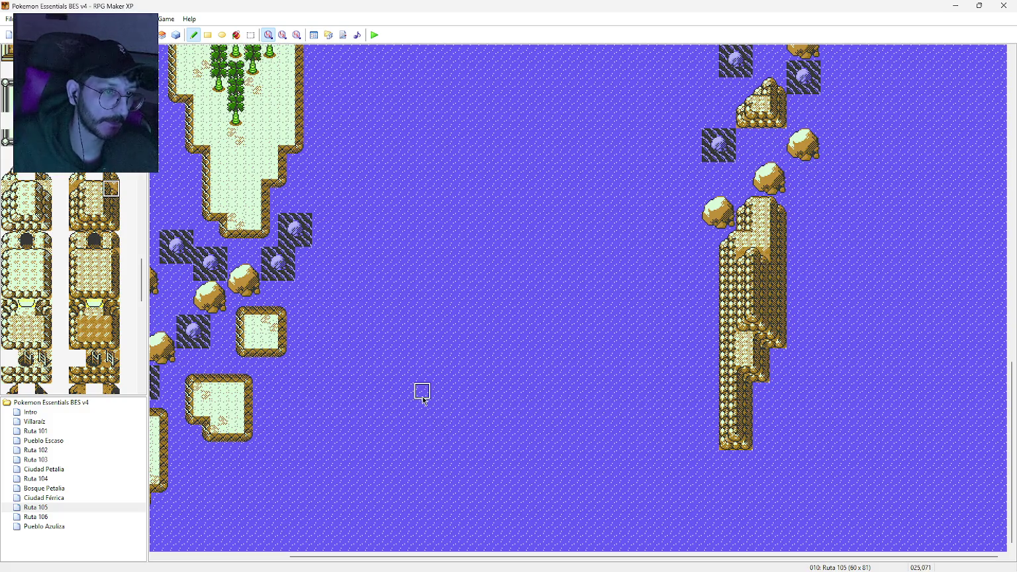
{"action": "left_click", "coordinate": [99, 209]}
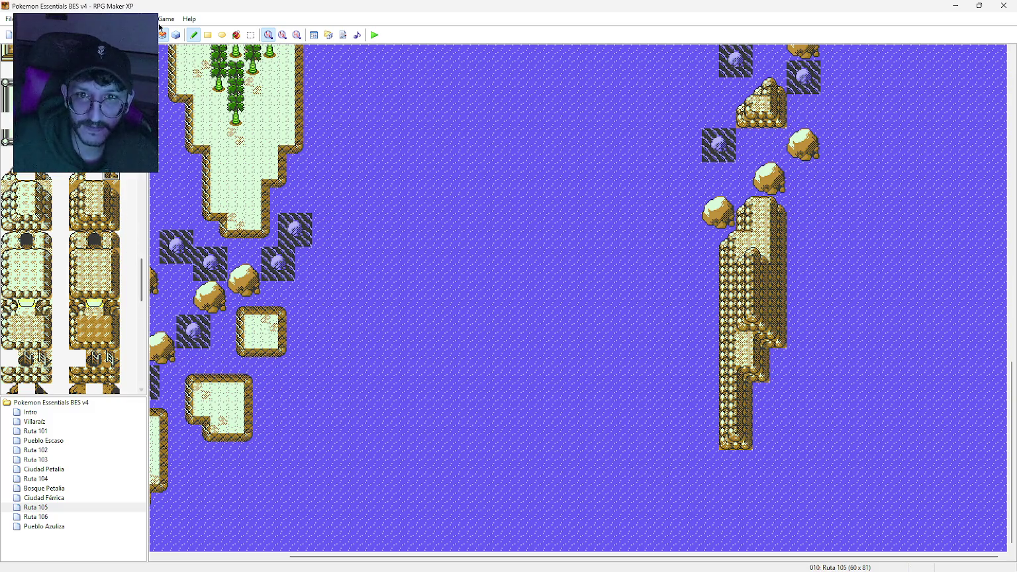
{"action": "left_click_drag", "start_coordinate": [143, 284], "coordinate": [143, 206]}
Step: Pencil three boulders stepping down-left below the rock column, ending with a dark water rock
{"action": "left_click", "coordinate": [119, 292]}
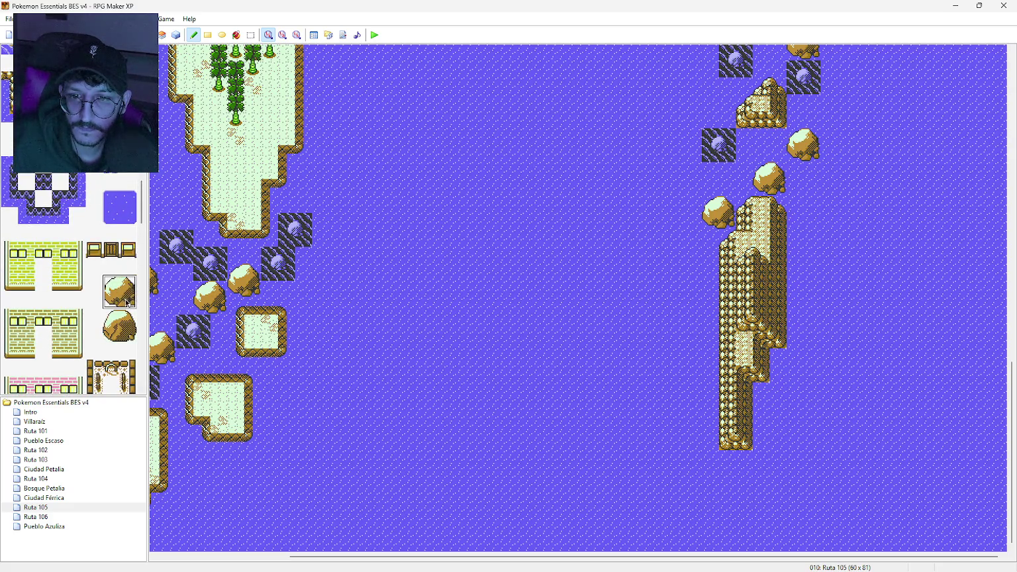
{"action": "left_click", "coordinate": [765, 439]}
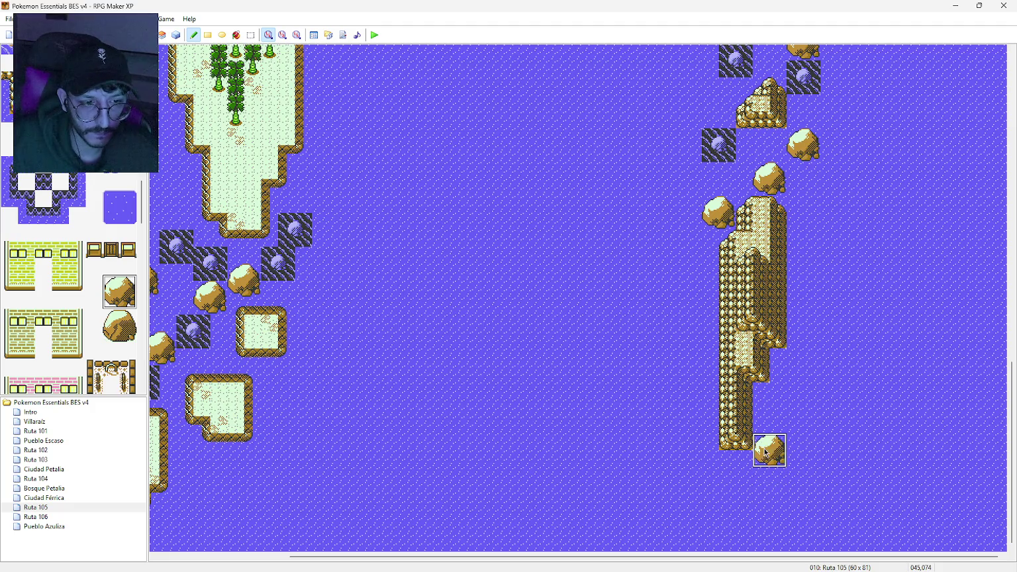
{"action": "left_click", "coordinate": [745, 485]}
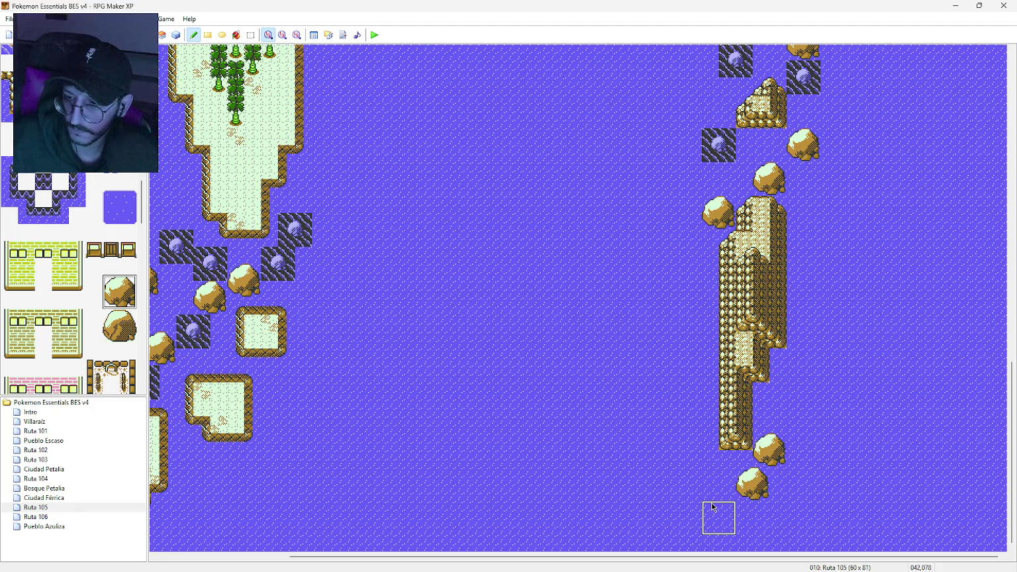
{"action": "middle_click", "coordinate": [690, 461]}
{"action": "middle_click", "coordinate": [698, 518]}
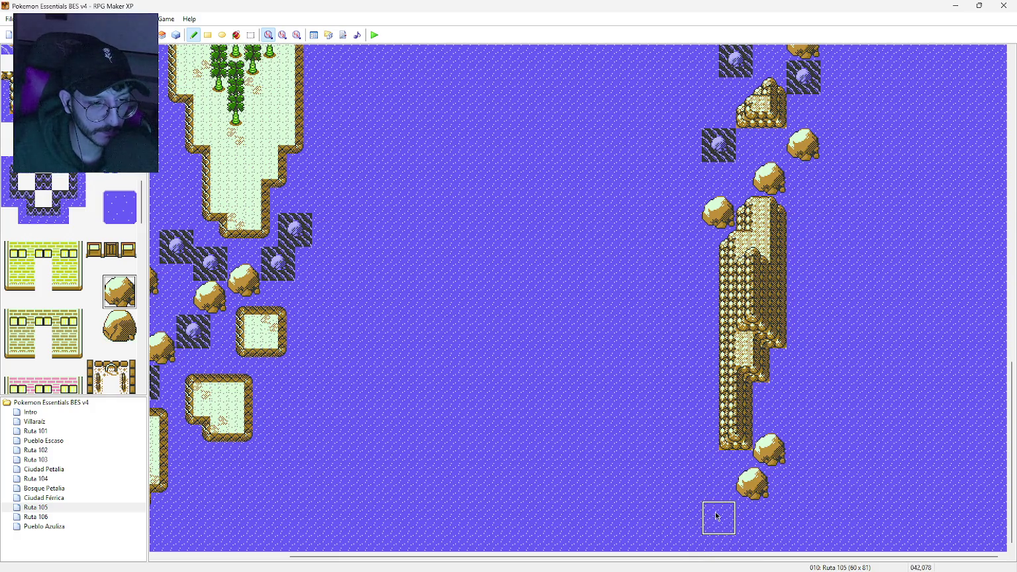
{"action": "left_click", "coordinate": [719, 498]}
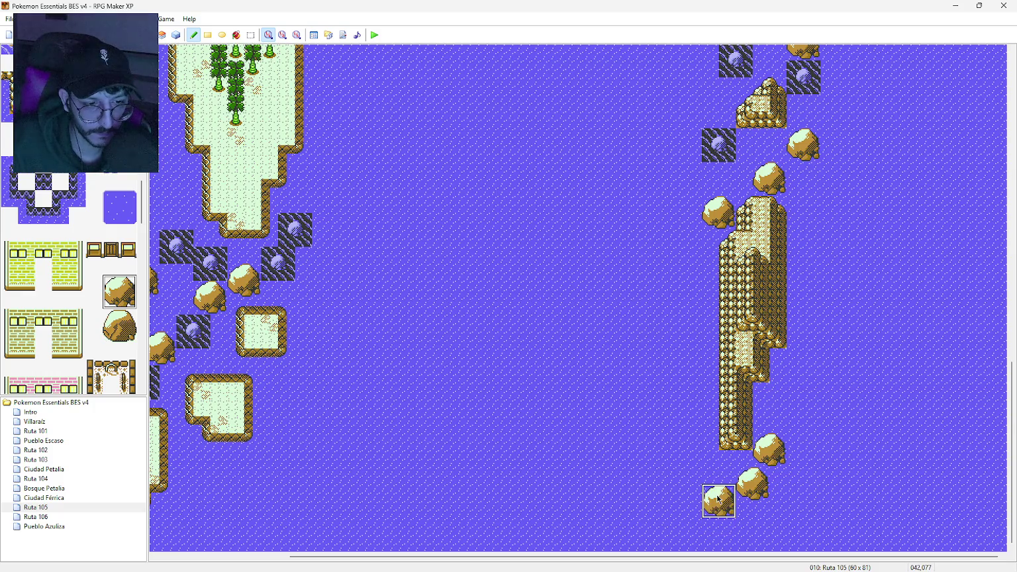
{"action": "left_click", "coordinate": [119, 133]}
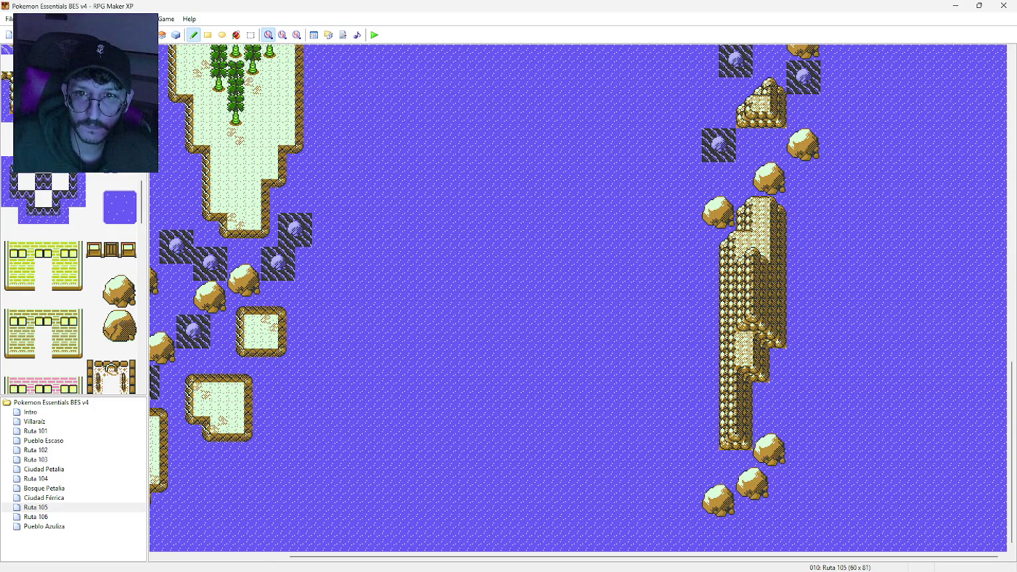
{"action": "left_click", "coordinate": [686, 532]}
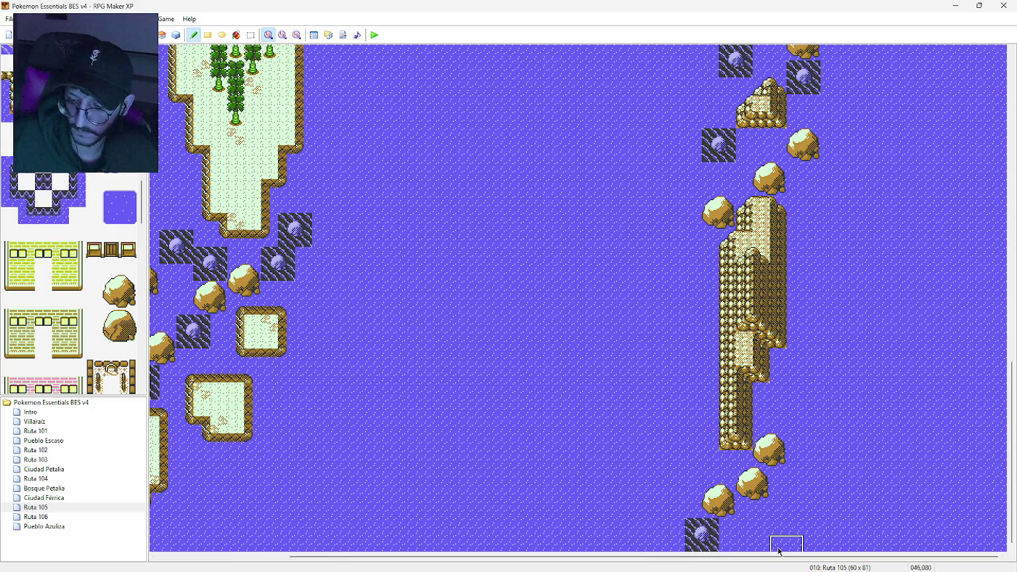
{"action": "key", "text": "ctrl+z"}
{"action": "left_click", "coordinate": [715, 533]}
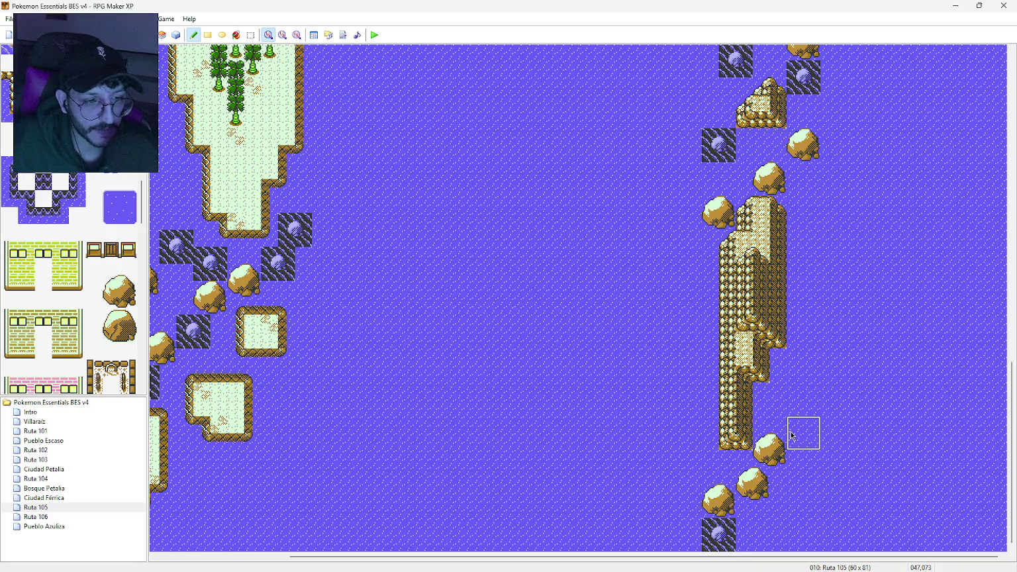
Step: Scroll Ruta 105 back to its top and zoom the map out to 1:2 scale
{"action": "right_click", "coordinate": [1011, 410]}
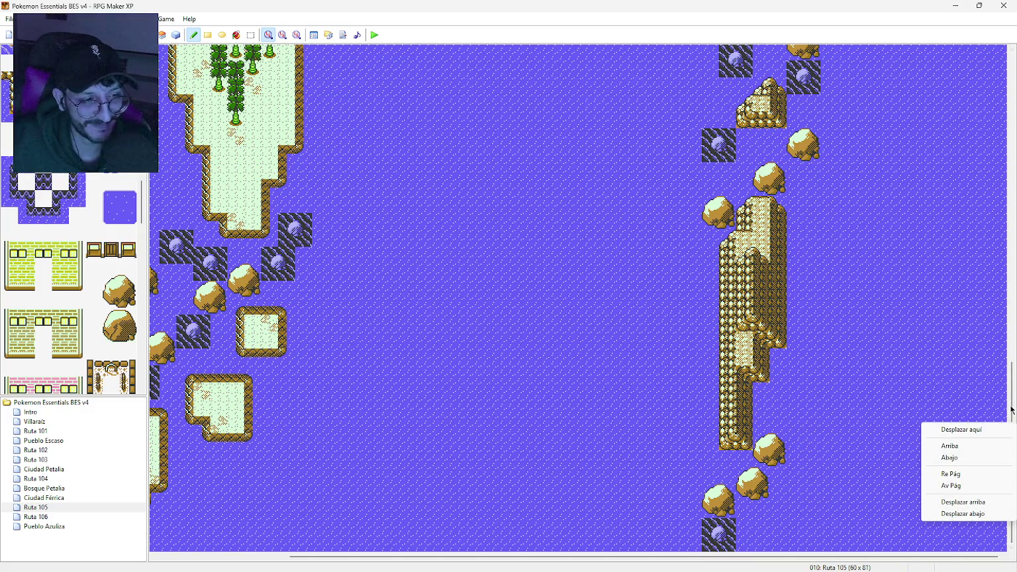
{"action": "left_click", "coordinate": [1012, 410]}
{"action": "mouse_move", "coordinate": [1012, 411]}
{"action": "left_mouse_down"}
{"action": "mouse_move", "coordinate": [996, 90]}
{"action": "mouse_move", "coordinate": [1015, 445]}
{"action": "mouse_move", "coordinate": [990, 170]}
{"action": "mouse_move", "coordinate": [968, 68]}
{"action": "left_mouse_up"}
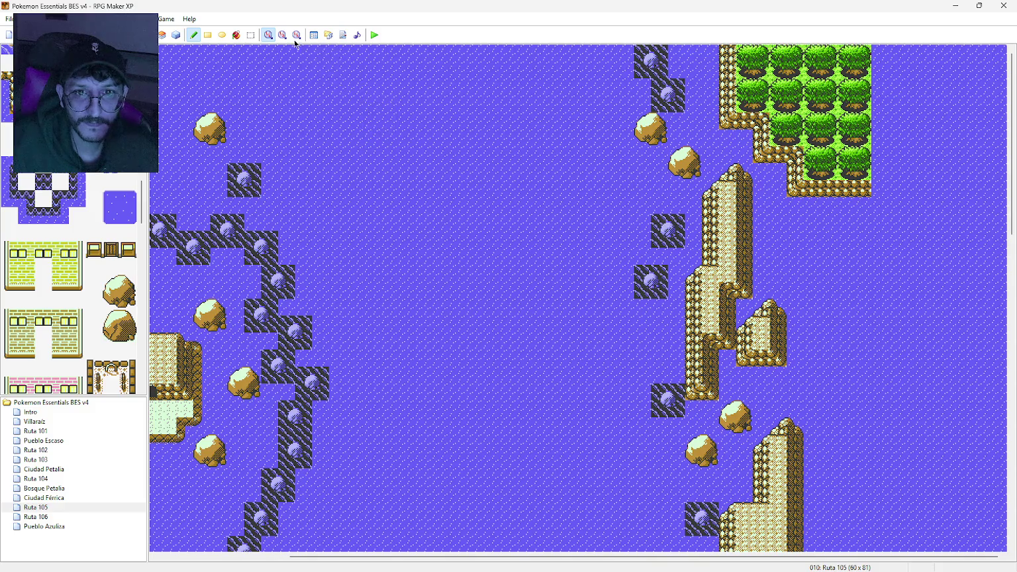
{"action": "left_click", "coordinate": [283, 35]}
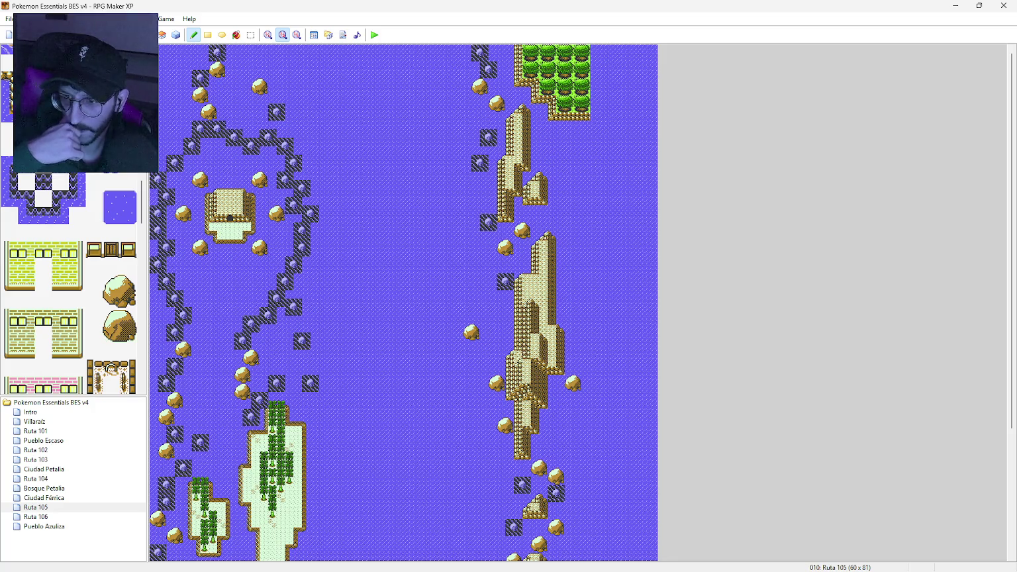
{"action": "left_click", "coordinate": [49, 509]}
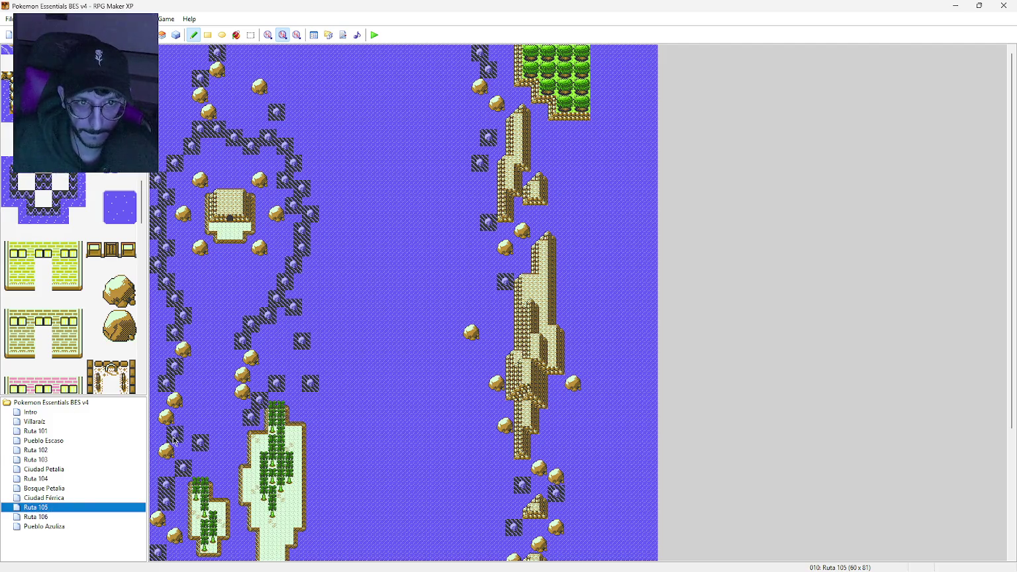
Step: At 1:4 scale, rectangle-select the strip holding the right-hand rock column
{"action": "left_click", "coordinate": [250, 36]}
{"action": "scroll", "coordinate": [596, 377], "scroll_direction": "down", "scroll_amount": 5}
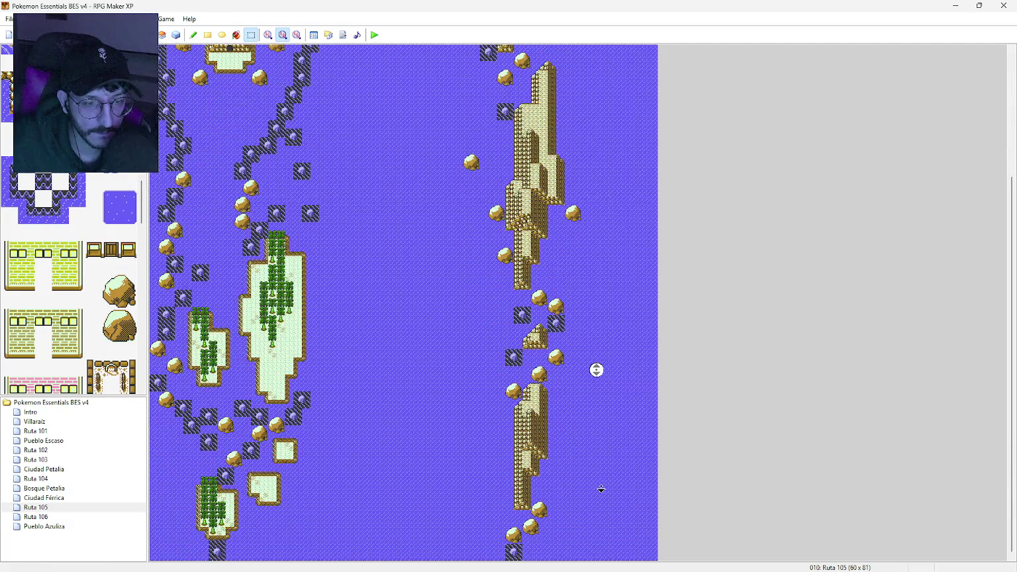
{"action": "scroll", "coordinate": [596, 377], "scroll_direction": "up", "scroll_amount": 5}
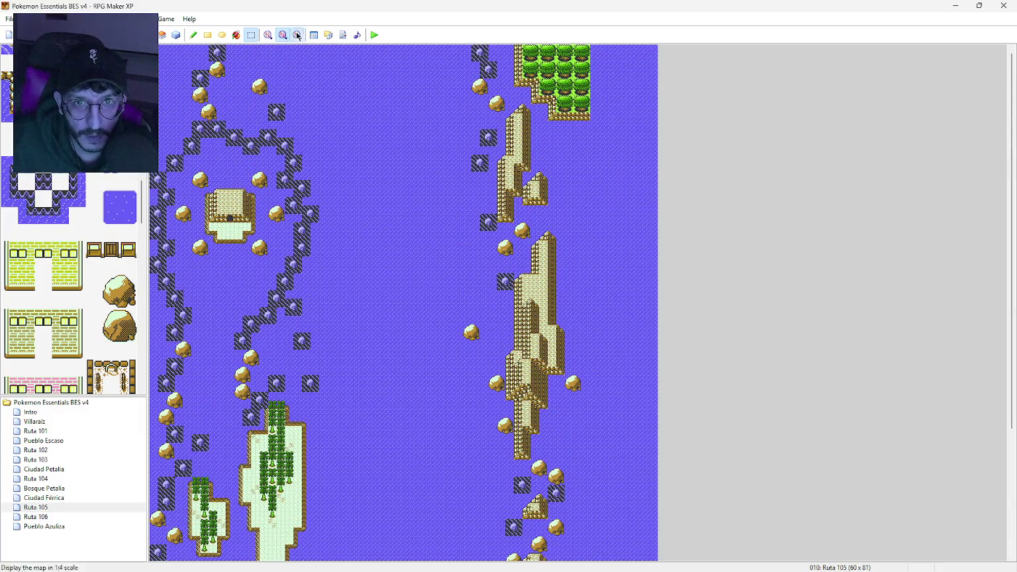
{"action": "left_click", "coordinate": [296, 36]}
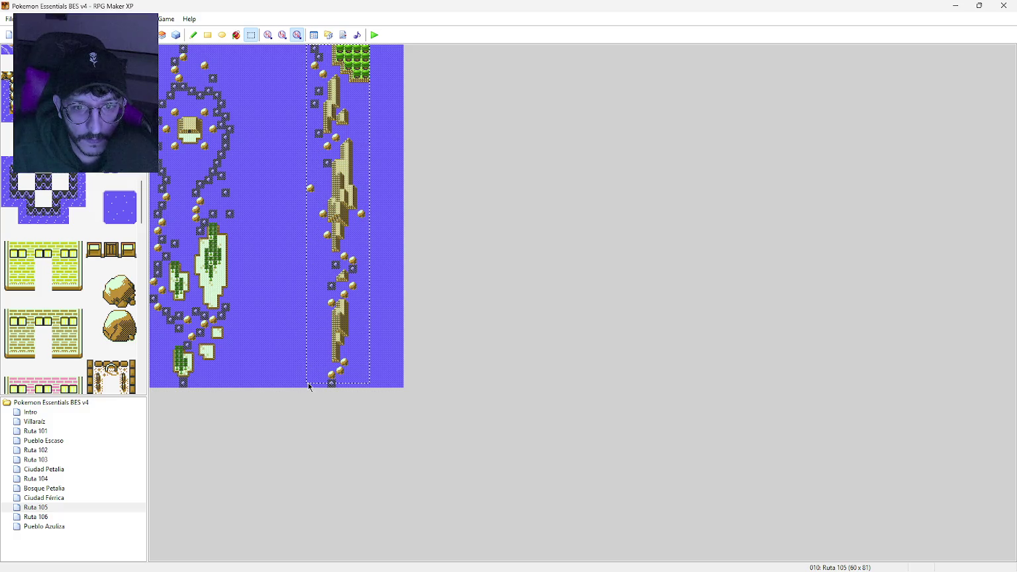
{"action": "left_click", "coordinate": [369, 49]}
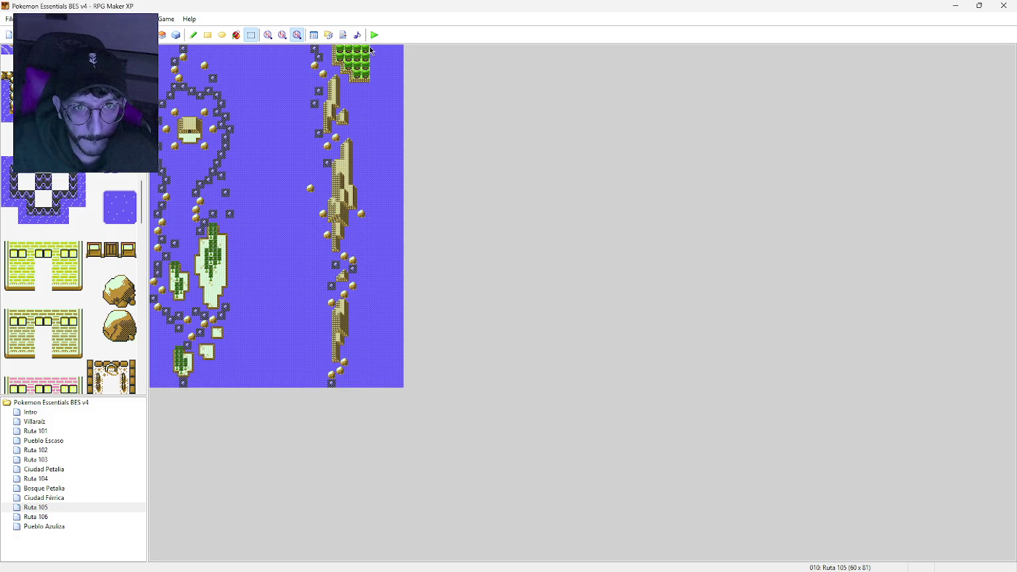
{"action": "left_click_drag", "start_coordinate": [307, 218], "coordinate": [304, 389]}
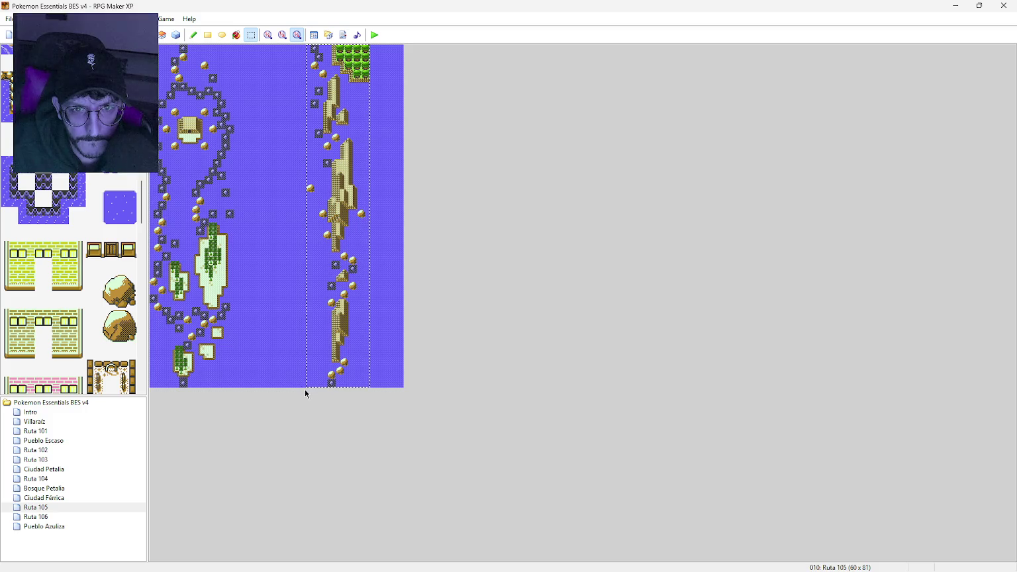
Step: Move the selected rock column several tiles west, deselect it, and return to 1:2 zoom
{"action": "left_click_drag", "start_coordinate": [310, 192], "coordinate": [277, 192]}
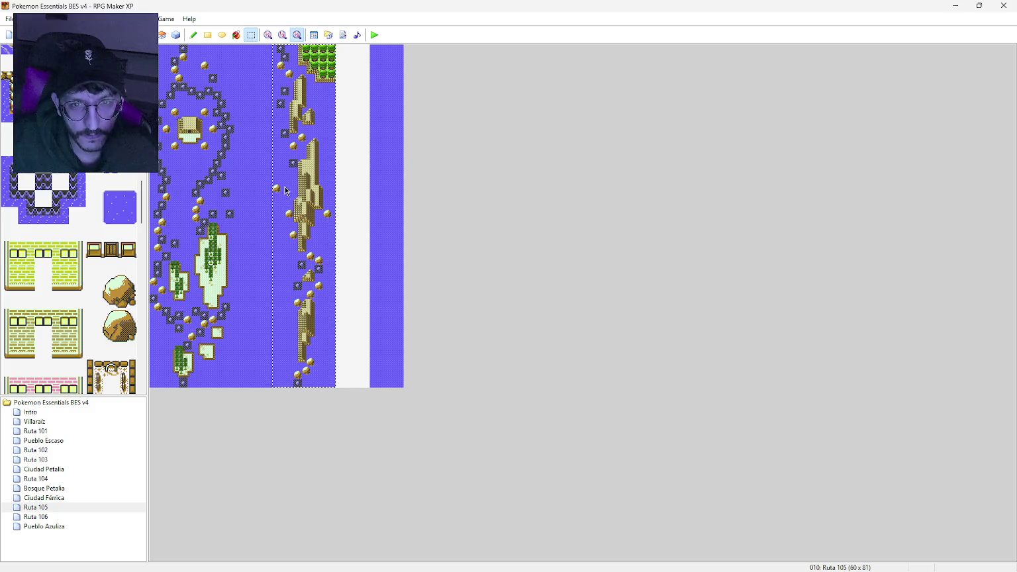
{"action": "left_click", "coordinate": [346, 169]}
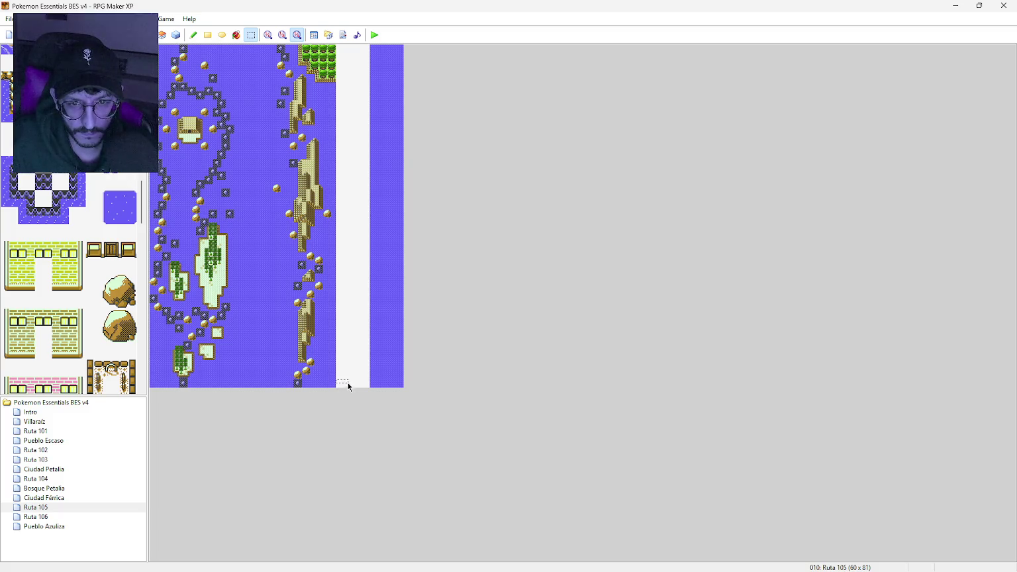
{"action": "left_click", "coordinate": [283, 34]}
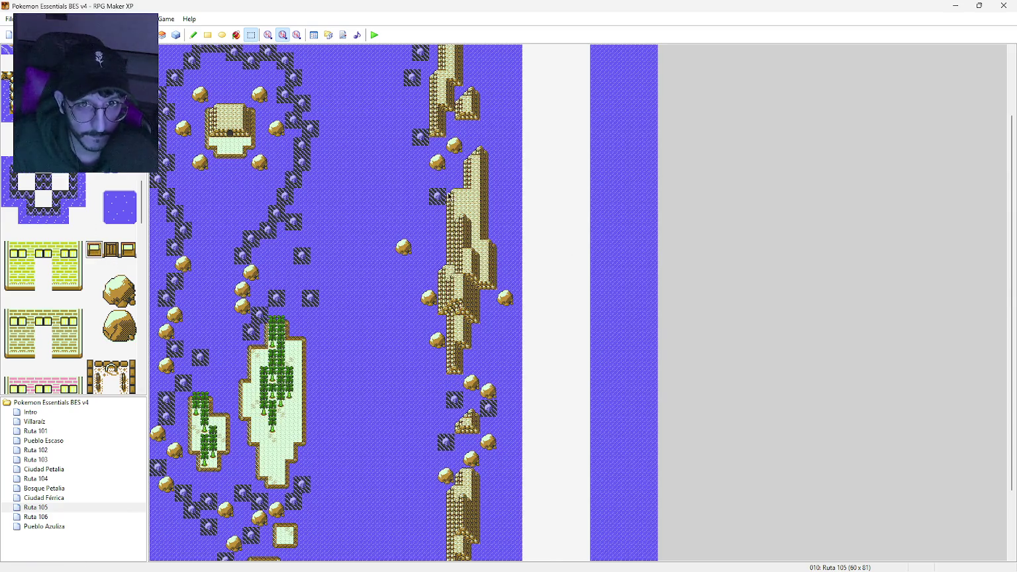
{"action": "left_click", "coordinate": [207, 35]}
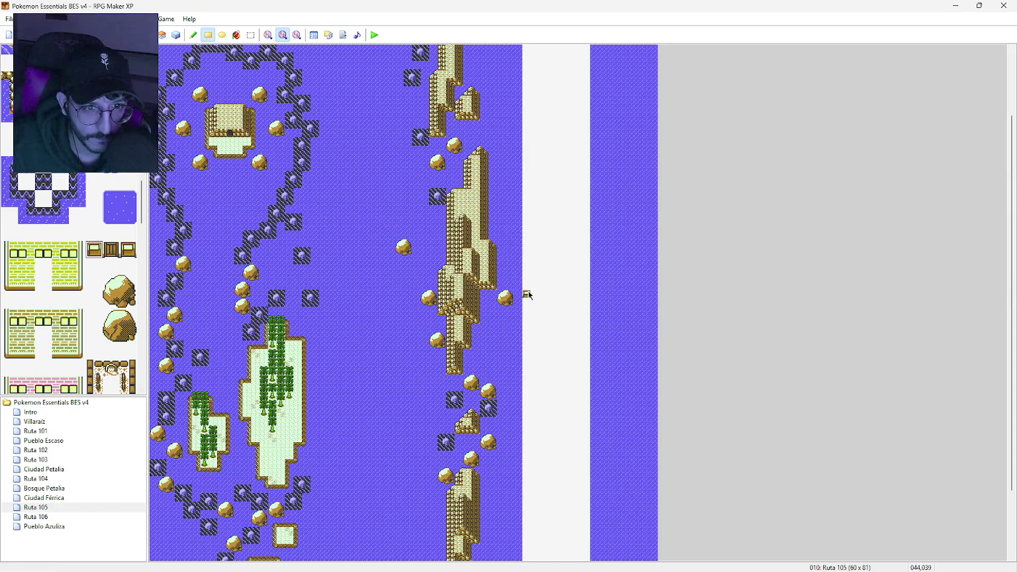
{"action": "mouse_move", "coordinate": [540, 298]}
{"action": "left_mouse_down"}
{"action": "mouse_move", "coordinate": [653, 303]}
{"action": "mouse_move", "coordinate": [642, 304]}
{"action": "left_mouse_up"}
{"action": "key", "text": "ctrl+z"}
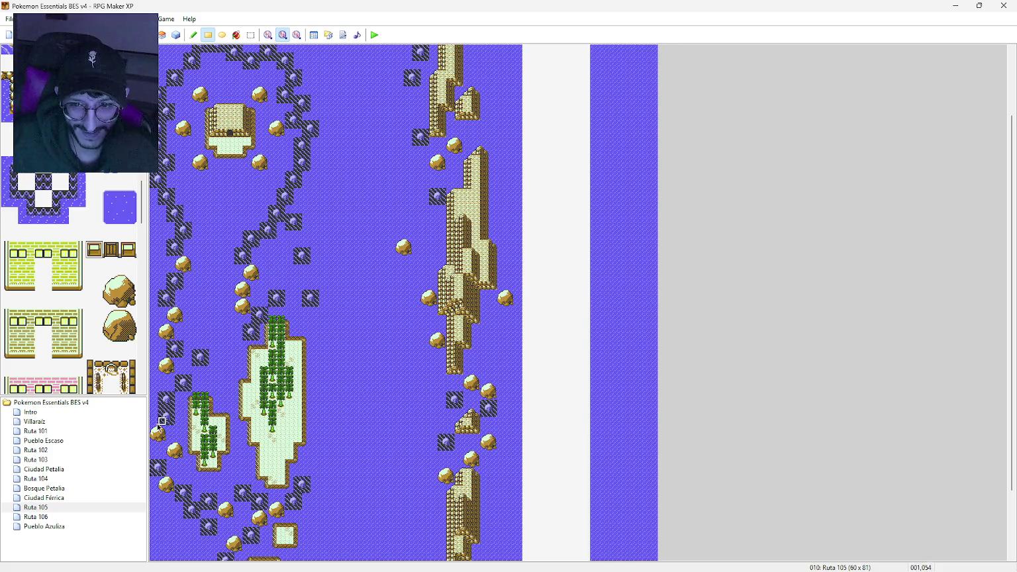
{"action": "double_click", "coordinate": [78, 508]}
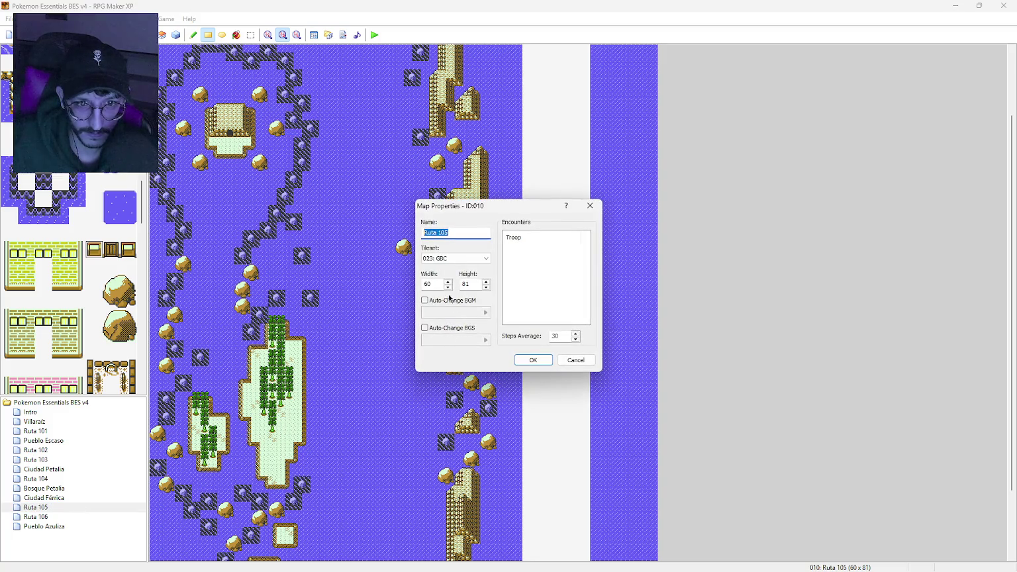
Step: Change Ruta 105's width to 44 tiles in Map Properties, keeping height 81
{"action": "double_click", "coordinate": [430, 284]}
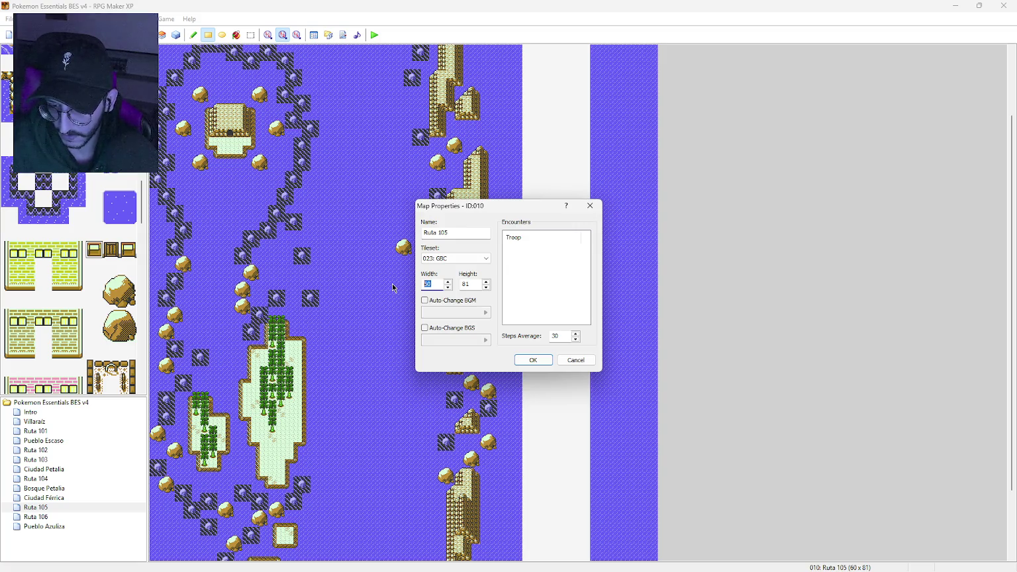
{"action": "type", "text": "44"}
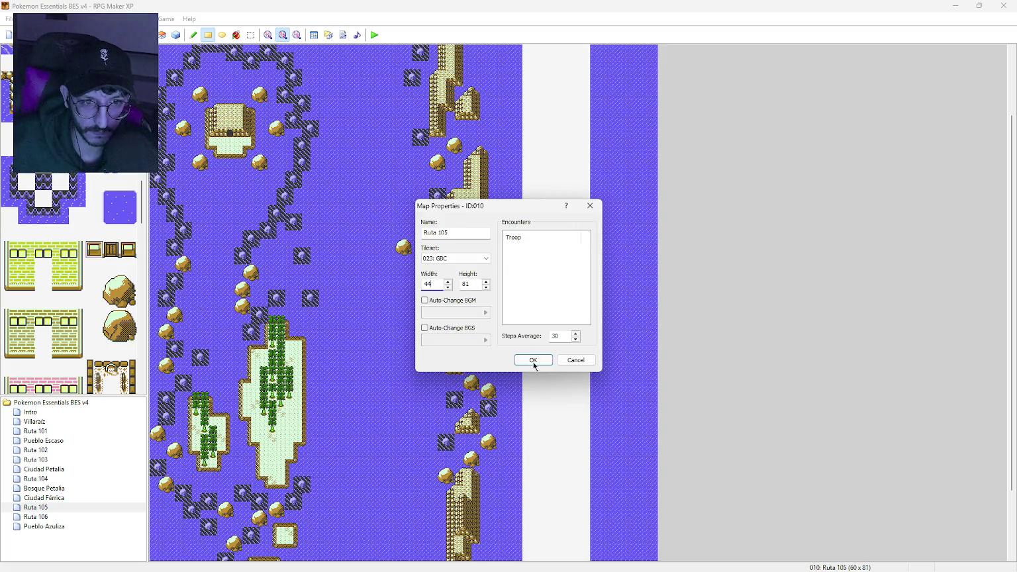
{"action": "left_click", "coordinate": [533, 360]}
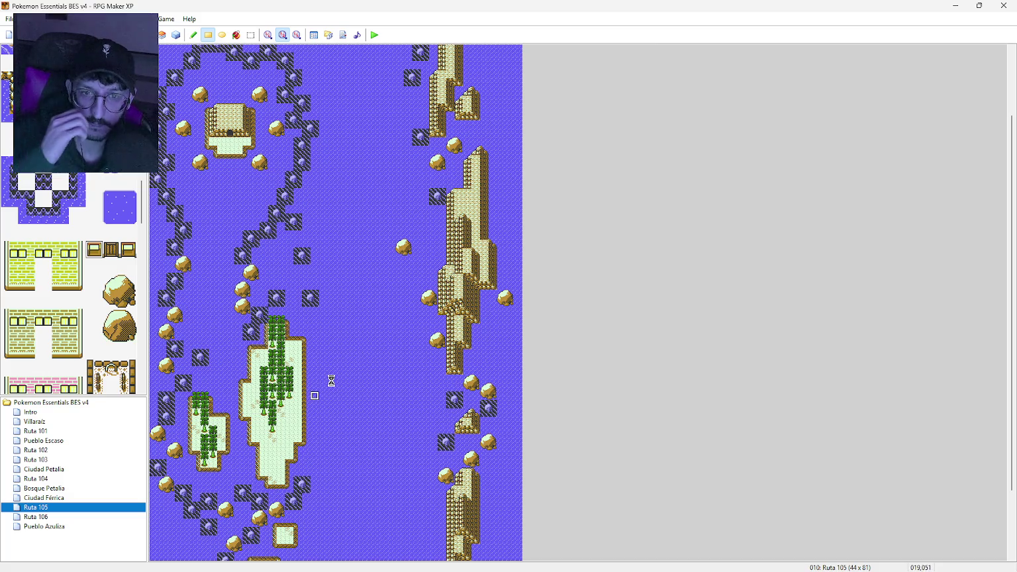
{"action": "scroll", "coordinate": [345, 357], "scroll_direction": "up", "scroll_amount": 3}
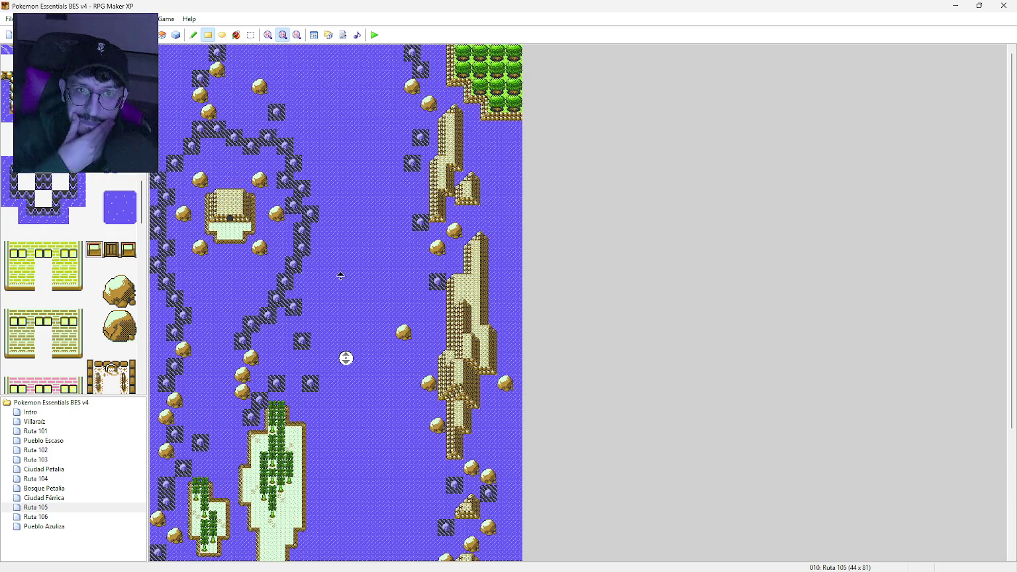
{"action": "scroll", "coordinate": [346, 357], "scroll_direction": "down", "scroll_amount": 5}
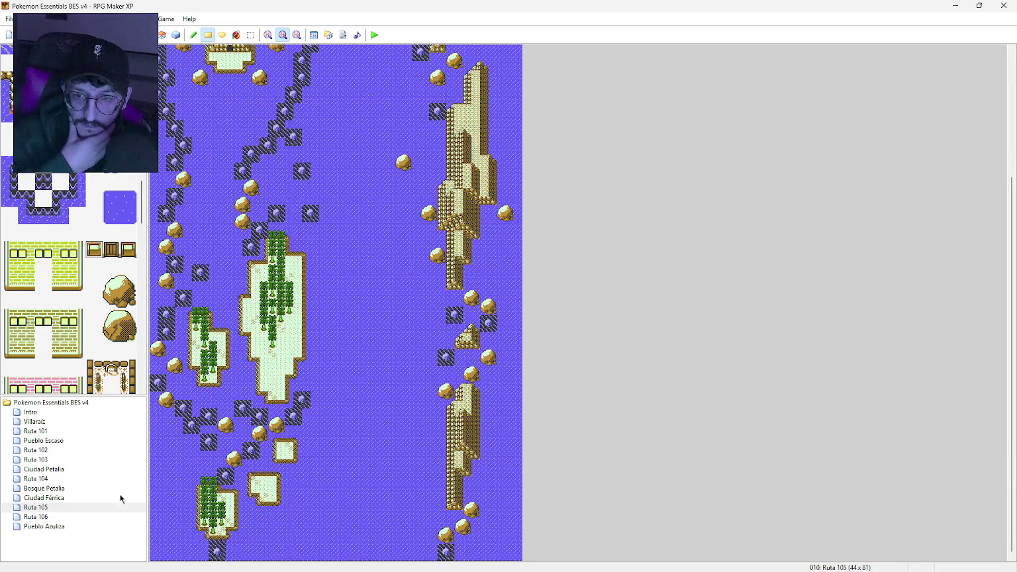
{"action": "left_click", "coordinate": [71, 479]}
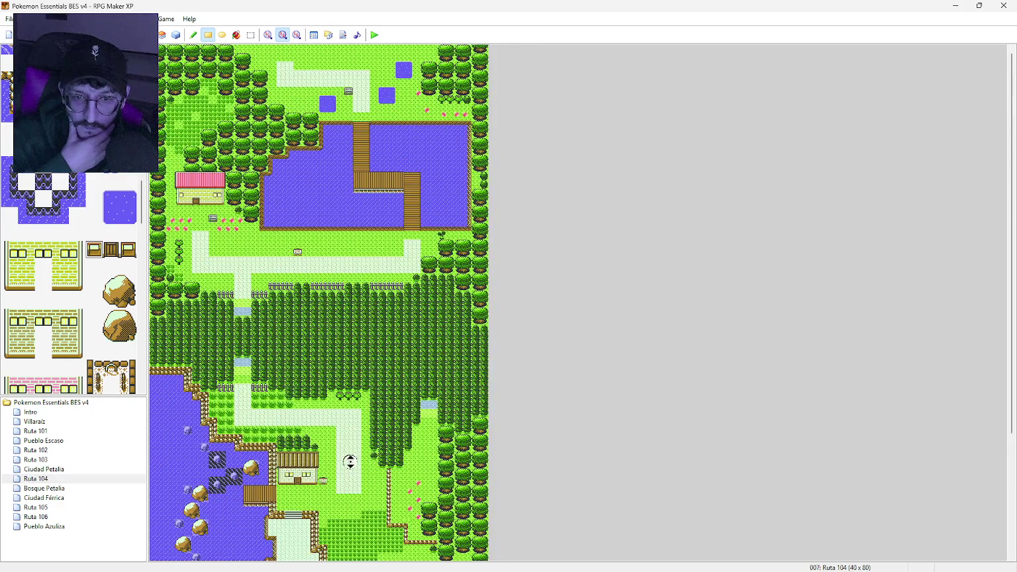
{"action": "scroll", "coordinate": [153, 504], "scroll_direction": "down", "scroll_amount": 5}
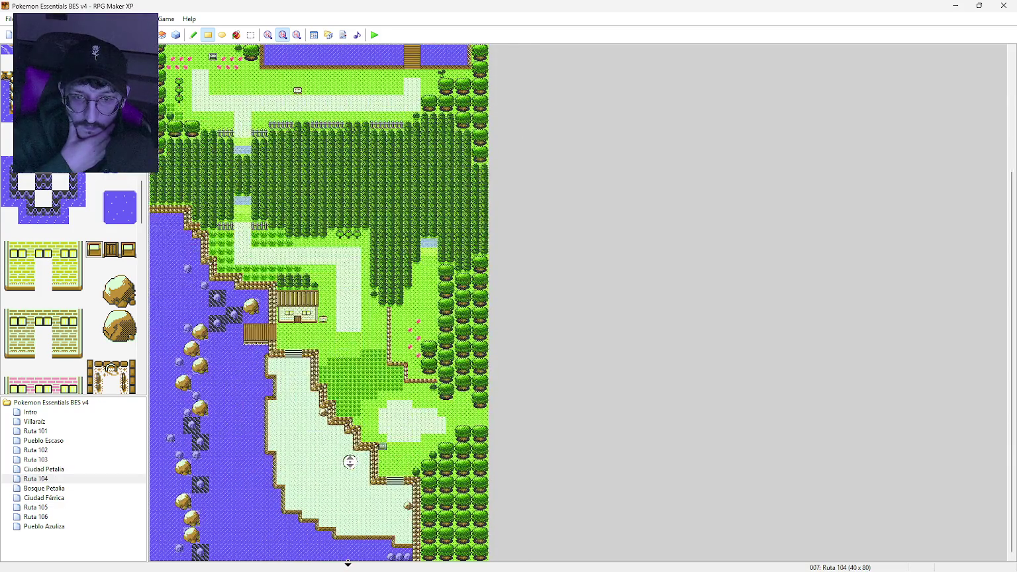
{"action": "left_click", "coordinate": [81, 508]}
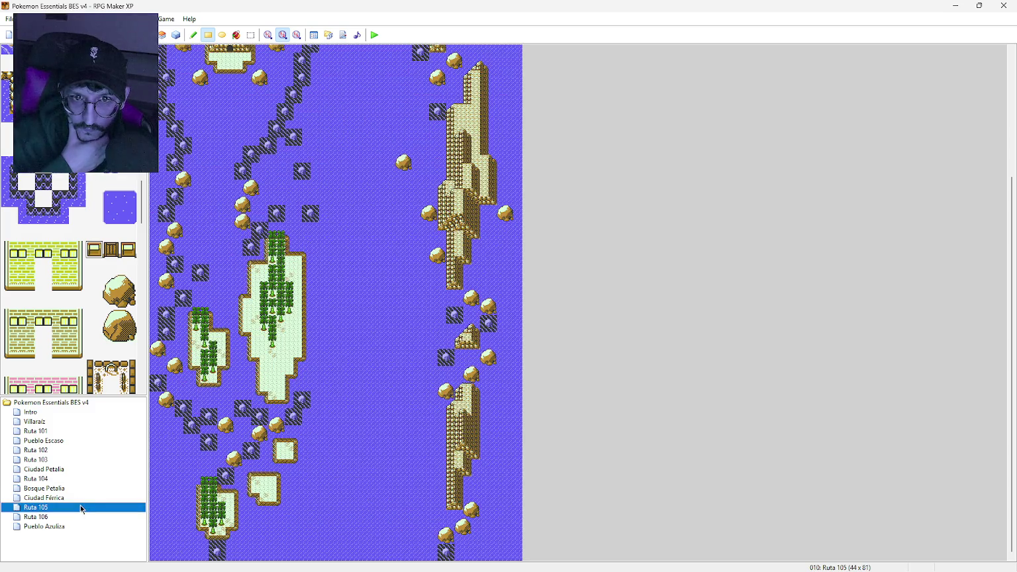
{"action": "scroll", "coordinate": [442, 497], "scroll_direction": "up", "scroll_amount": 2}
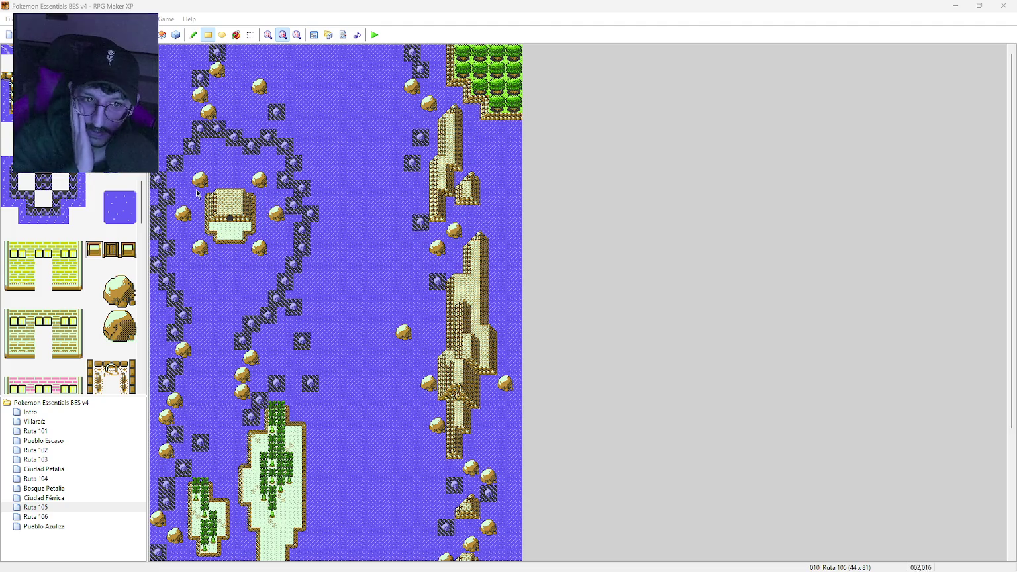
{"action": "middle_click", "coordinate": [290, 291]}
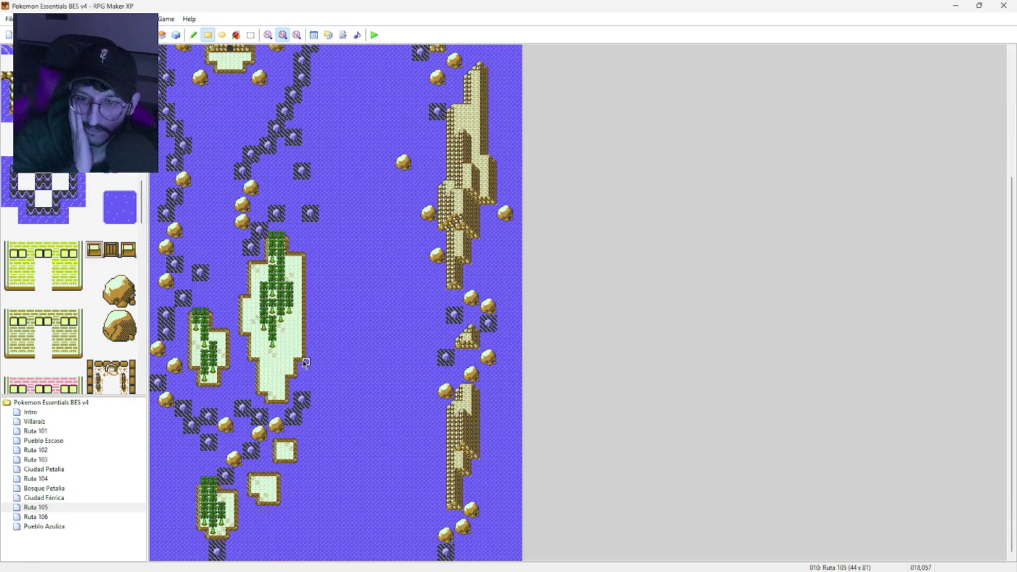
Step: Compare Ruta 105 and Pueblo Azuliza, then settle on the blank 20 × 15 Ruta 106 map
{"action": "left_click", "coordinate": [63, 519]}
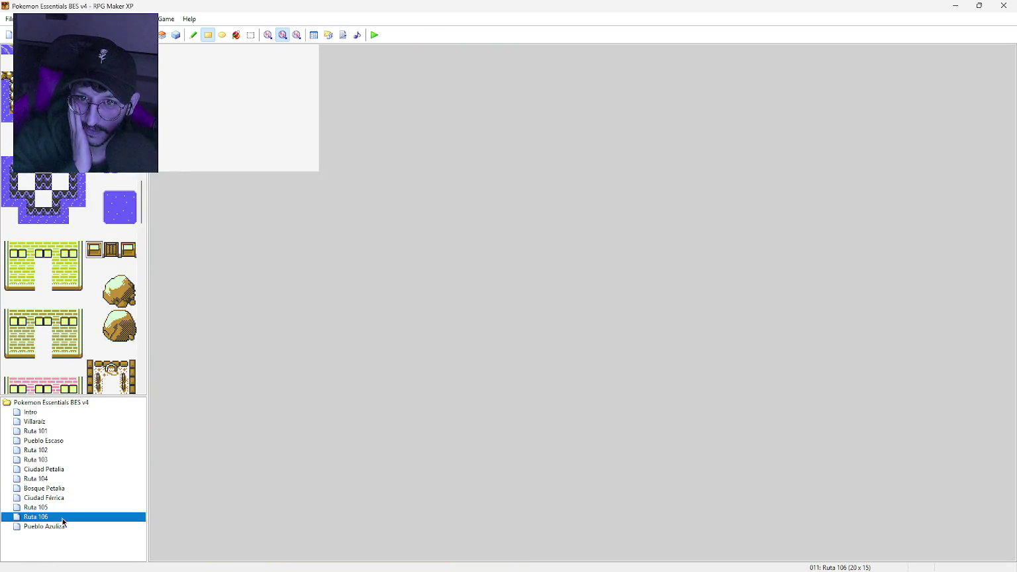
{"action": "left_click", "coordinate": [67, 510]}
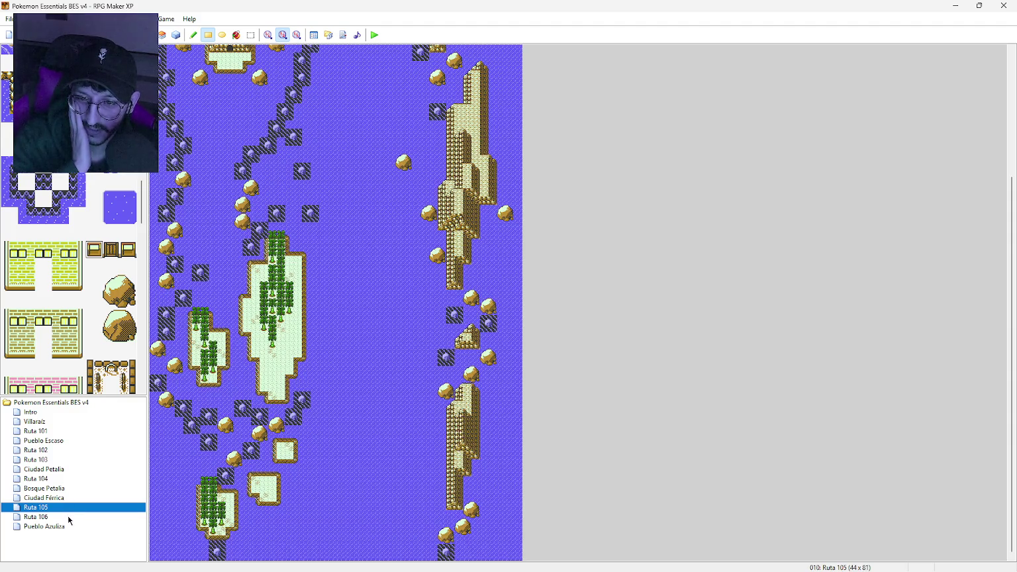
{"action": "left_click", "coordinate": [68, 516]}
{"action": "left_click", "coordinate": [68, 526]}
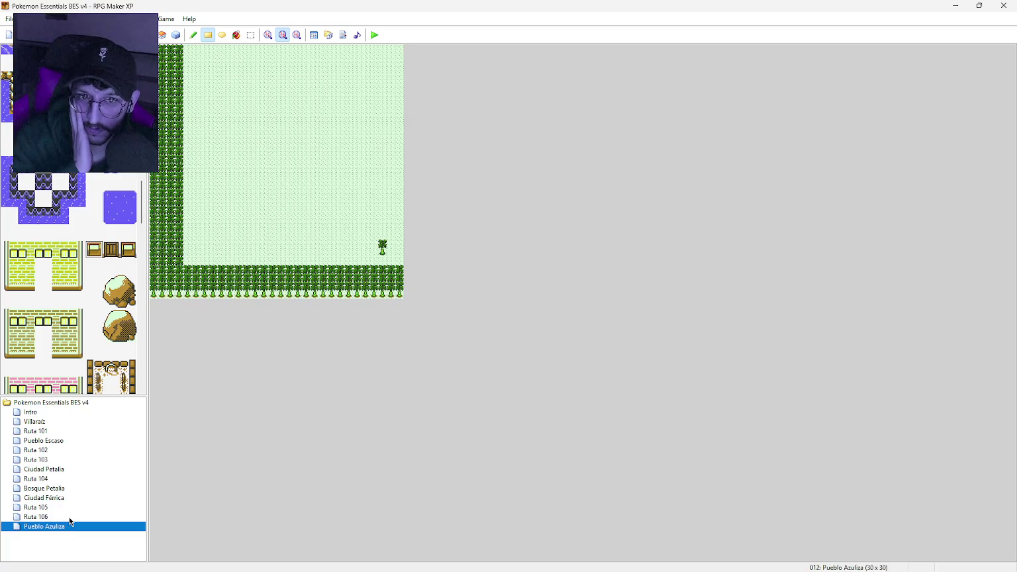
{"action": "left_click", "coordinate": [70, 517]}
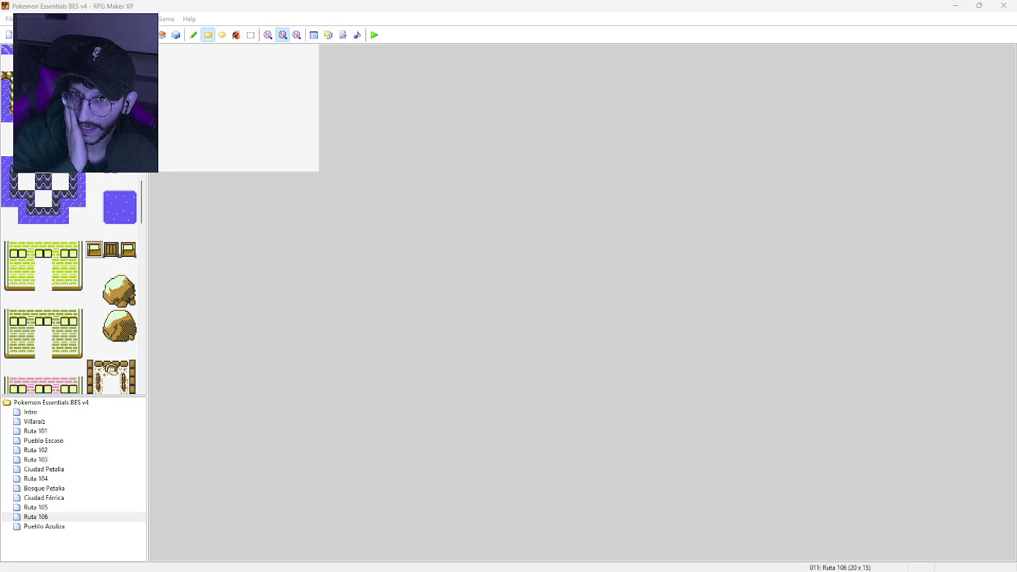
{"action": "right_click", "coordinate": [60, 517]}
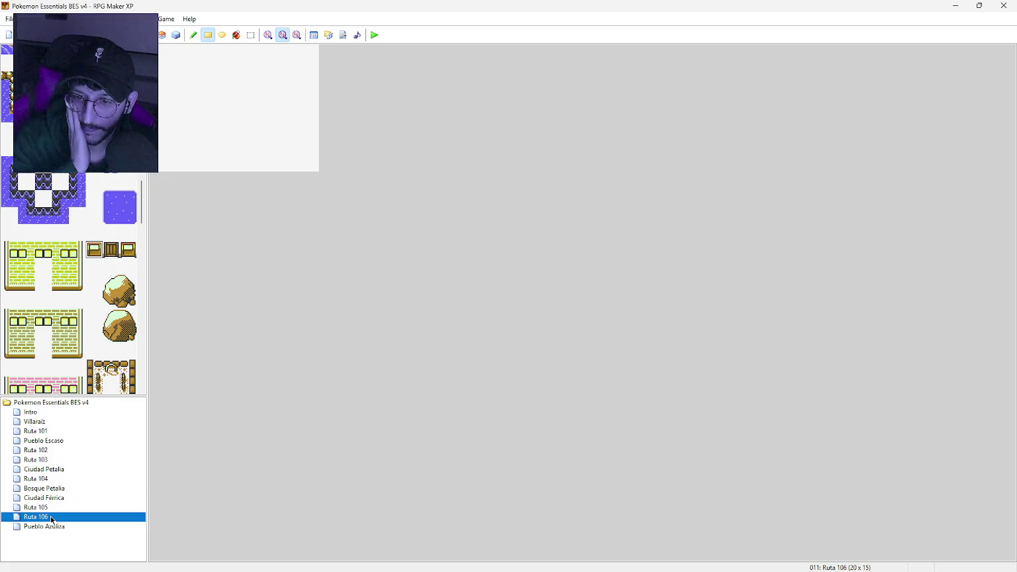
Step: Set Ruta 106 to 44 wide by 40 tall in Map Properties, then view it at 1:1
{"action": "left_click", "coordinate": [100, 438]}
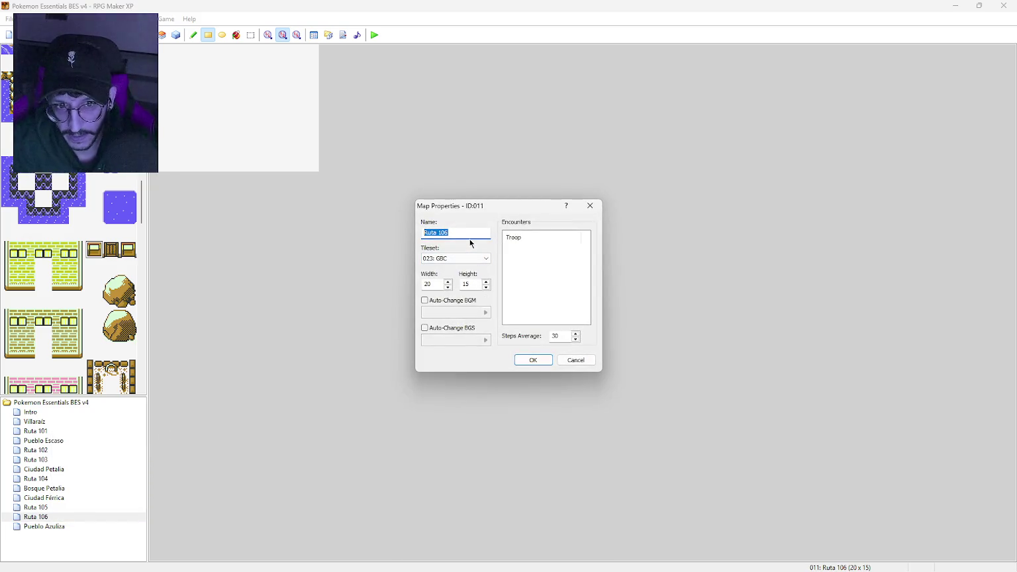
{"action": "double_click", "coordinate": [426, 285]}
{"action": "type", "text": "44"}
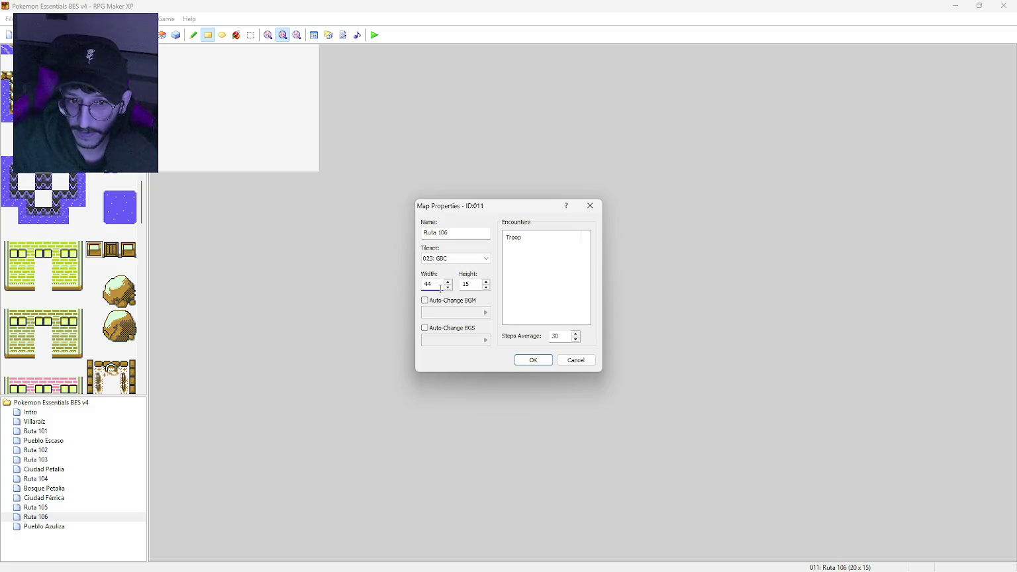
{"action": "double_click", "coordinate": [473, 283]}
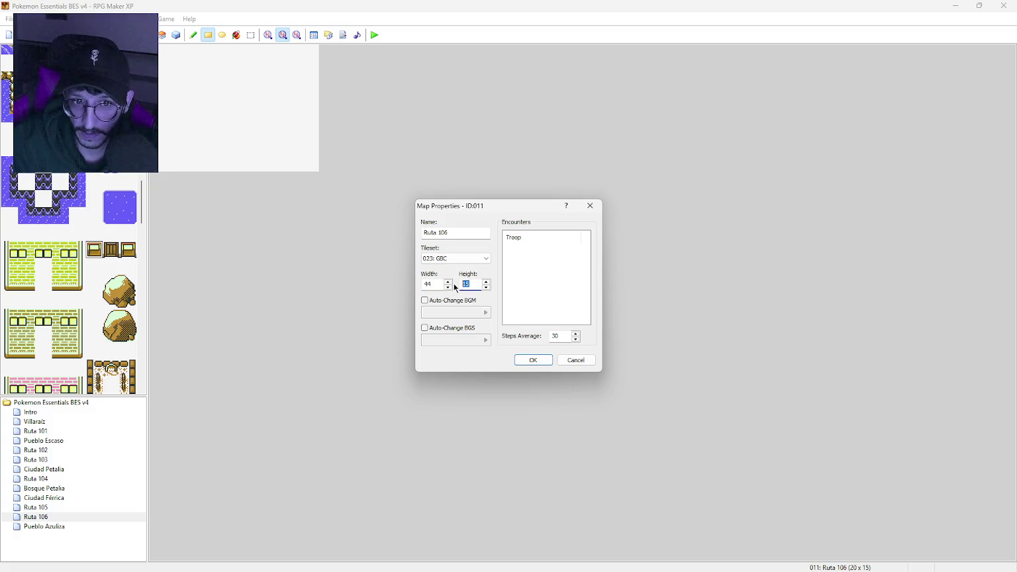
{"action": "type", "text": "40"}
{"action": "left_click", "coordinate": [533, 361]}
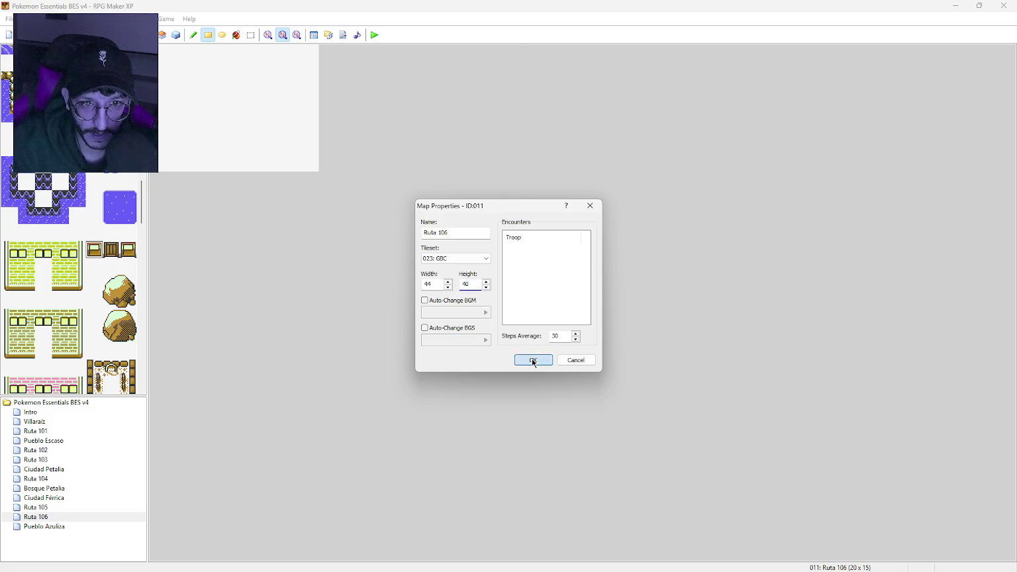
{"action": "left_click", "coordinate": [271, 37]}
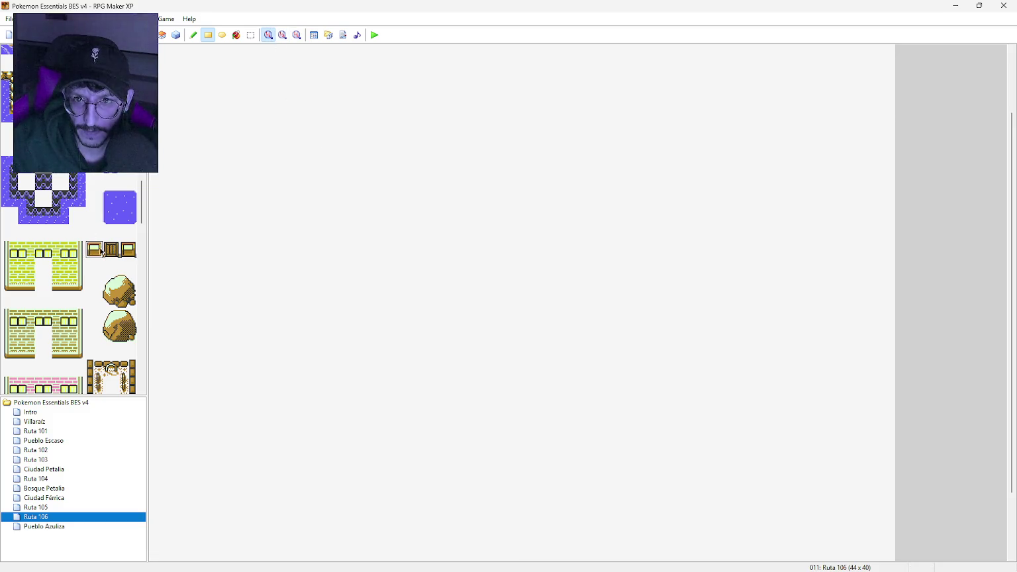
Step: Flood-fill the whole Ruta 106 map with the plain water tile
{"action": "left_click", "coordinate": [236, 35]}
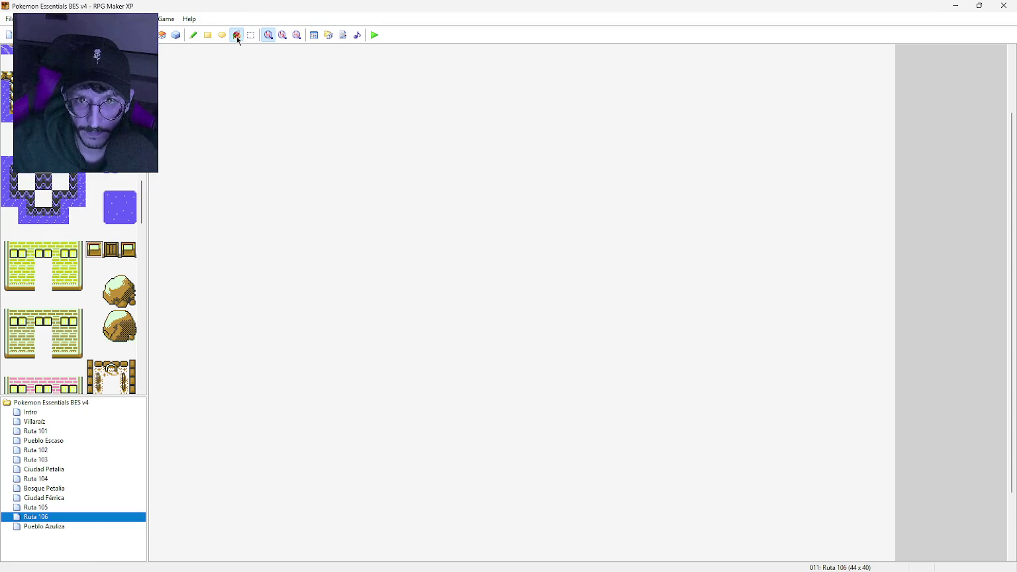
{"action": "scroll", "coordinate": [73, 278], "scroll_direction": "up", "scroll_amount": 10}
{"action": "scroll", "coordinate": [73, 278], "scroll_direction": "down", "scroll_amount": 10}
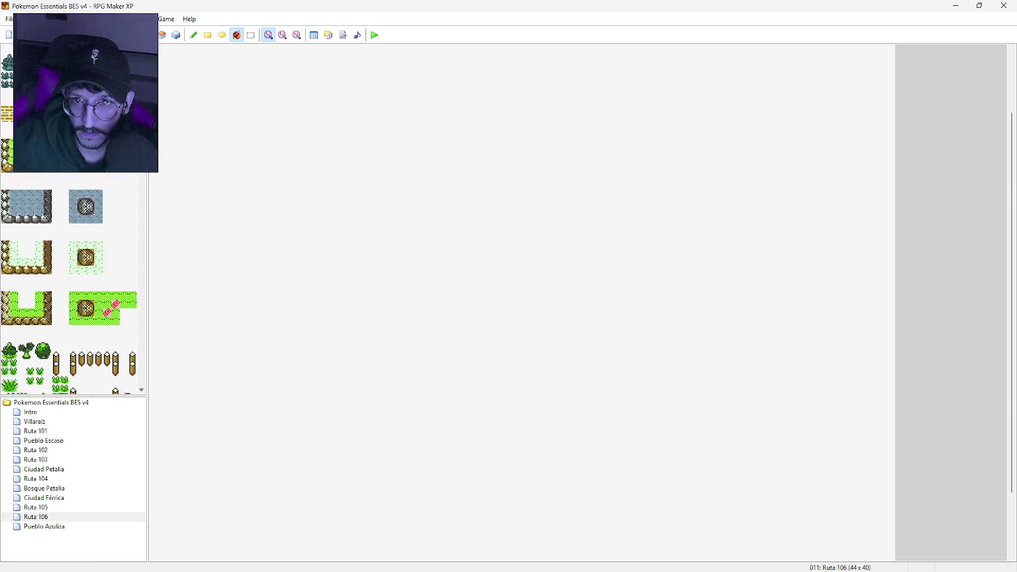
{"action": "scroll", "coordinate": [73, 278], "scroll_direction": "down", "scroll_amount": 1}
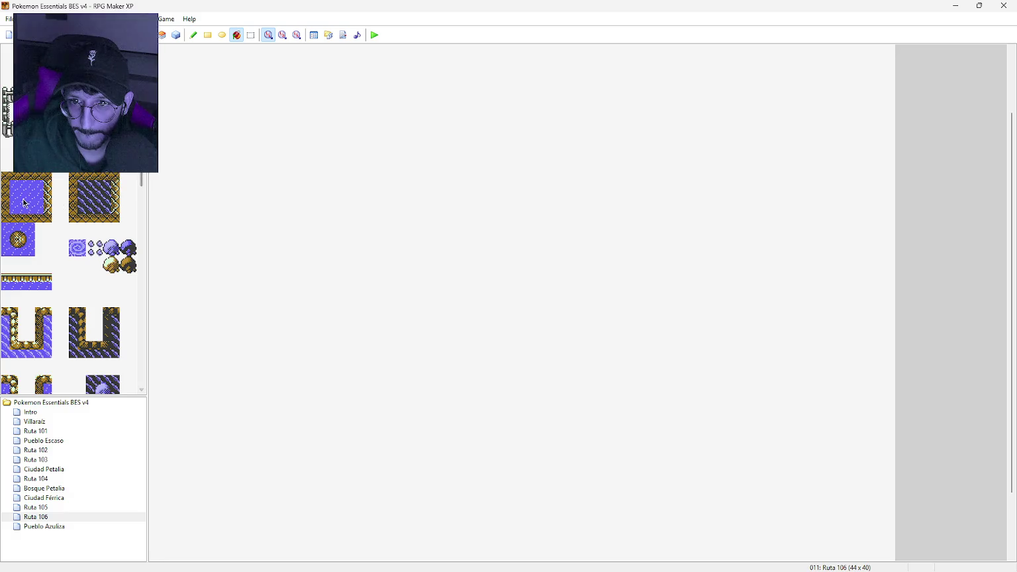
{"action": "left_click", "coordinate": [26, 197]}
{"action": "left_click", "coordinate": [243, 227]}
Step: Bring up Ruta 105 and pan down to its southern islands for reference
{"action": "scroll", "coordinate": [330, 278], "scroll_direction": "up", "scroll_amount": 3}
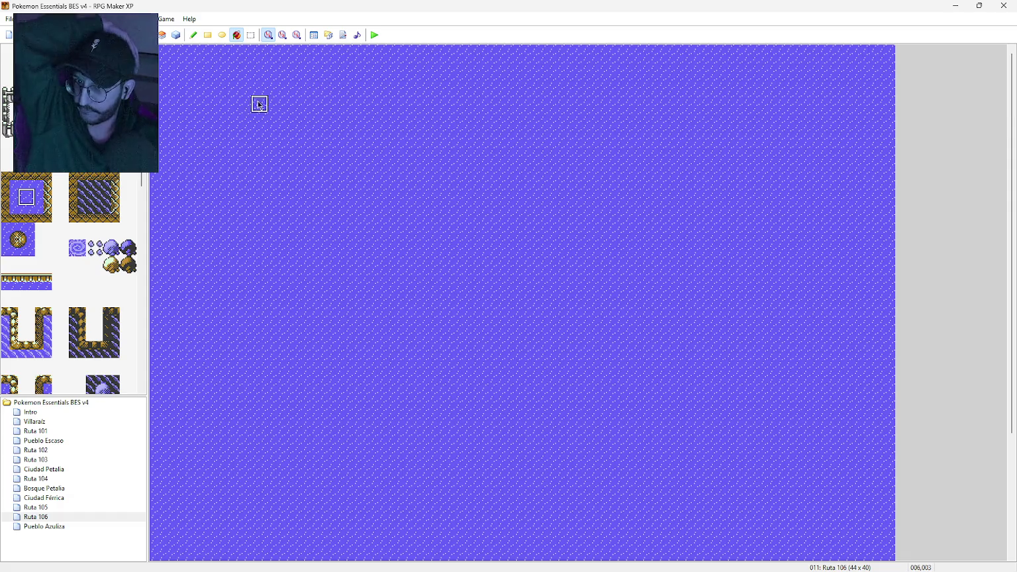
{"action": "left_click", "coordinate": [60, 508]}
{"action": "middle_click", "coordinate": [302, 445]}
{"action": "middle_click", "coordinate": [303, 526]}
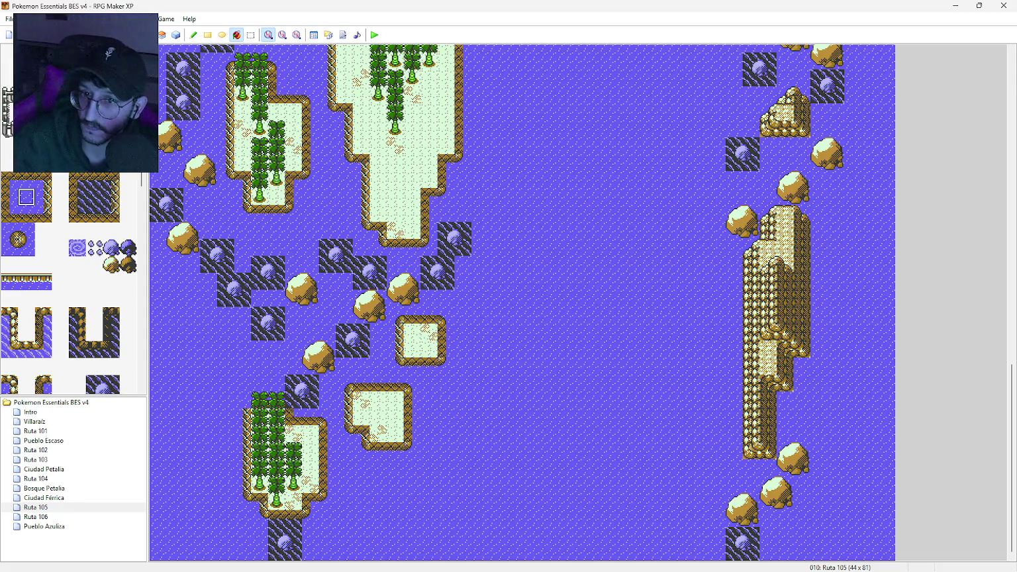
Step: On Ruta 106, pencil two dark submerged rocks near the top-left corner
{"action": "left_click", "coordinate": [77, 517]}
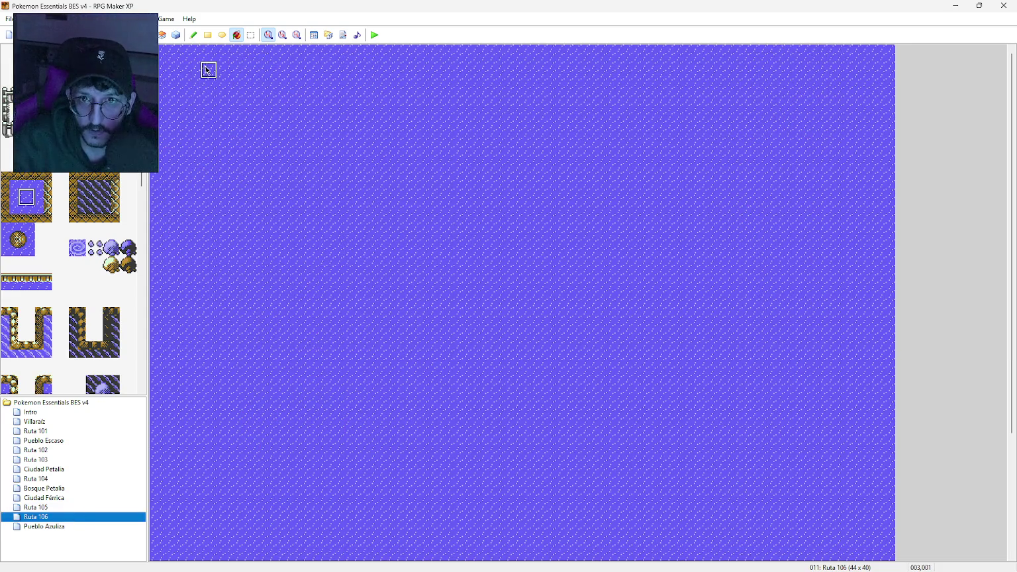
{"action": "middle_click", "coordinate": [225, 164]}
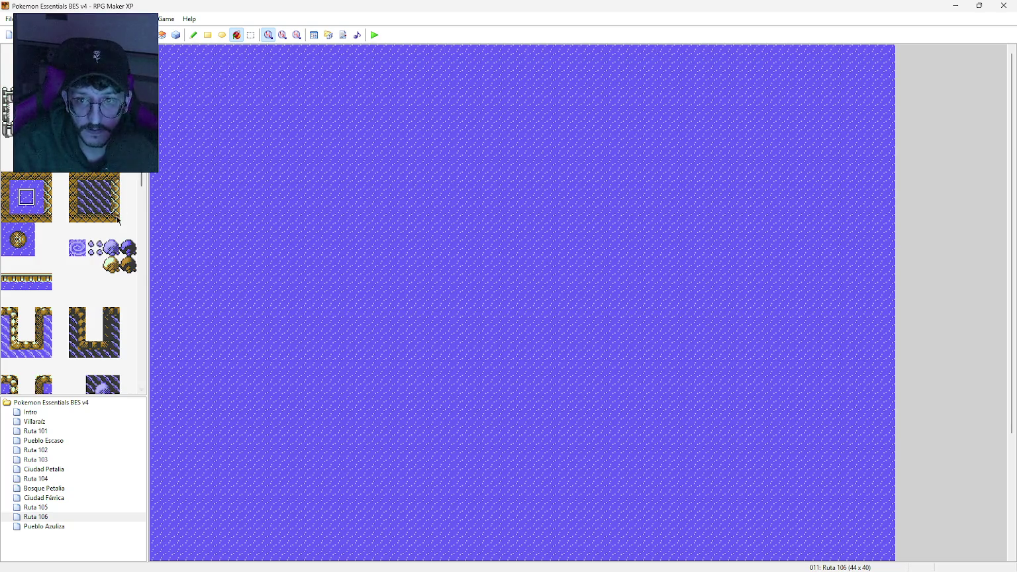
{"action": "scroll", "coordinate": [118, 272], "scroll_direction": "down", "scroll_amount": 2}
{"action": "left_click", "coordinate": [92, 356]}
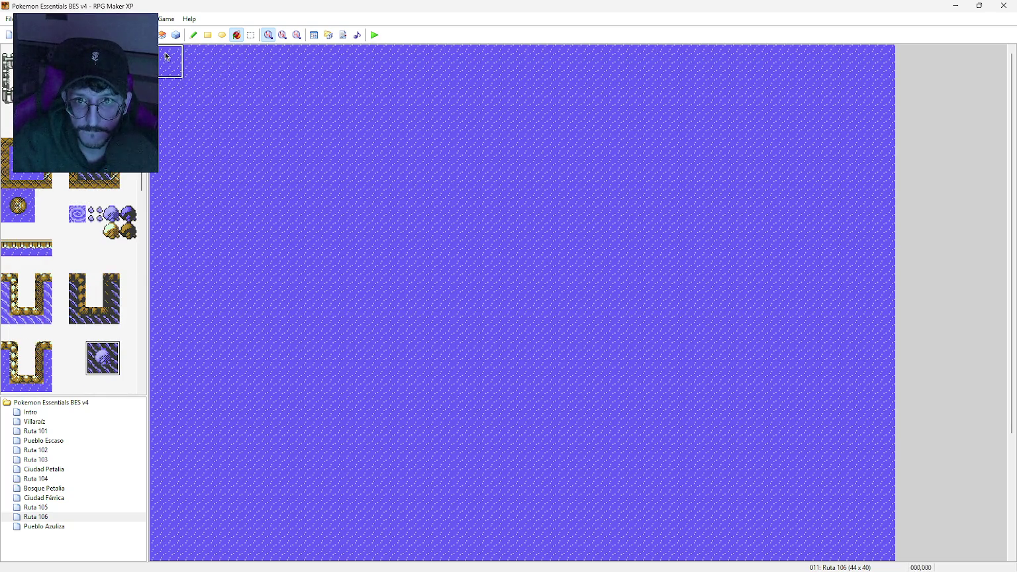
{"action": "left_click", "coordinate": [193, 34]}
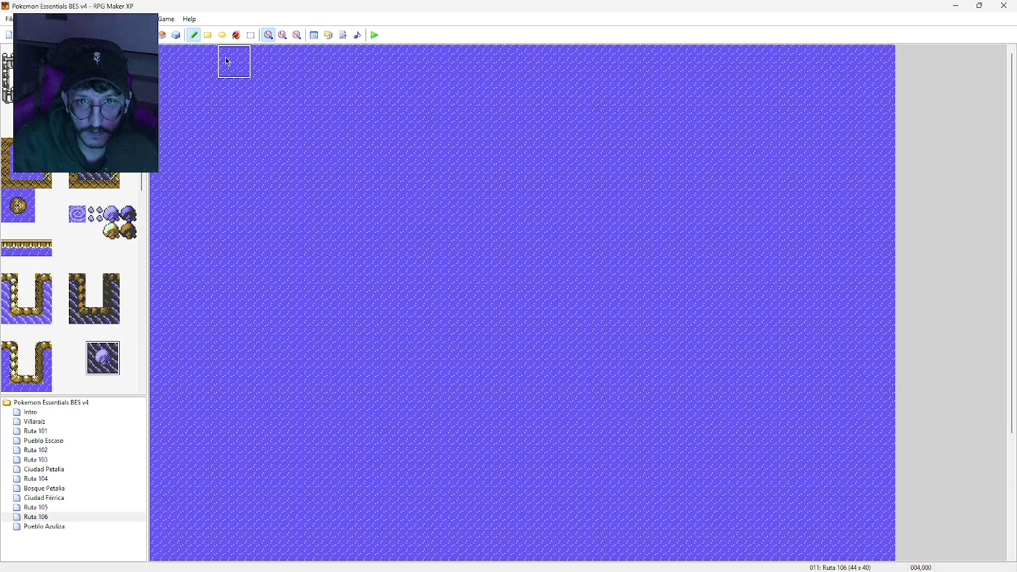
{"action": "left_click", "coordinate": [292, 62]}
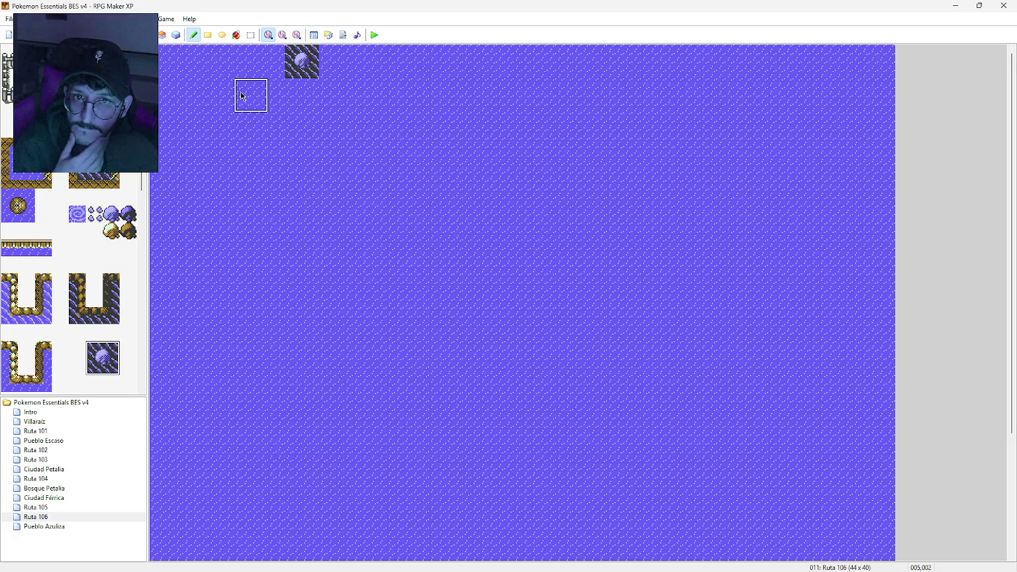
{"action": "left_click", "coordinate": [246, 95]}
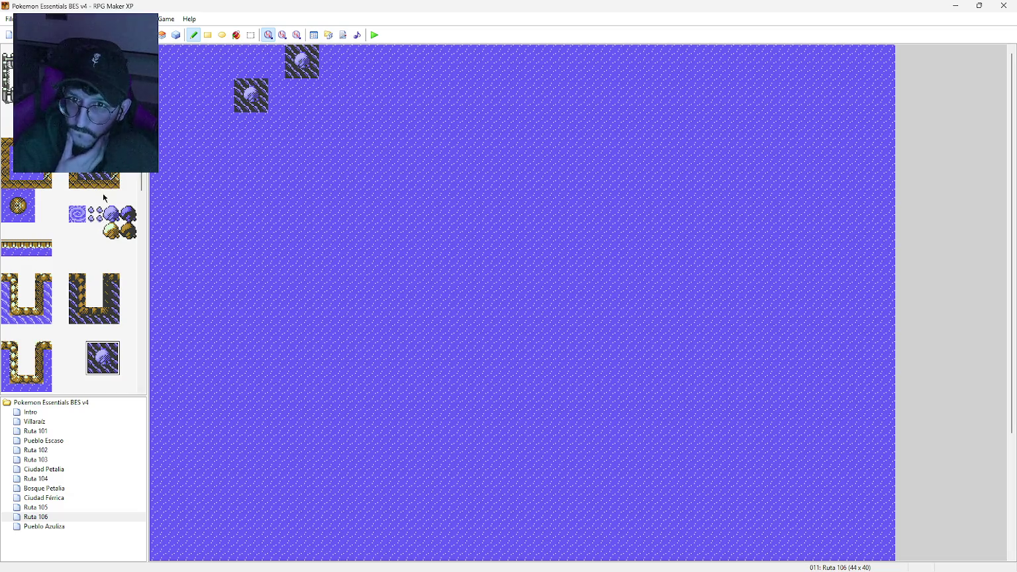
Step: Paint a small golden rock ledge with a slope tile beside the submerged rocks
{"action": "left_click_drag", "start_coordinate": [141, 183], "coordinate": [141, 289]}
{"action": "left_click", "coordinate": [77, 249]}
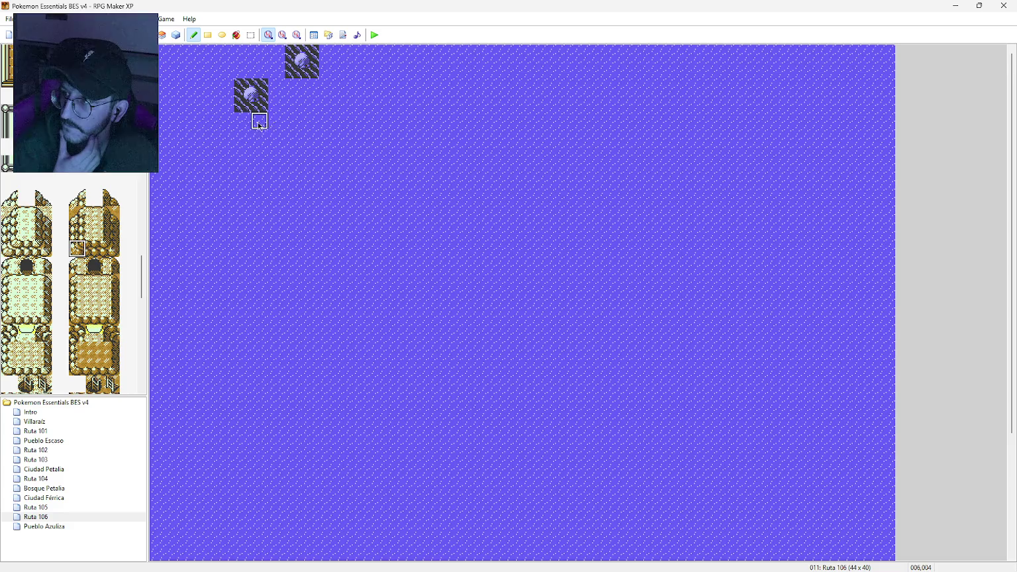
{"action": "left_click", "coordinate": [77, 197]}
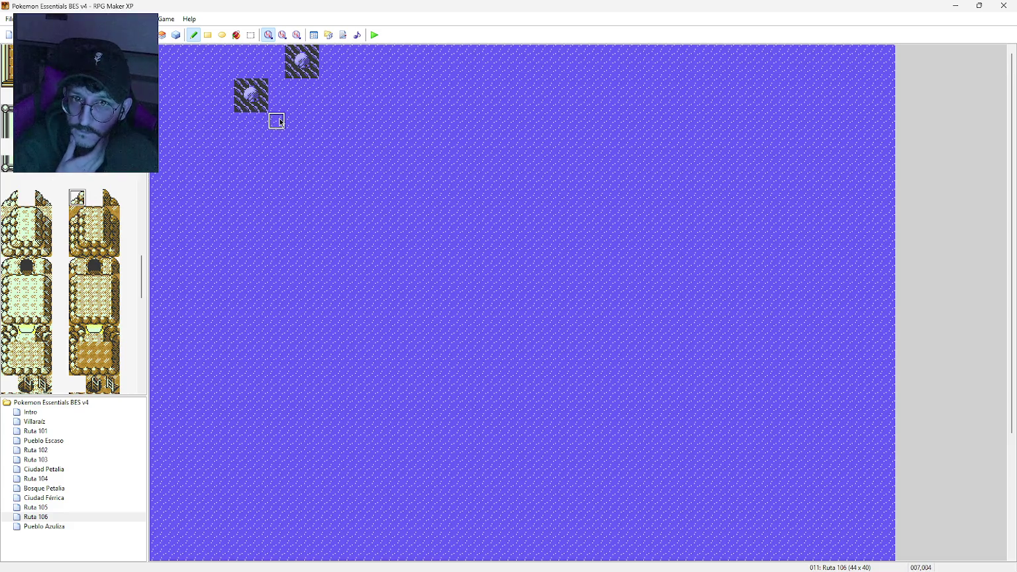
{"action": "left_click", "coordinate": [311, 87]}
{"action": "left_click", "coordinate": [111, 197]}
{"action": "left_click", "coordinate": [345, 86]}
{"action": "left_click", "coordinate": [94, 214]}
{"action": "left_click", "coordinate": [325, 88]}
{"action": "left_click", "coordinate": [325, 88]}
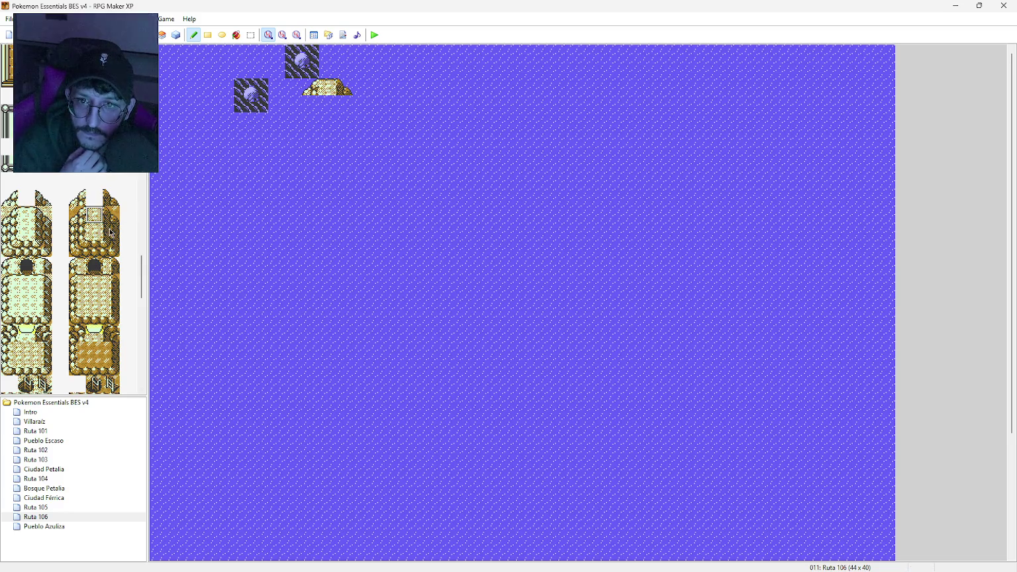